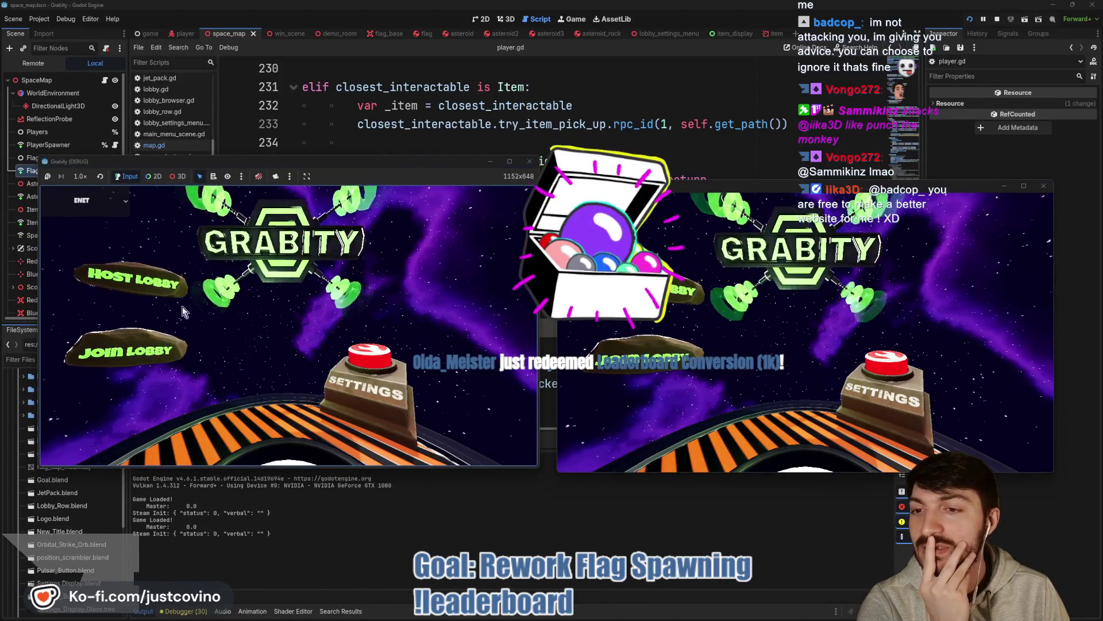
Step: Host a two-player lobby, start the match, and fly the second player toward the glowing flag
left_click(172, 280)
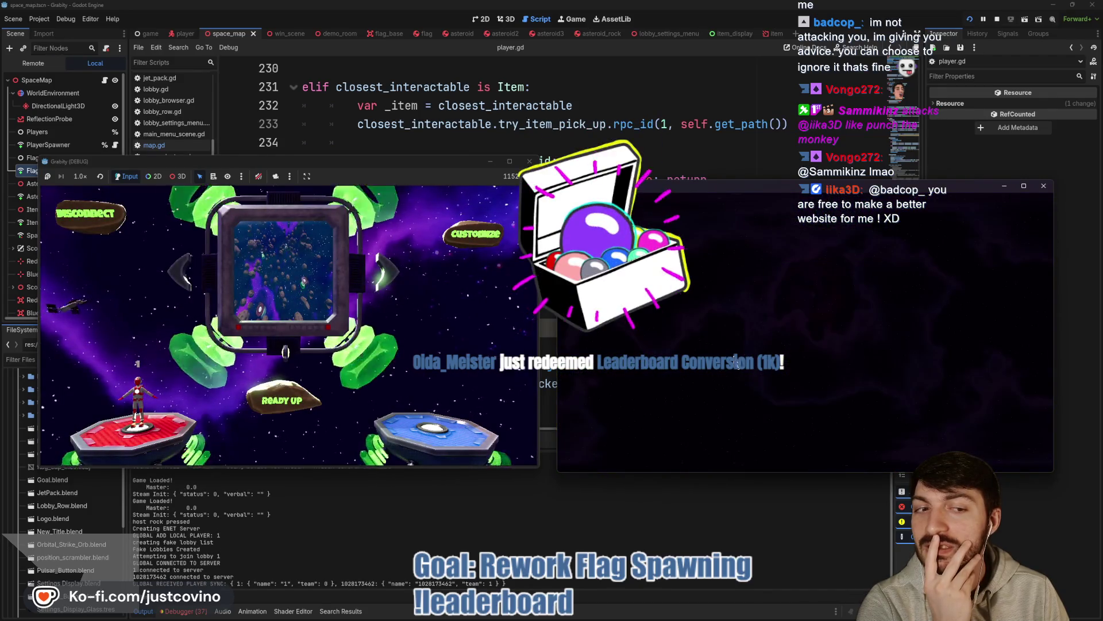
left_click(278, 396)
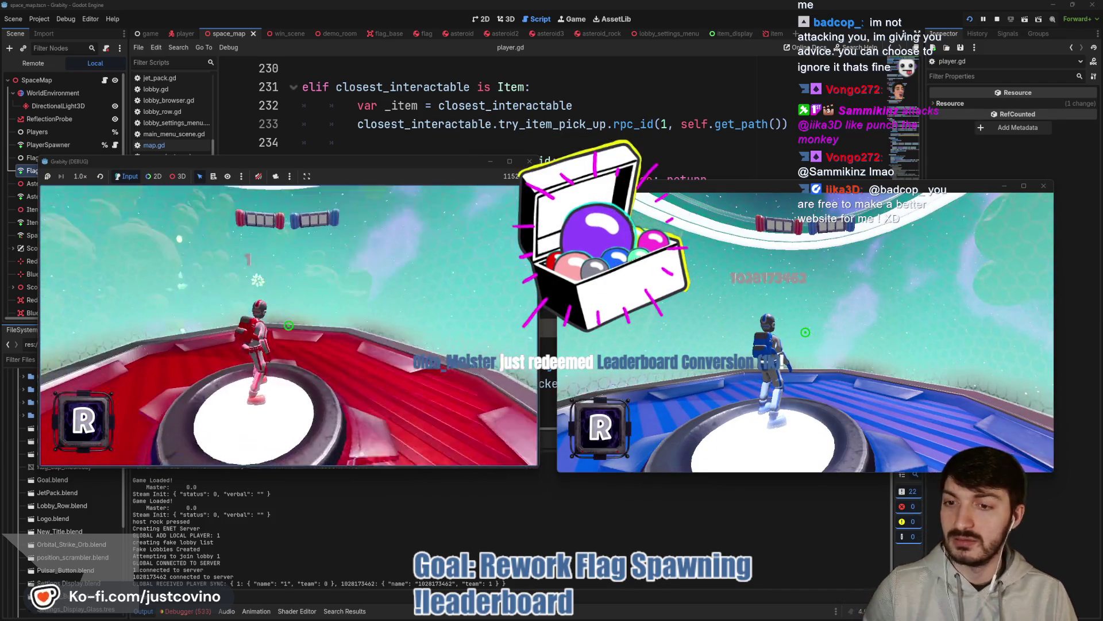
key("w")
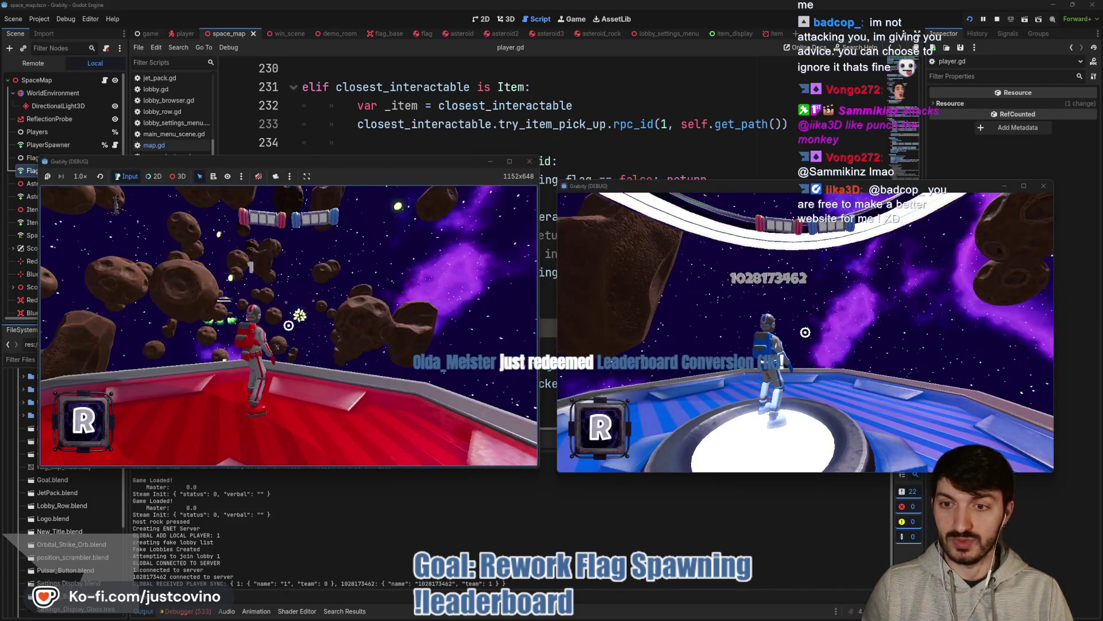
key("super")
key("super")
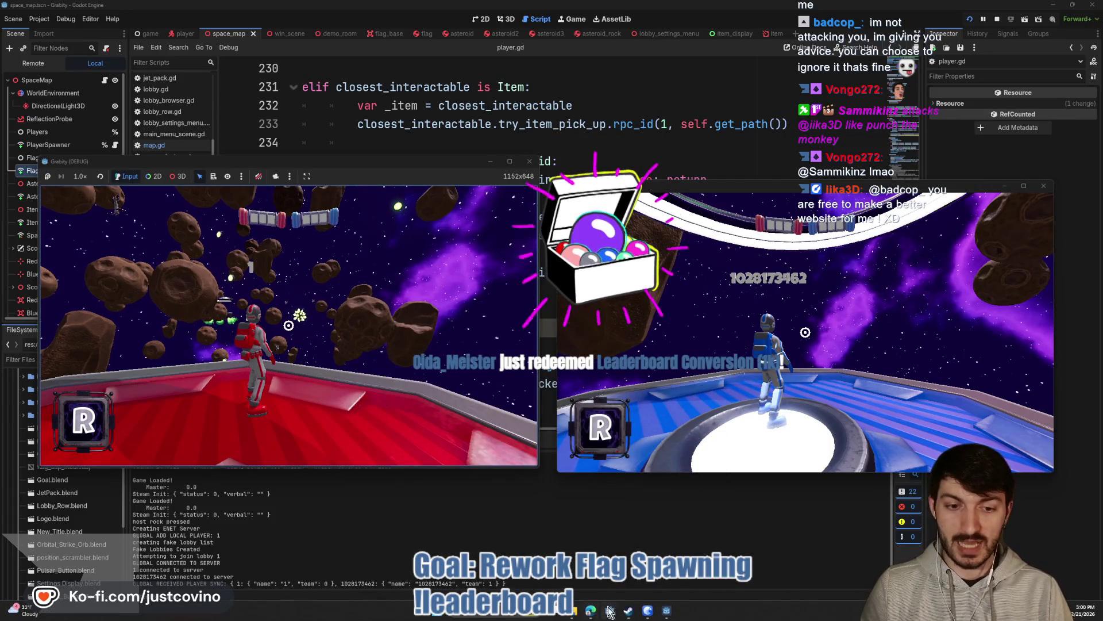
key("w")
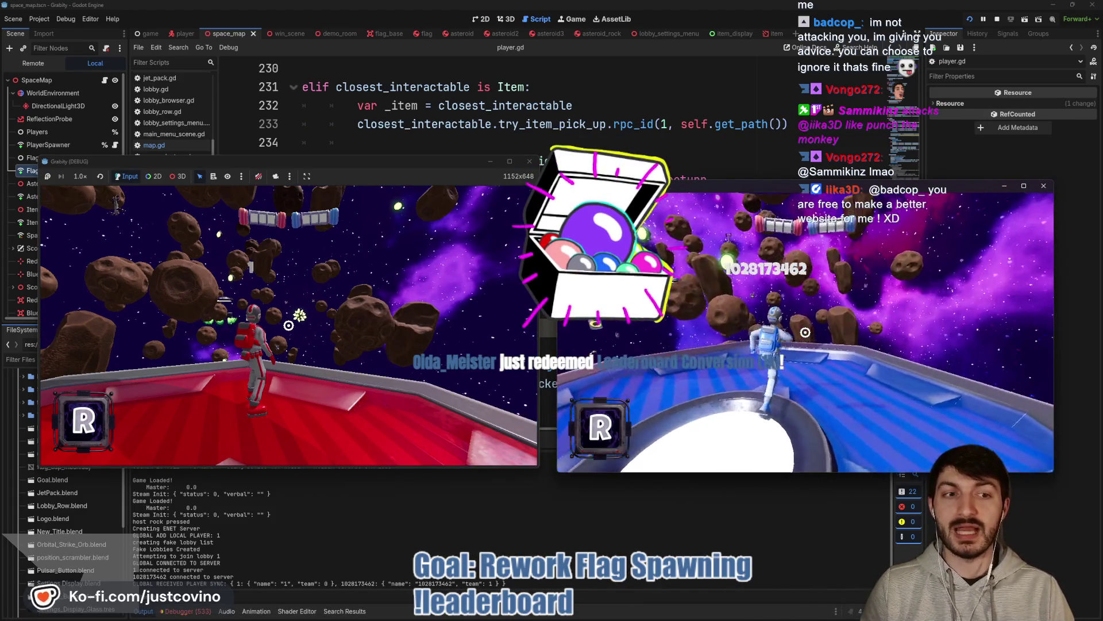
key("space")
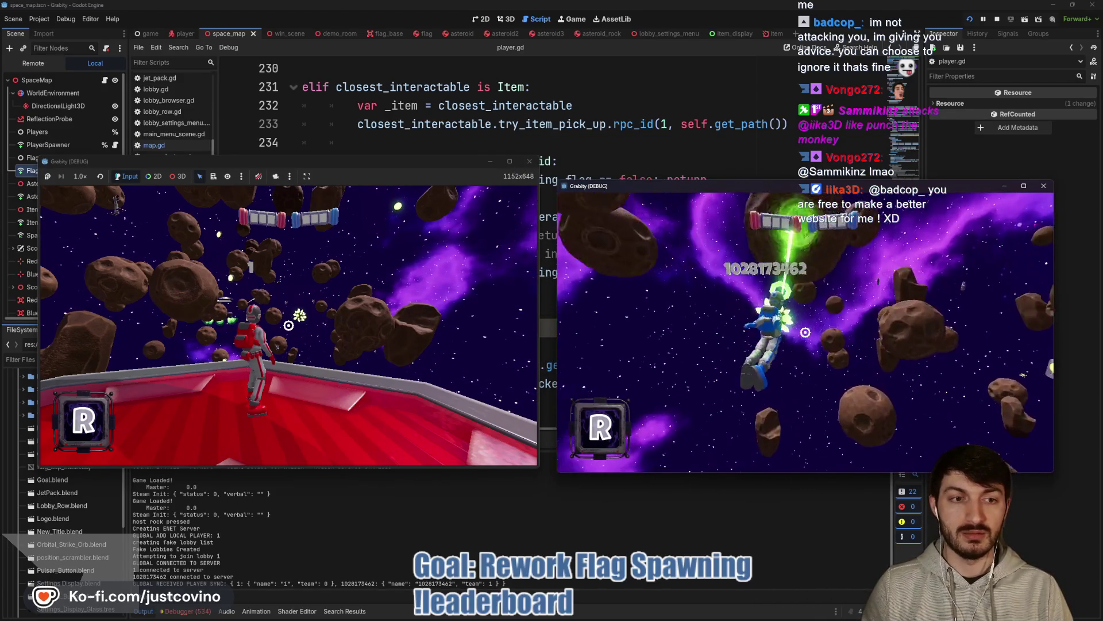
key("w")
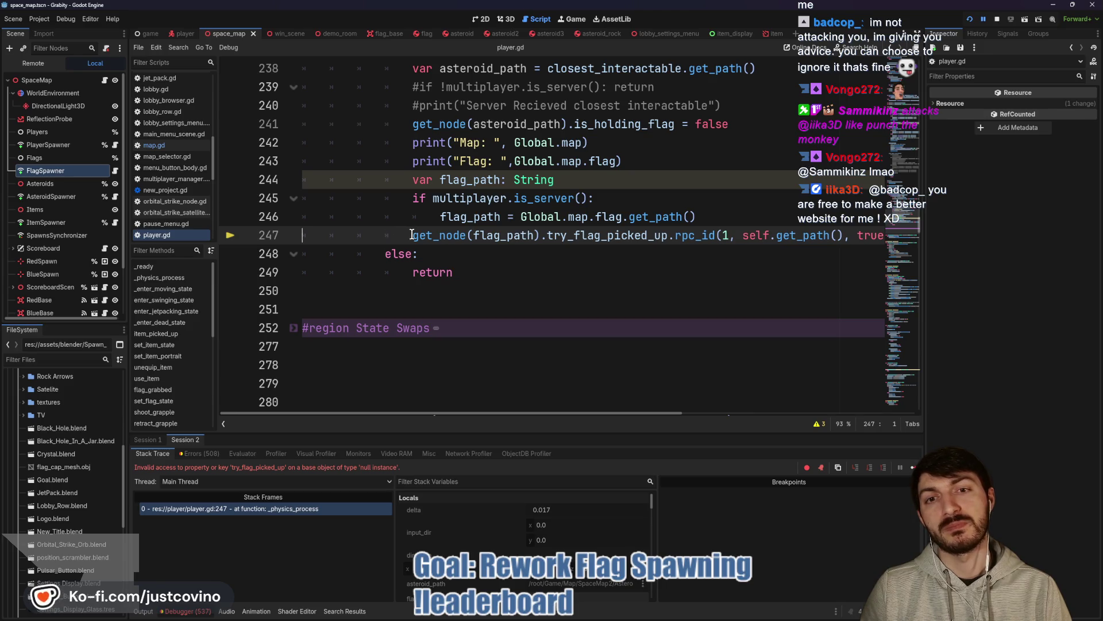
Step: Stop the running game and select the flag_path declaration on line 244
mouse_move(409, 235)
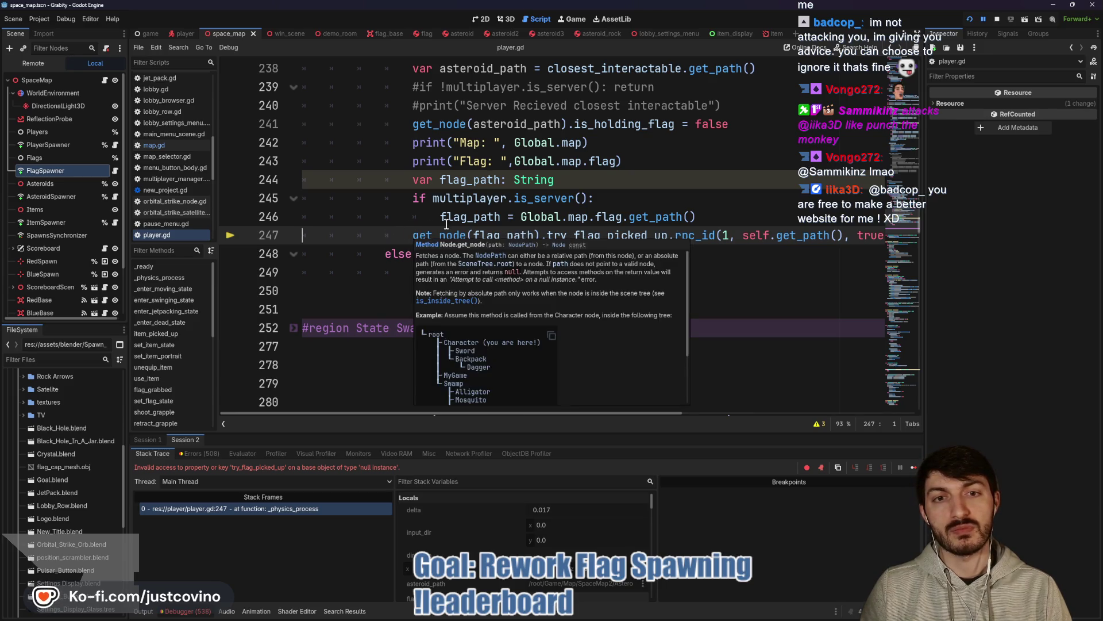
left_click(997, 19)
left_click(588, 183)
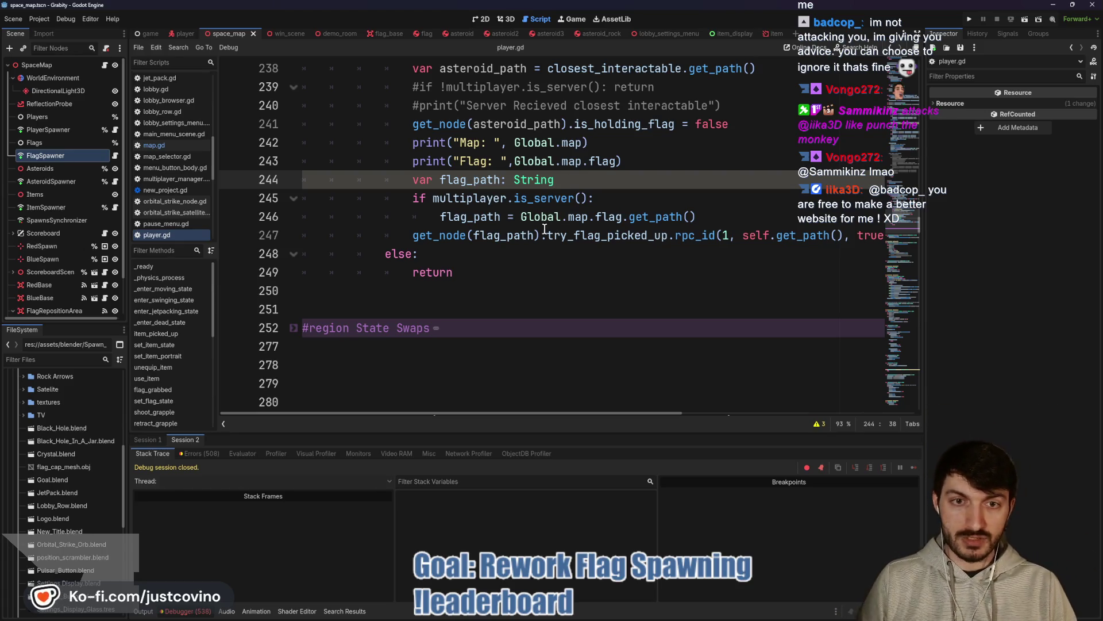
left_click_drag(555, 180, 441, 182)
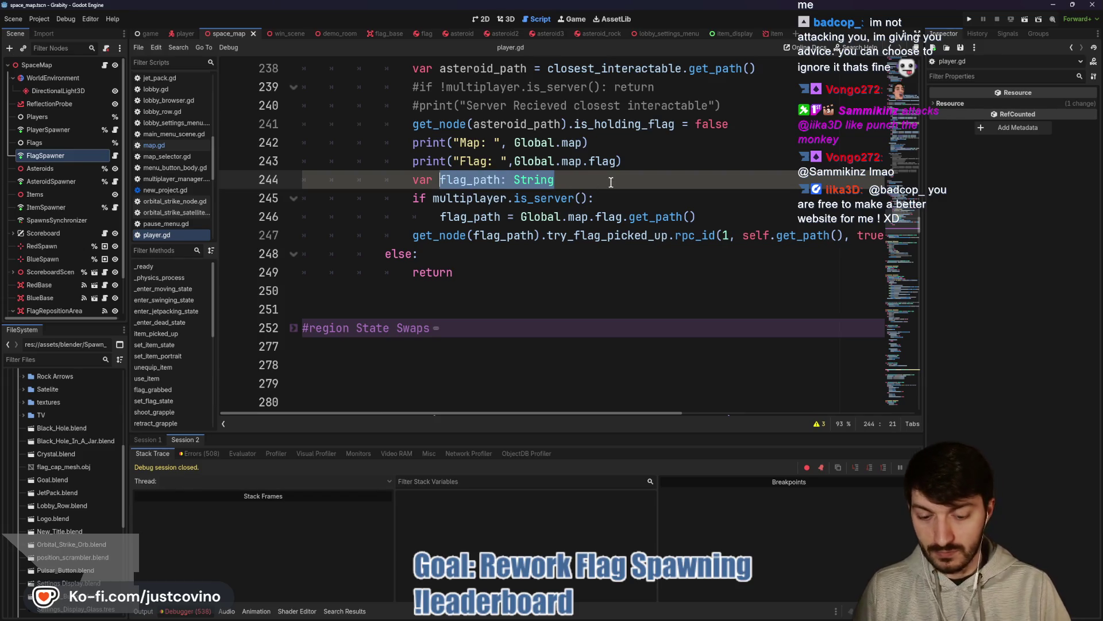
Step: Declare player_path as self.get_path() and replace get_node(flag_path) on line 247 with Global.map.flag
type("player_path:")
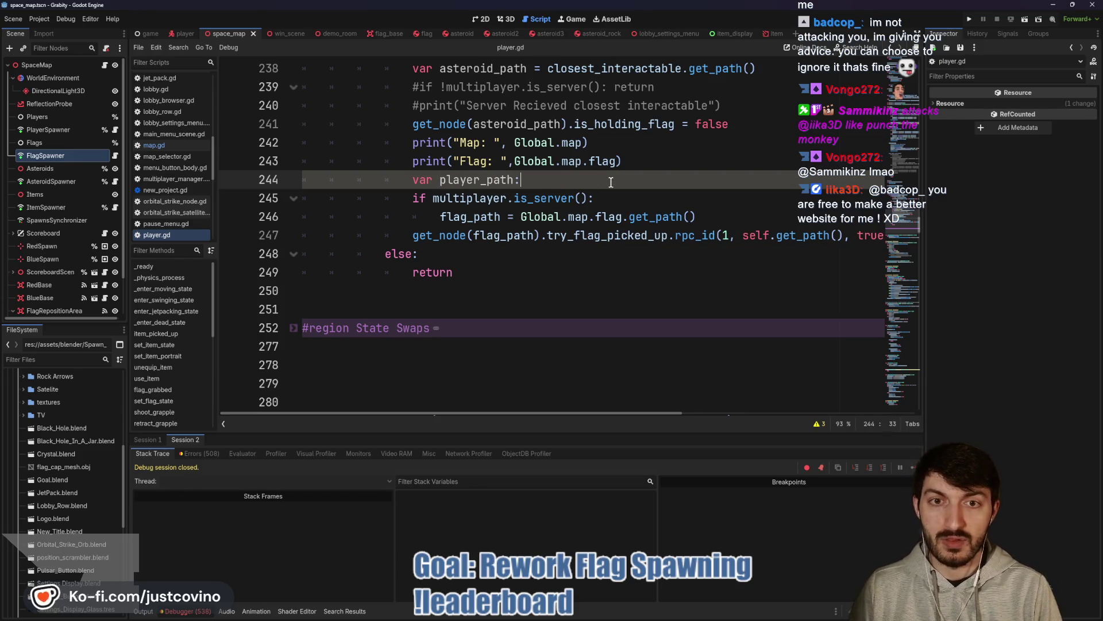
type(" String - ")
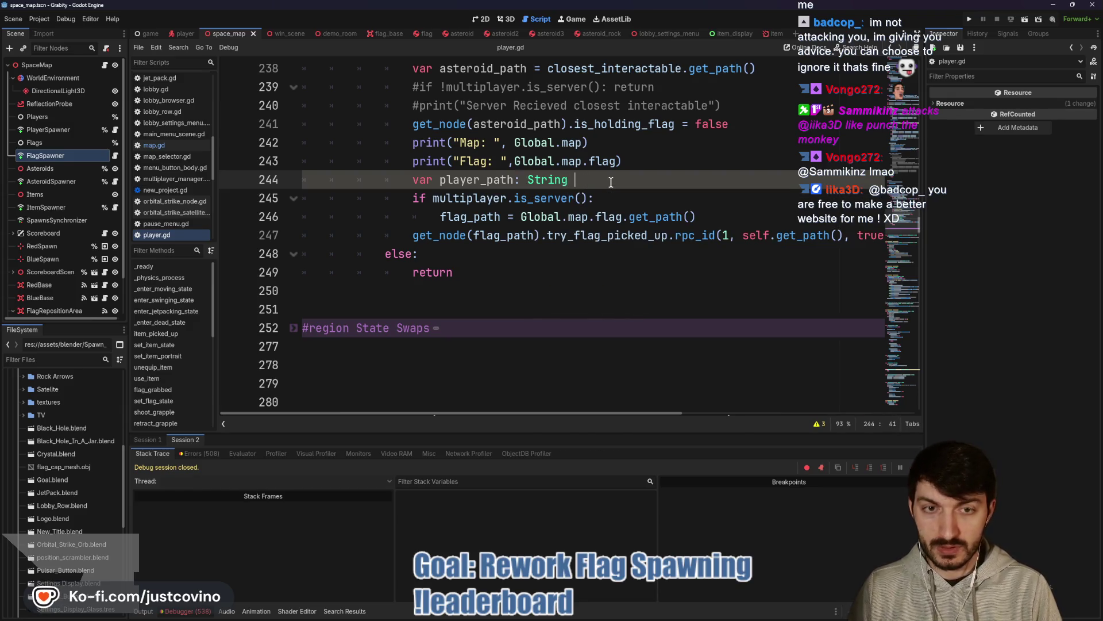
type("= self.get_path()")
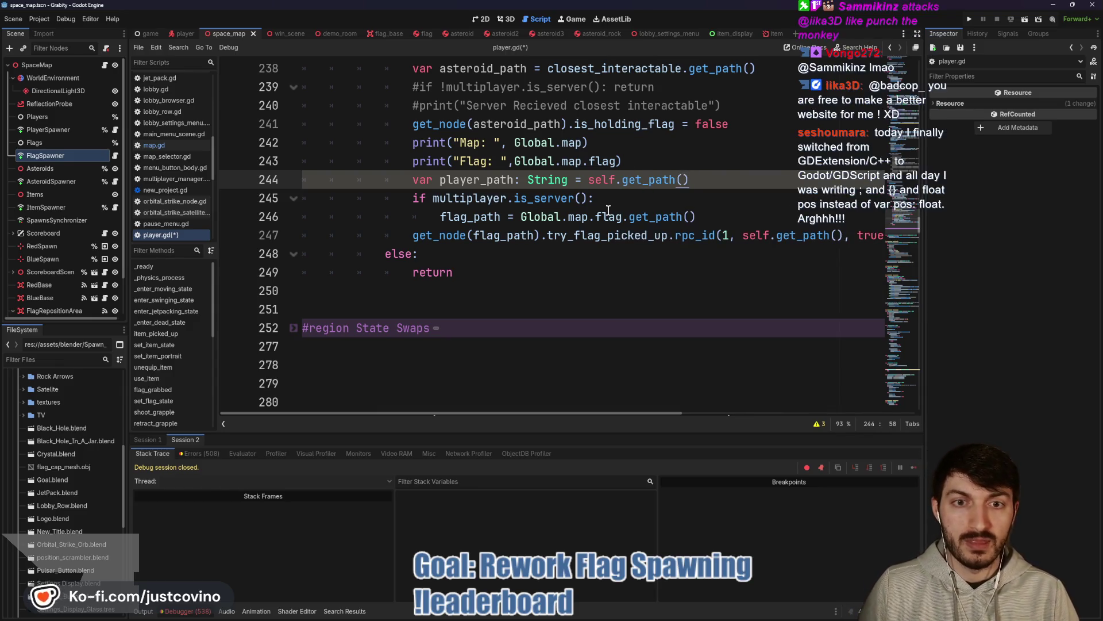
left_click(642, 165)
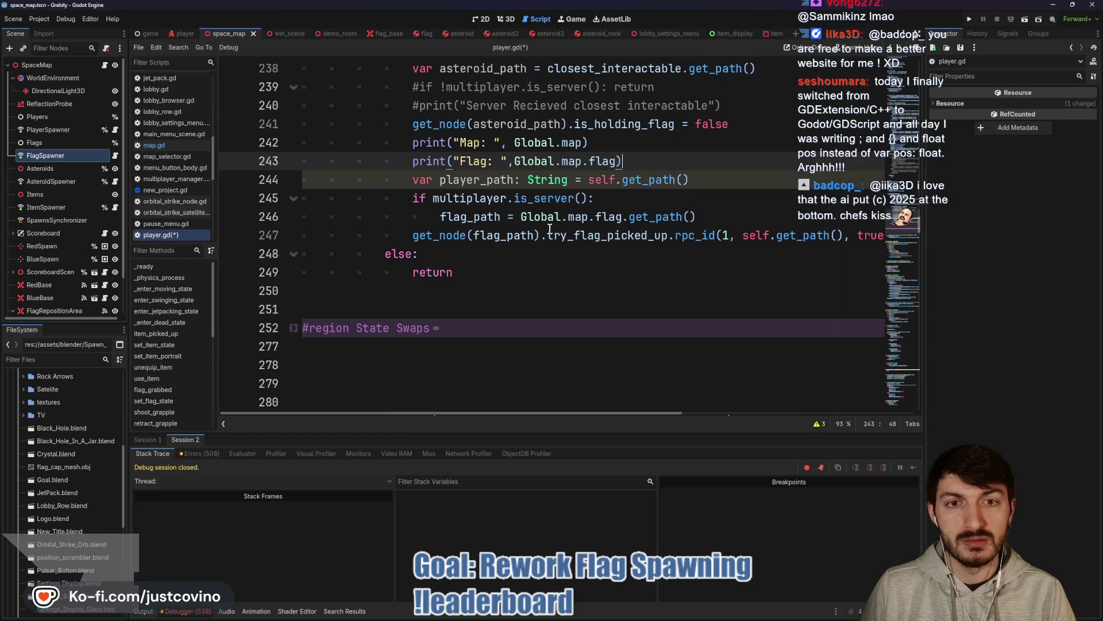
left_click_drag(541, 235, 413, 230)
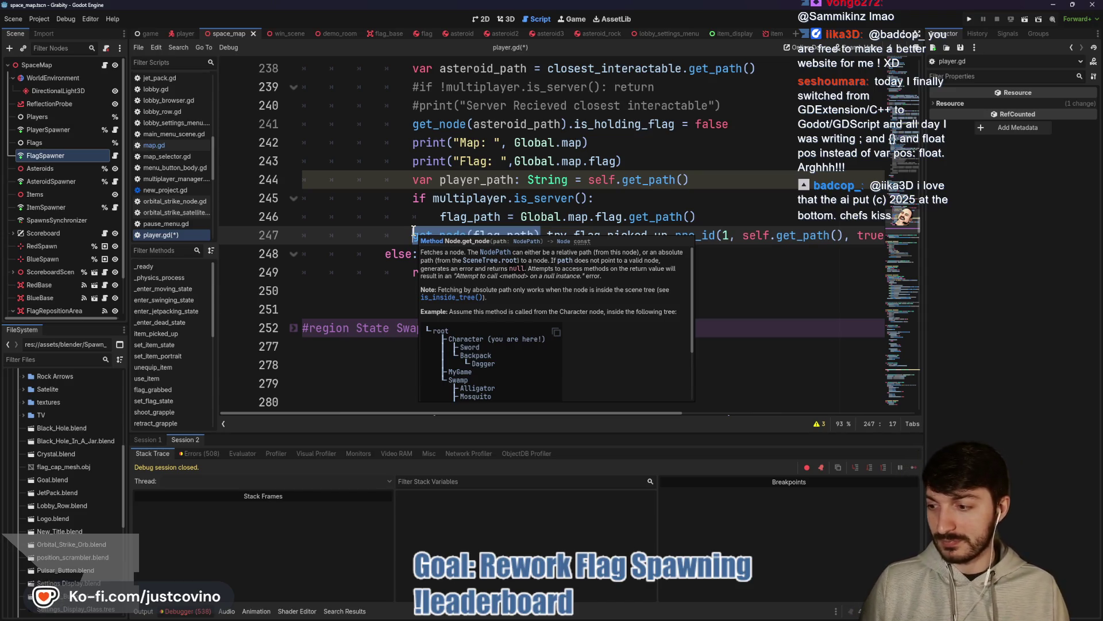
type("Glova")
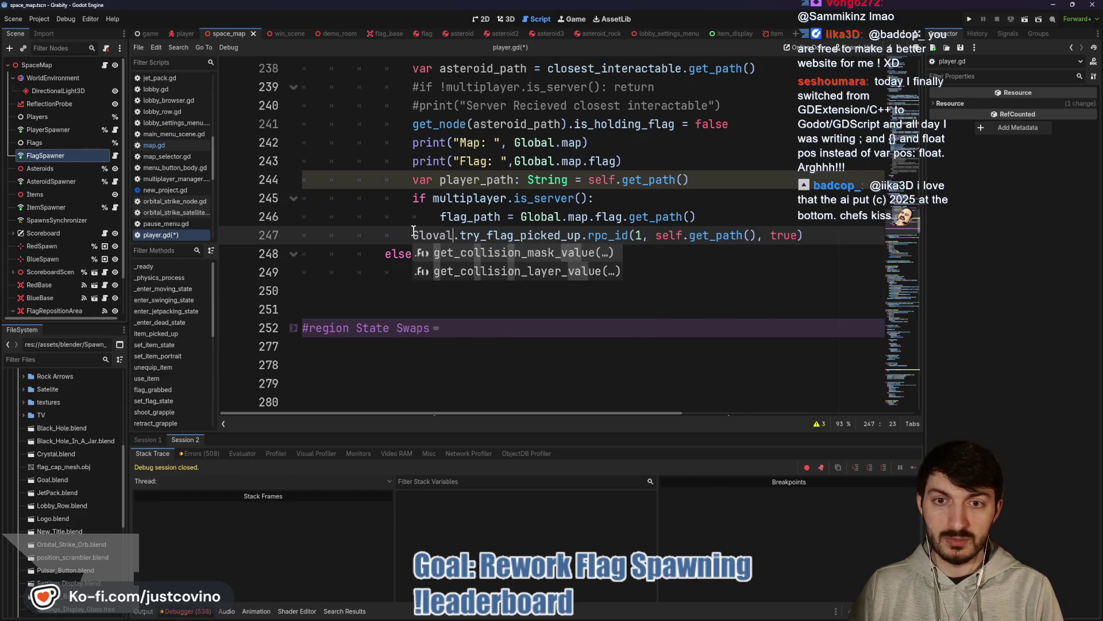
type("obal.map.flag")
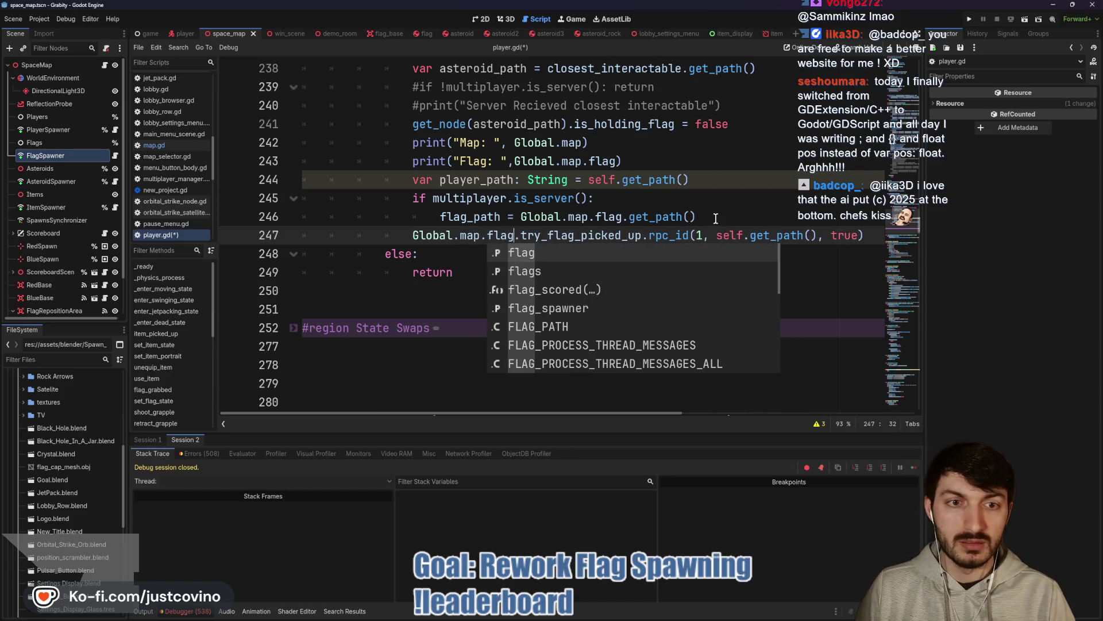
key("Escape")
Step: Delete the obsolete flag_path lookup lines 244–246 and save player.gd
key("shift+Up")
key("shift+Up")
key("shift+Up")
key("Left")
left_click_drag(730, 208, 302, 177)
key("BackSpace")
key("BackSpace")
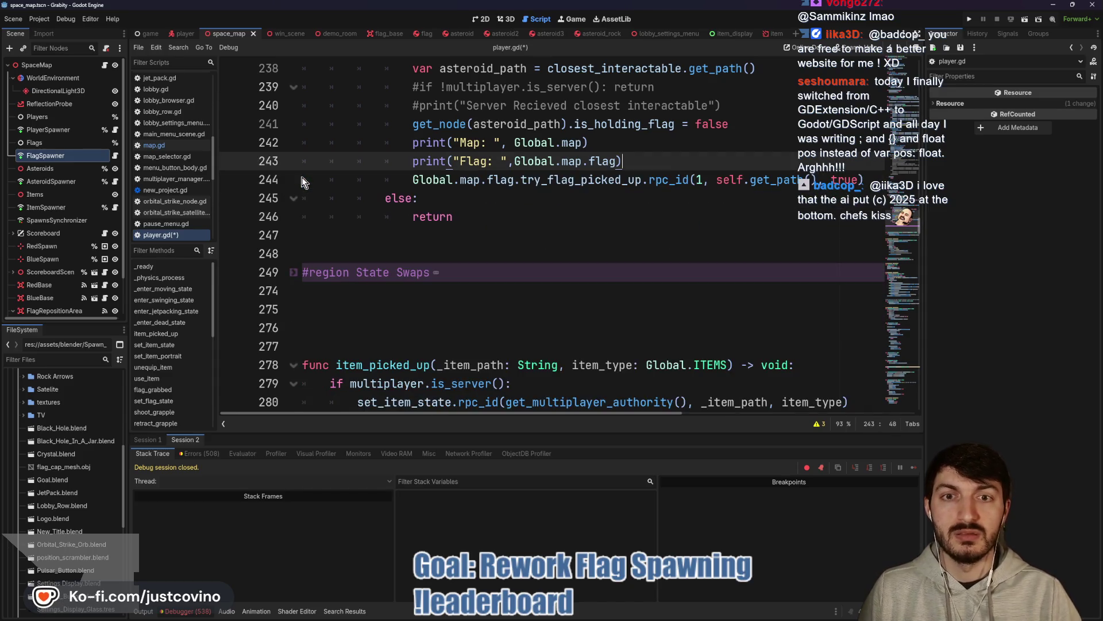
key("ctrl+s")
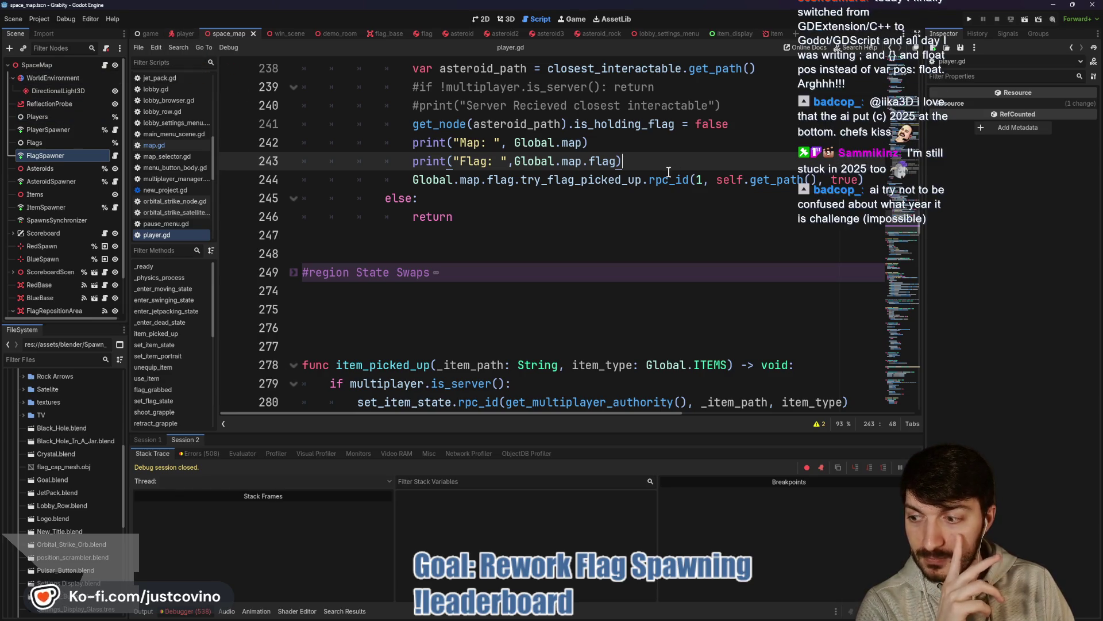
mouse_move(668, 172)
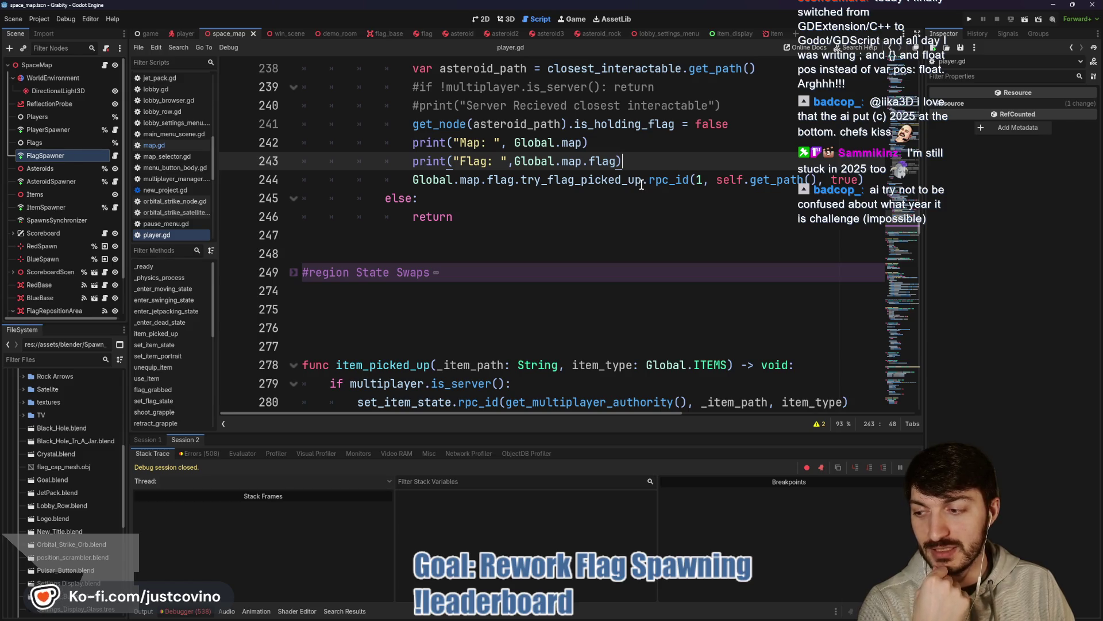
mouse_move(638, 185)
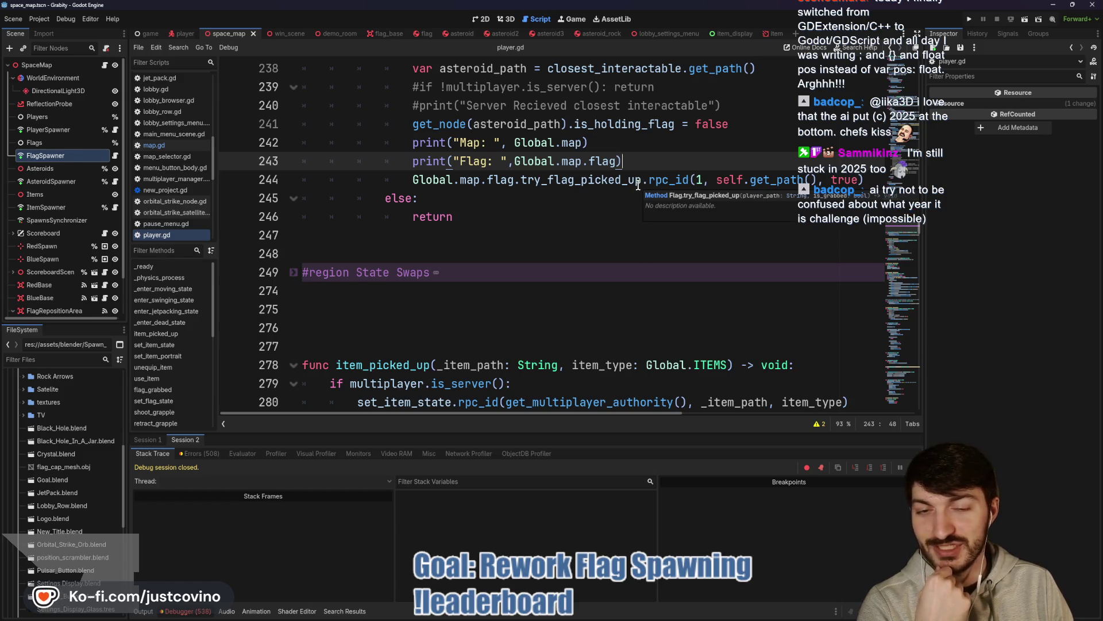
scroll(665, 185, "up", 1)
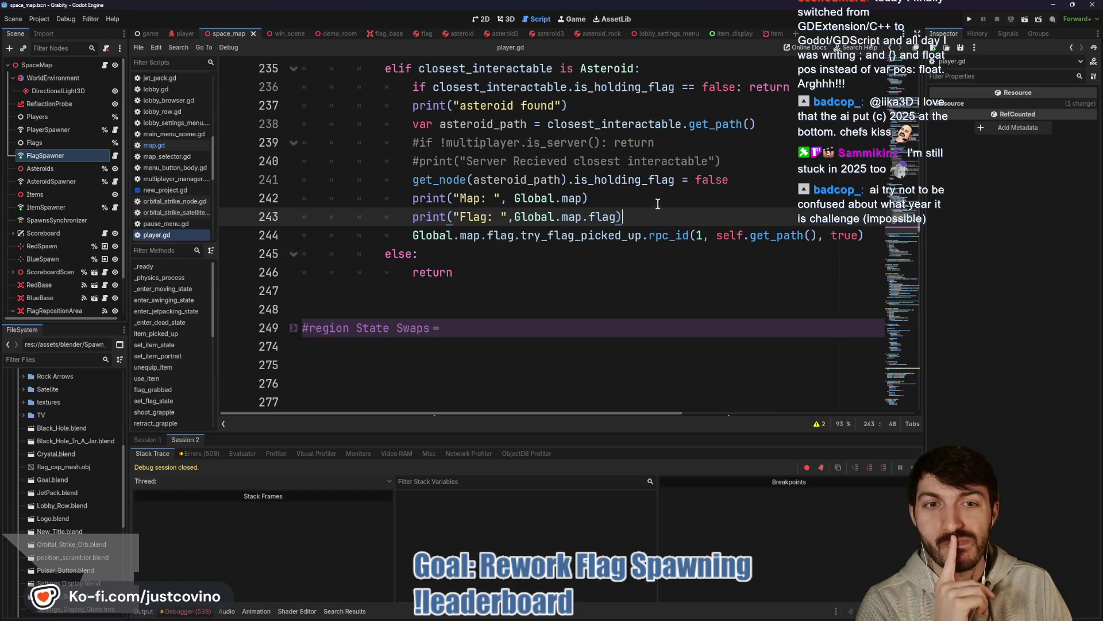
Step: Read the try_flag_picked_up definition in flag.gd, glance at the flag scene in 3D, then return to player.gd
double_click(555, 237)
scroll(621, 227, "down", 5)
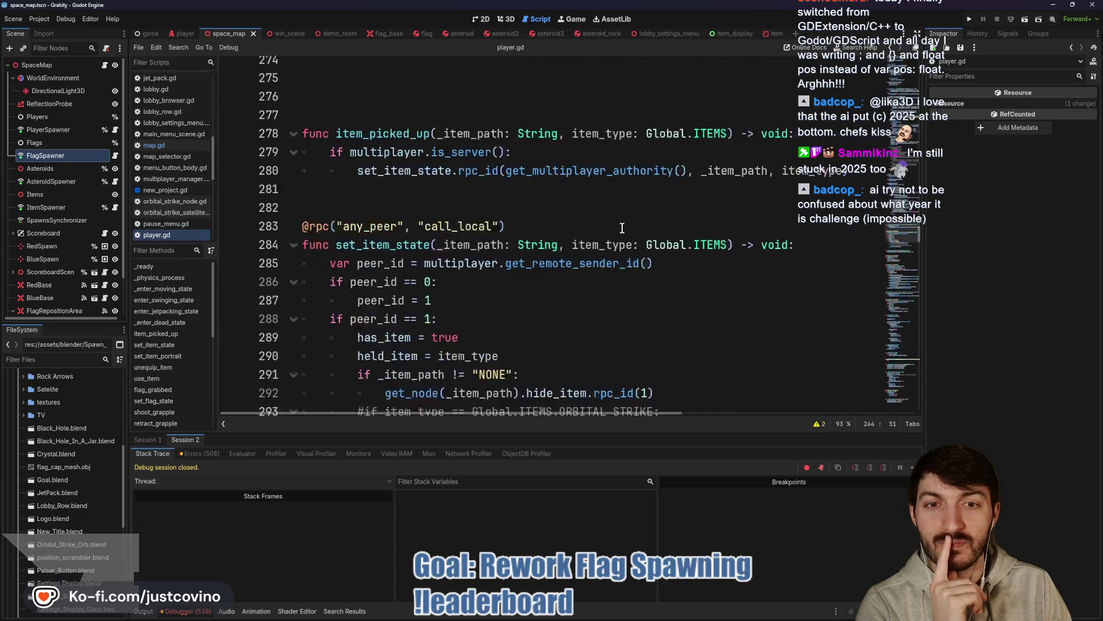
scroll(469, 156, "up", 4)
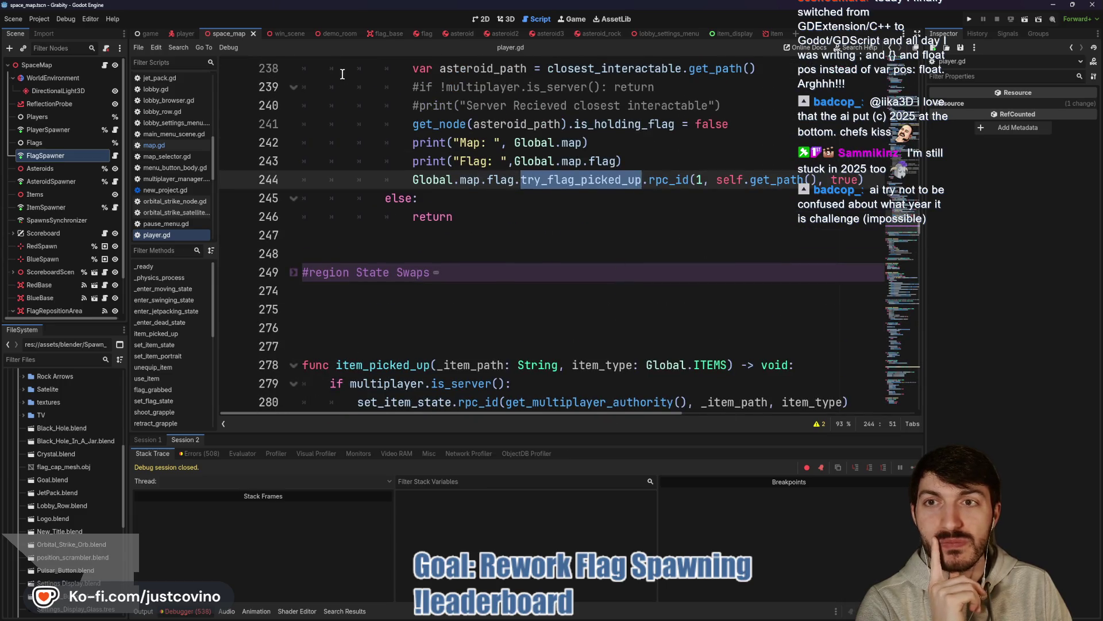
left_click(417, 35)
scroll(516, 184, "down", 10)
scroll(516, 185, "up", 1)
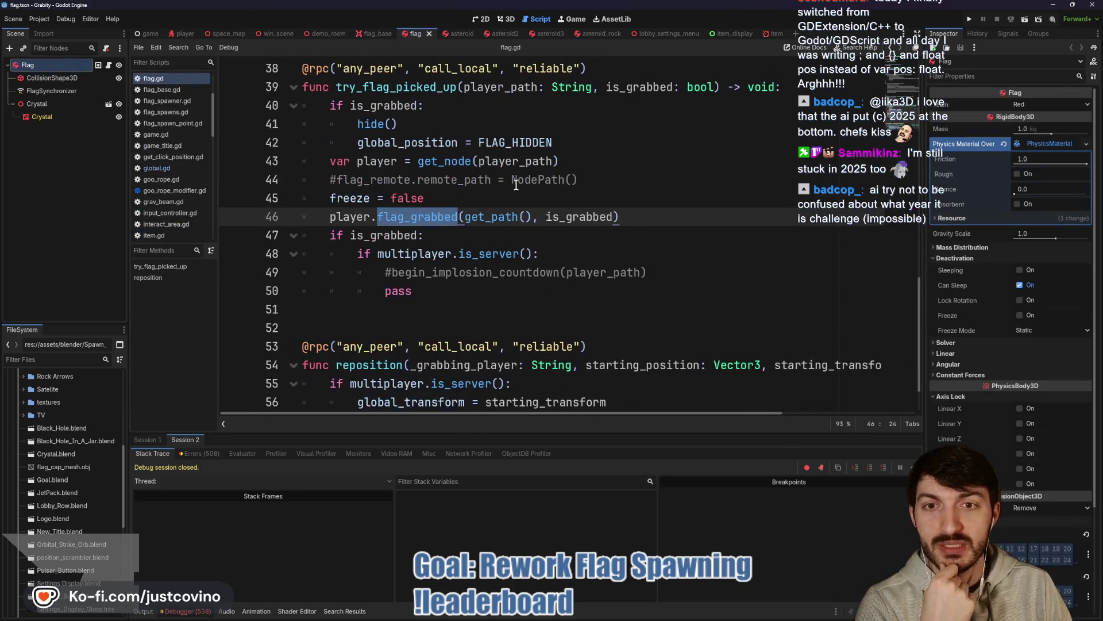
scroll(516, 184, "up", 2)
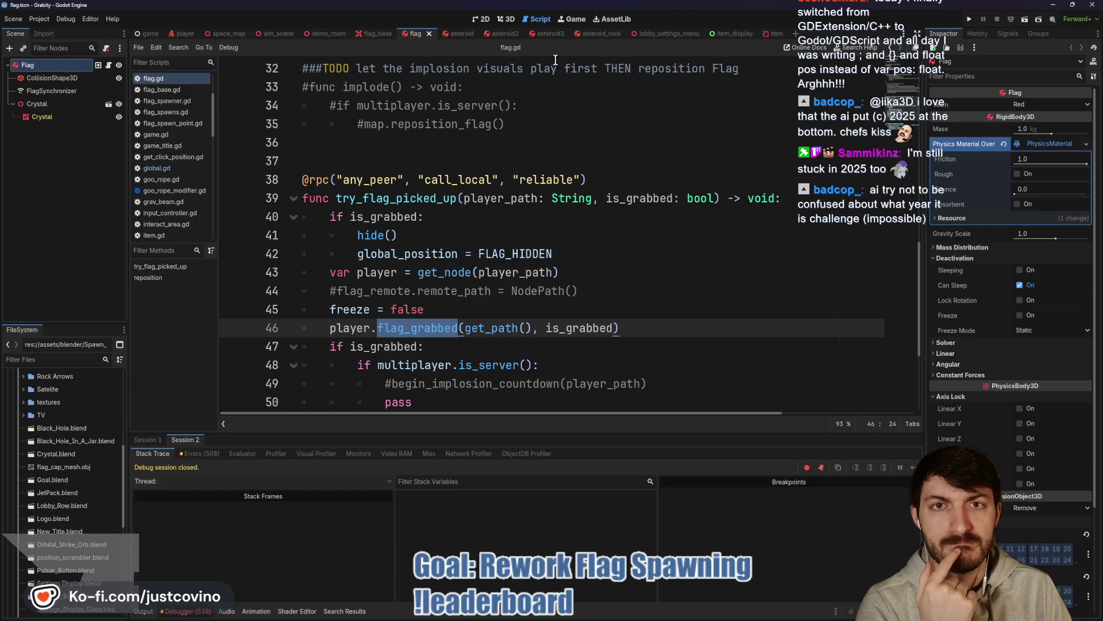
left_click(506, 19)
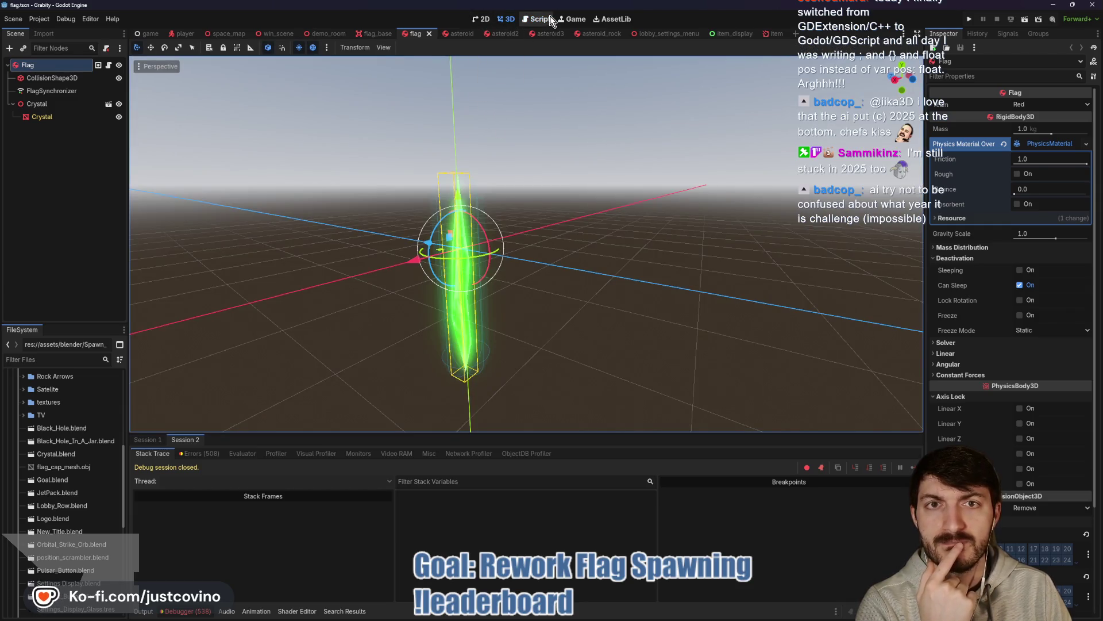
left_click(540, 19)
left_click(188, 32)
scroll(587, 244, "up", 2)
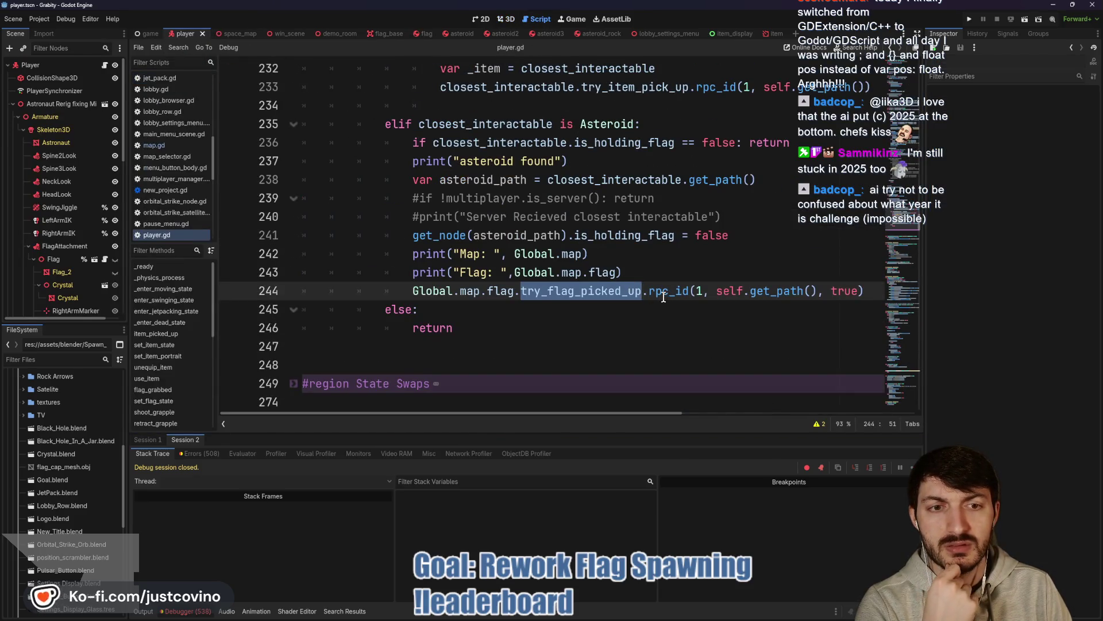
Step: Delete the two debug print lines about the flag and the leftover empty line
mouse_move(673, 293)
scroll(674, 293, "up", 3)
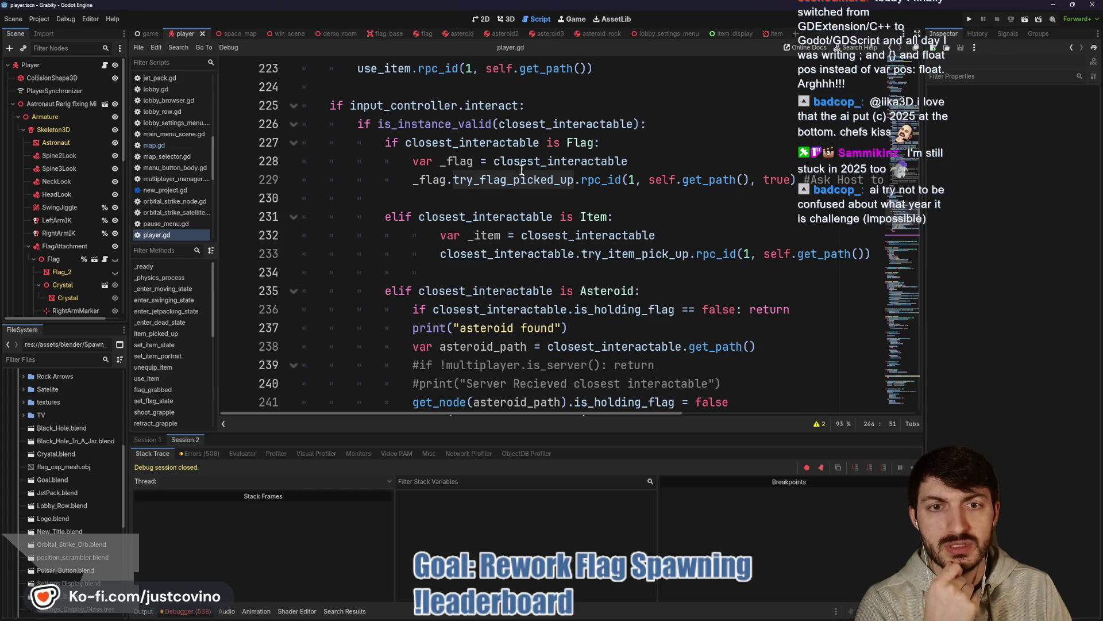
mouse_move(428, 182)
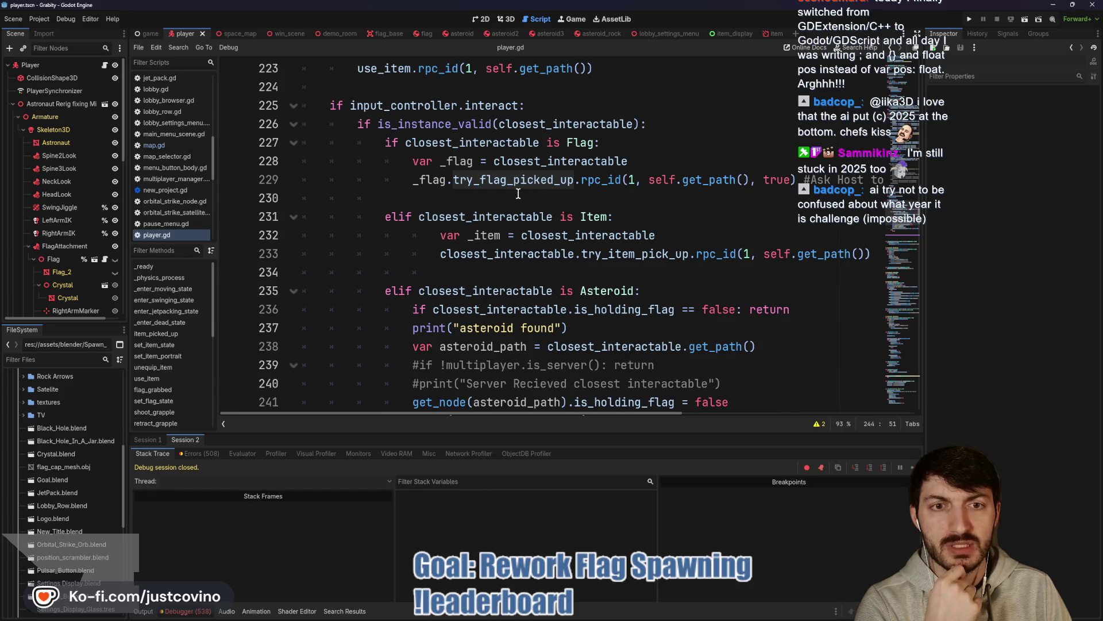
scroll(518, 194, "down", 3)
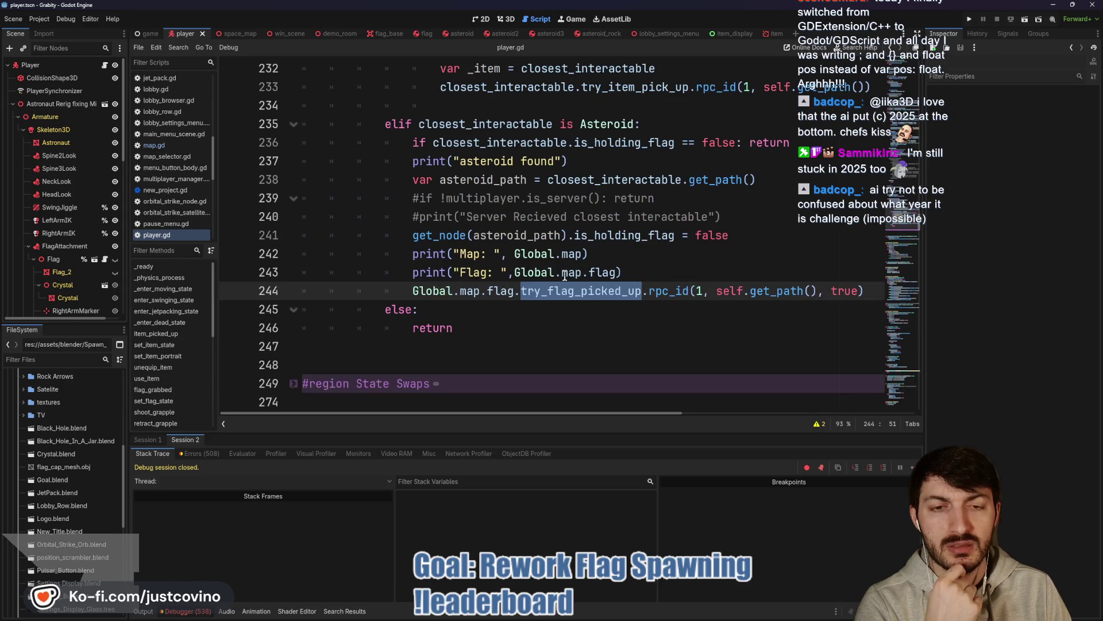
mouse_move(631, 275)
left_mouse_down()
mouse_move(409, 254)
mouse_move(297, 257)
left_mouse_up()
key("BackSpace")
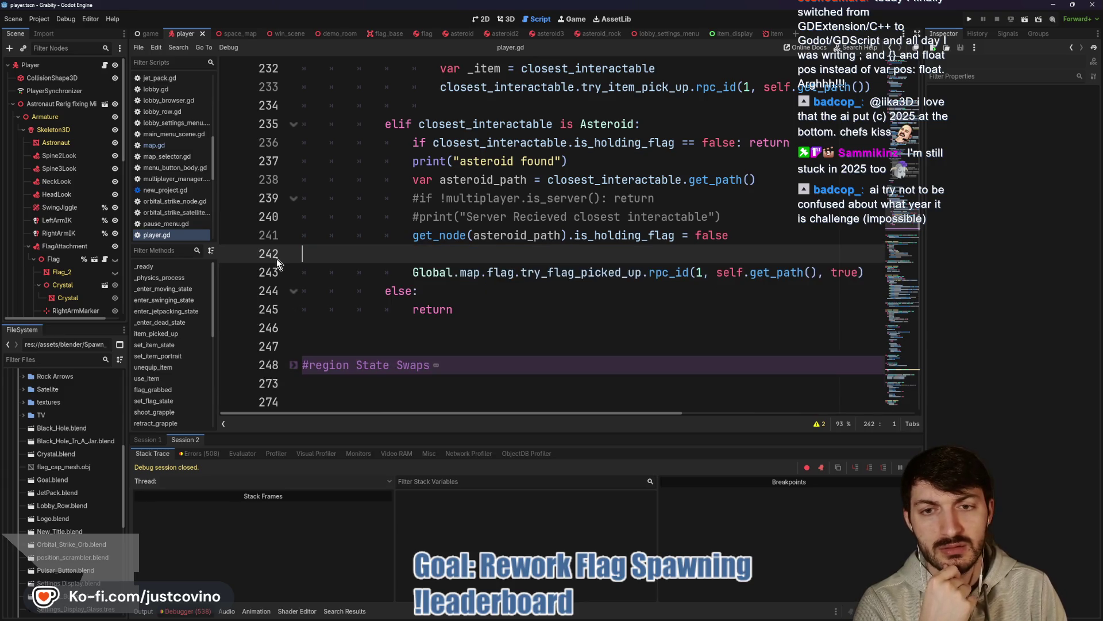
key("BackSpace")
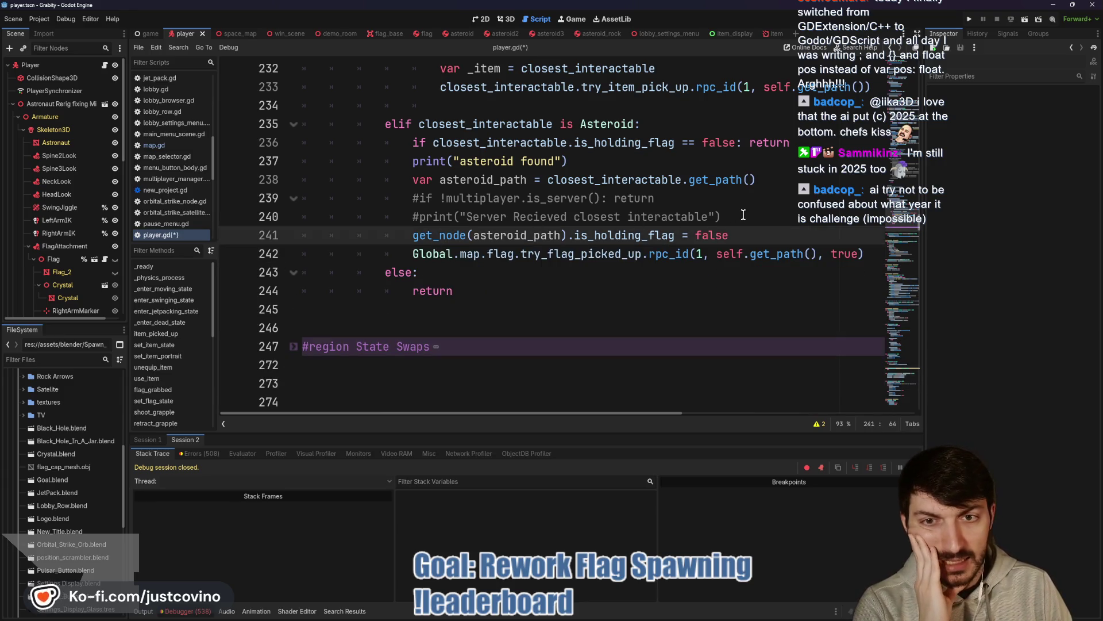
Step: Delete the commented-out server check and print lines, review the pickup rpc call, and switch to asteroid.gd
left_click_drag(742, 217, 290, 201)
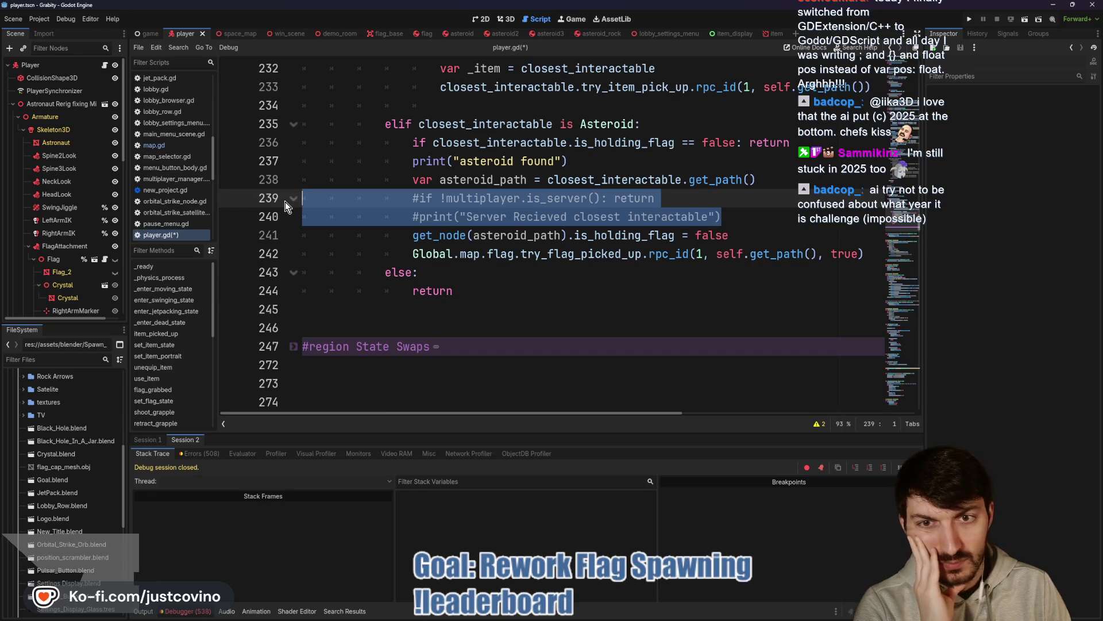
key("BackSpace")
key("BackSpace")
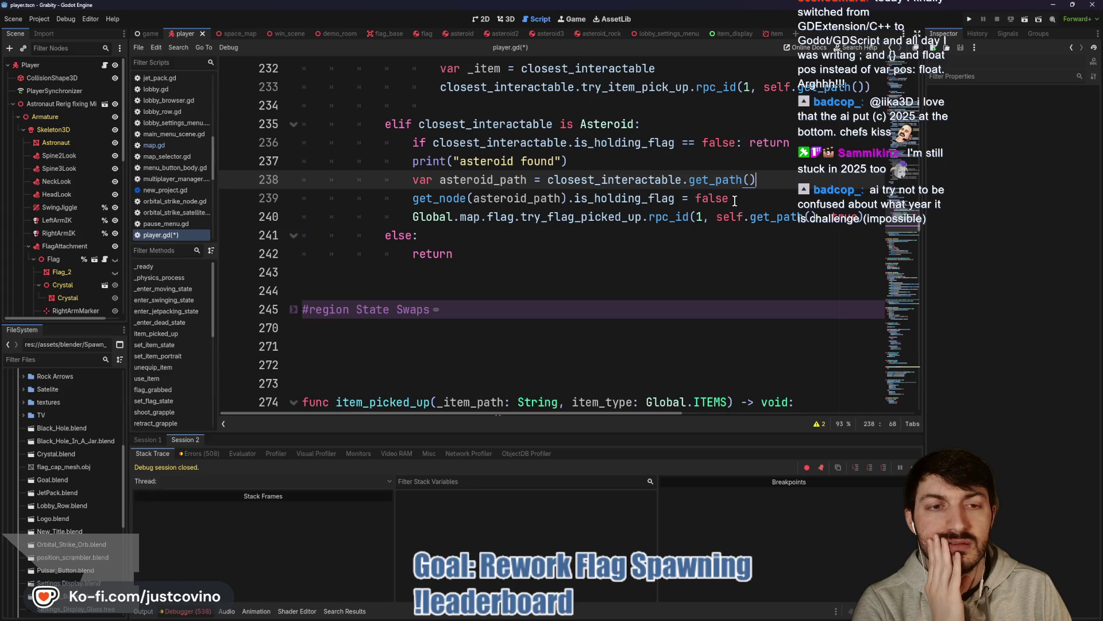
left_click(734, 198)
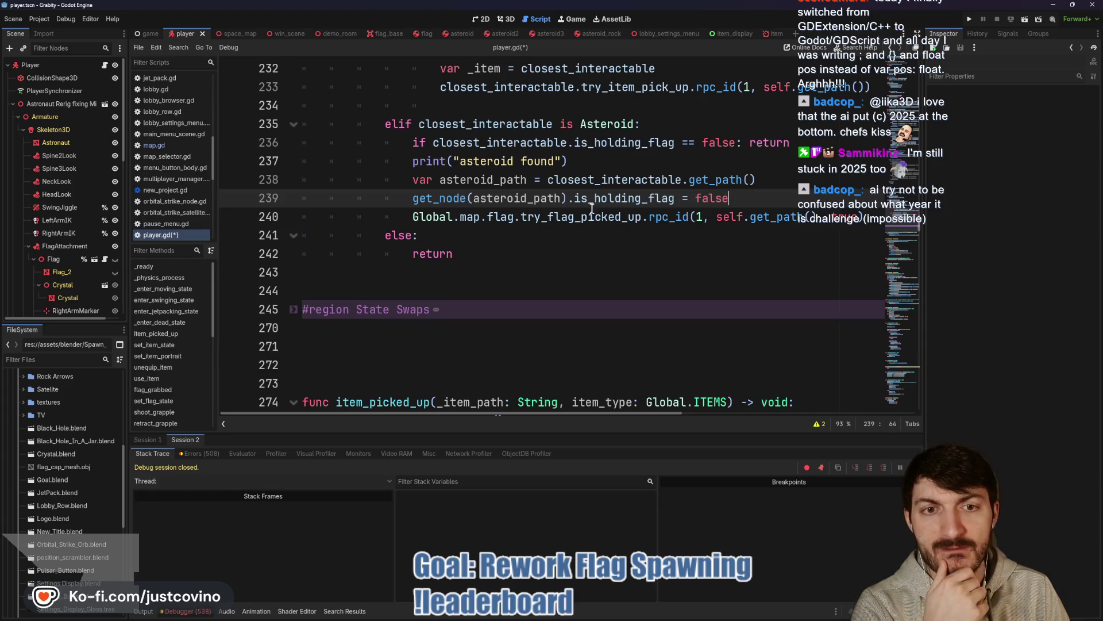
left_click(504, 218)
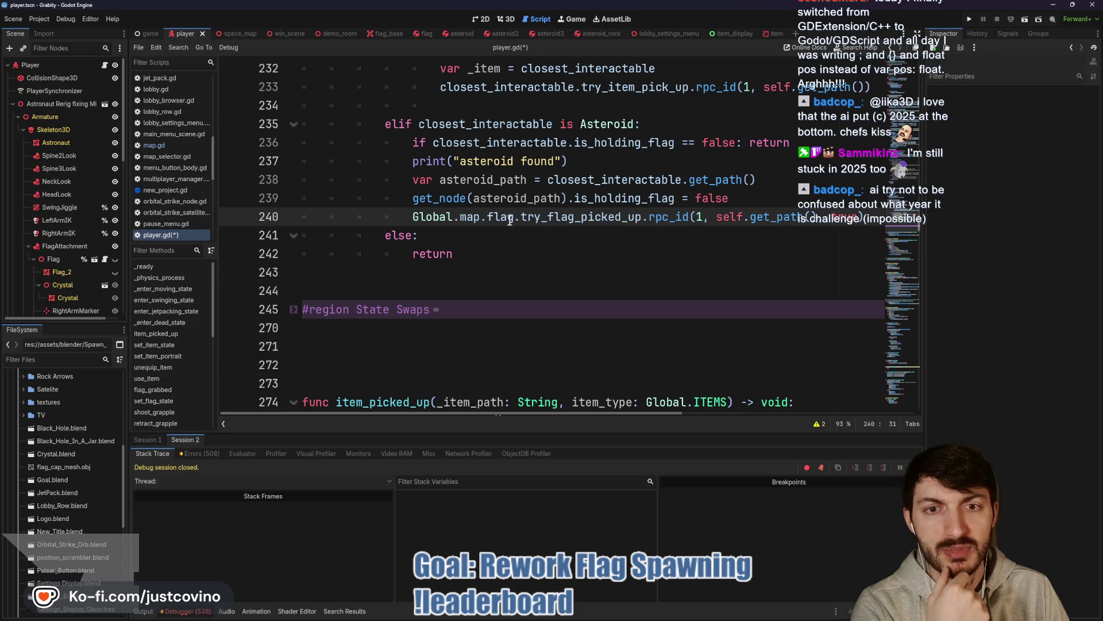
left_click_drag(514, 218, 414, 216)
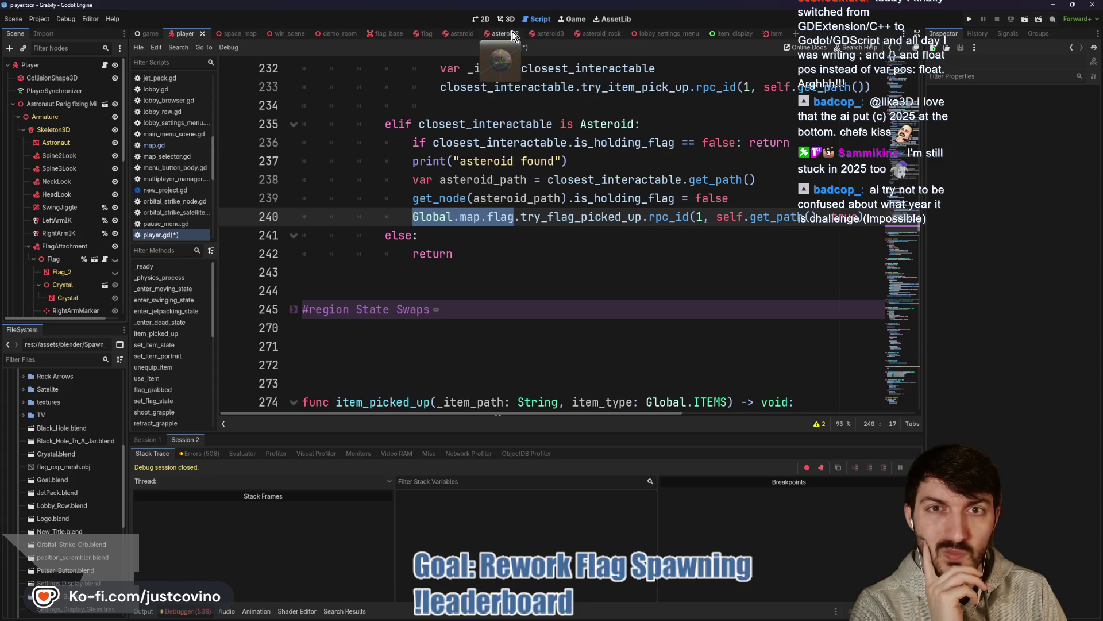
left_click(453, 34)
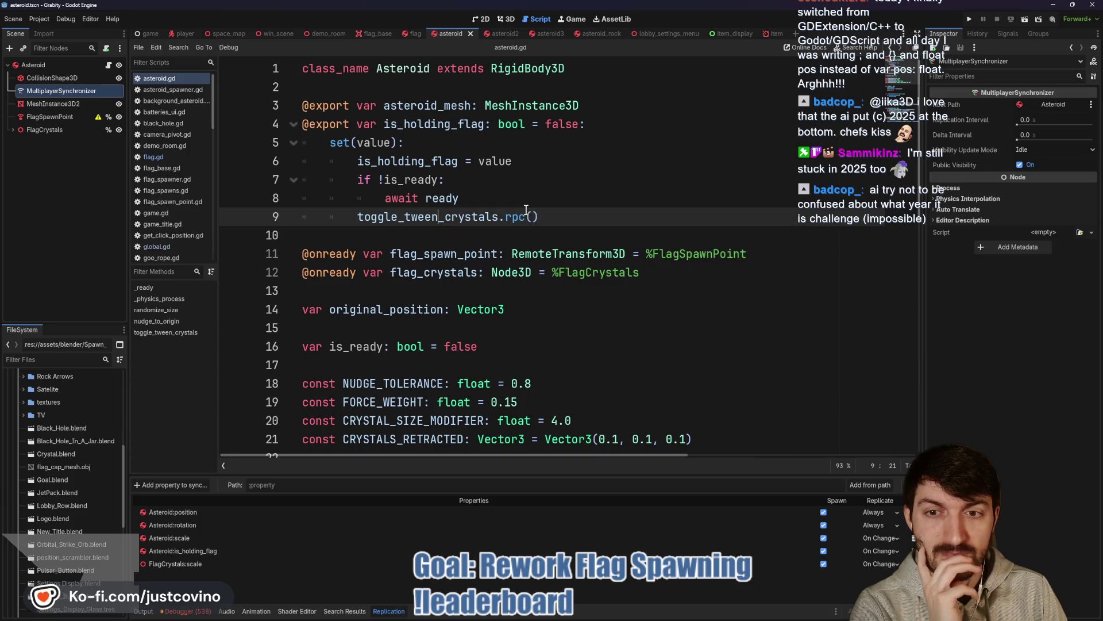
Step: Scroll through asteroid.gd, then switch to map.gd in the space_map scene
scroll(526, 210, "down", 2)
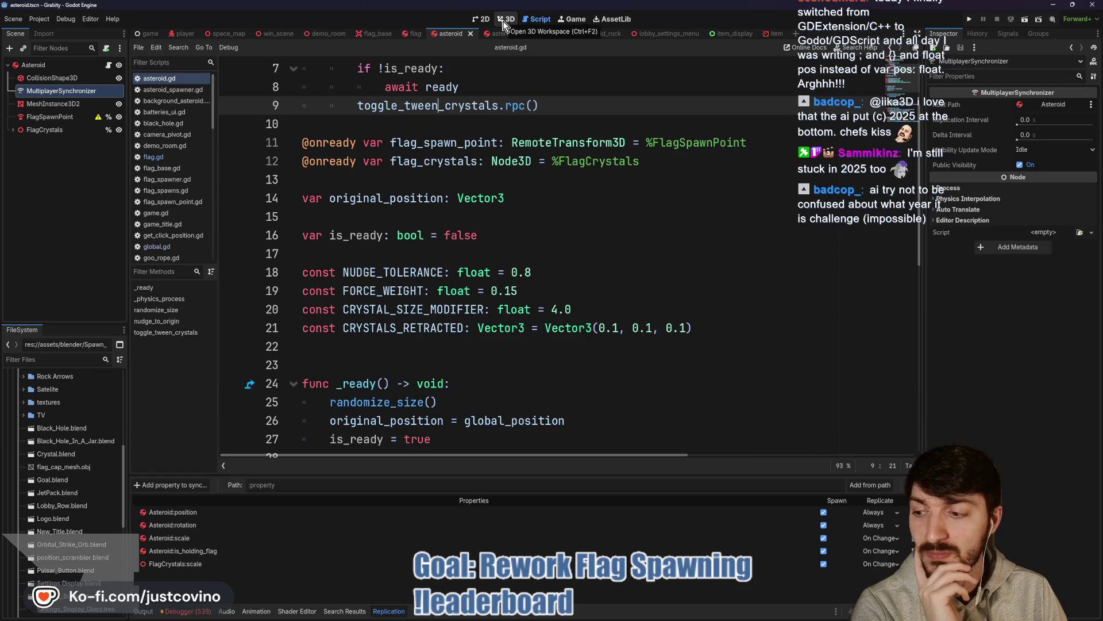
left_click(223, 38)
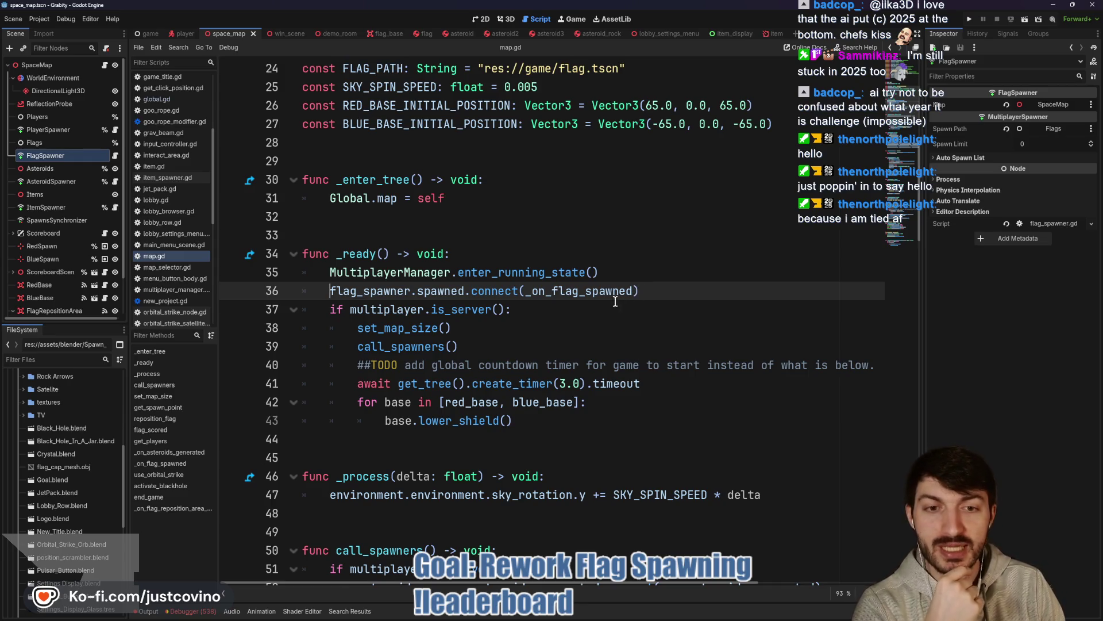
left_click_drag(661, 293, 327, 294)
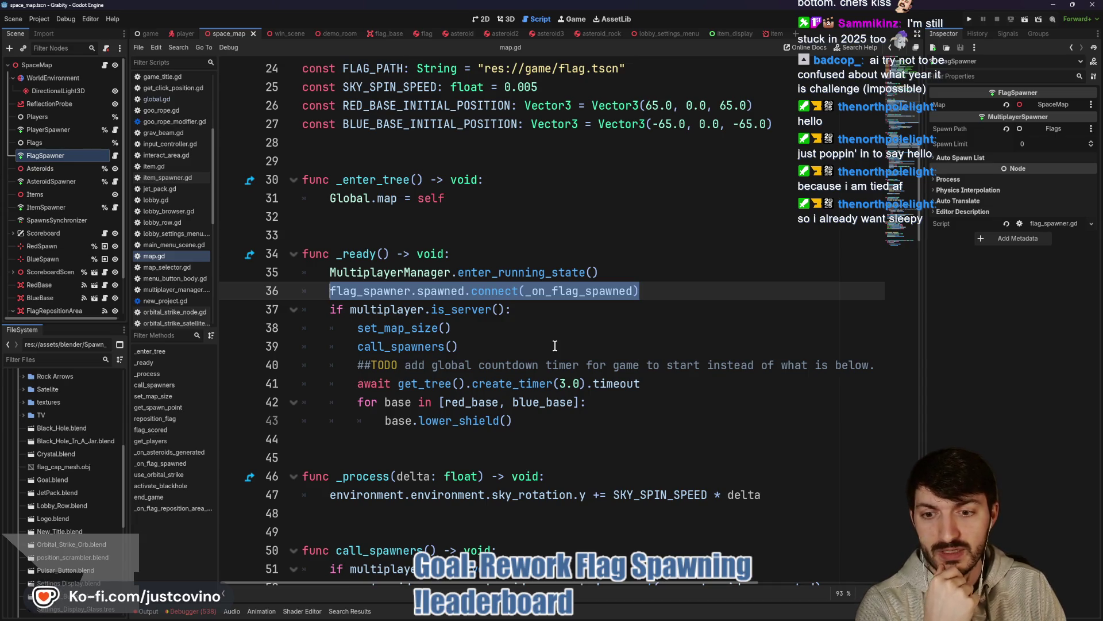
scroll(555, 346, "down", 3)
left_click(416, 288)
left_click(423, 351)
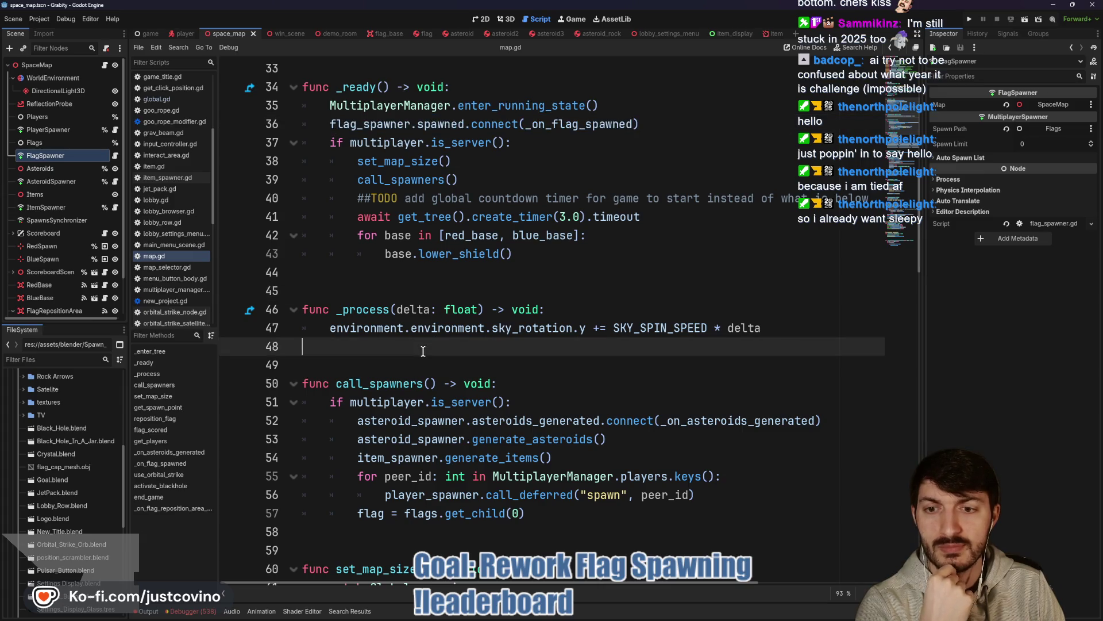
scroll(451, 299, "down", 1)
scroll(452, 299, "down", 6)
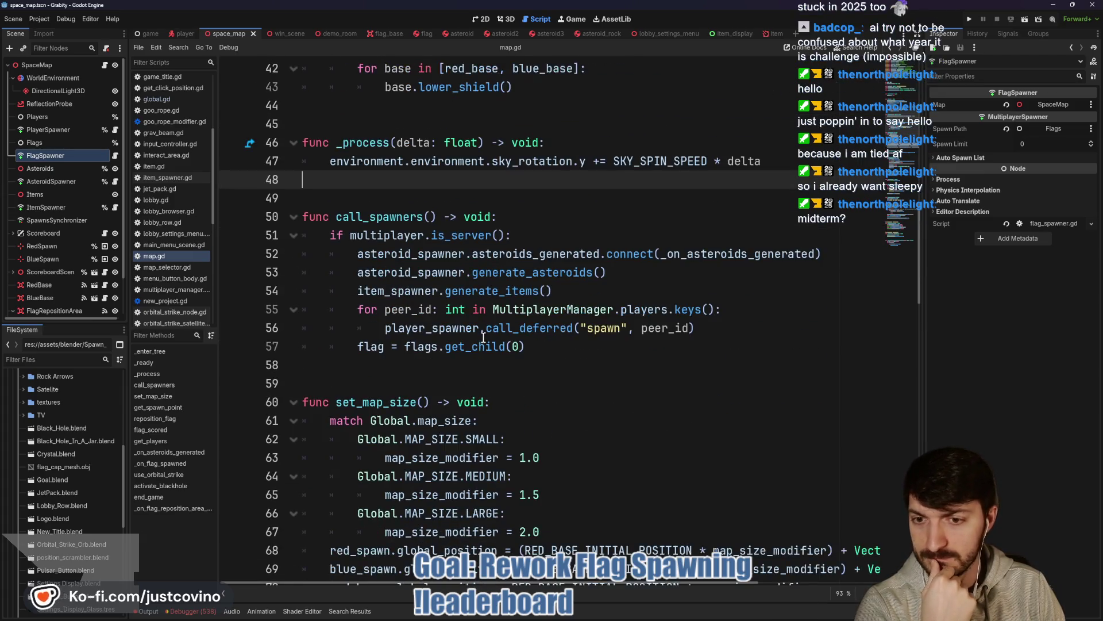
scroll(483, 337, "down", 1)
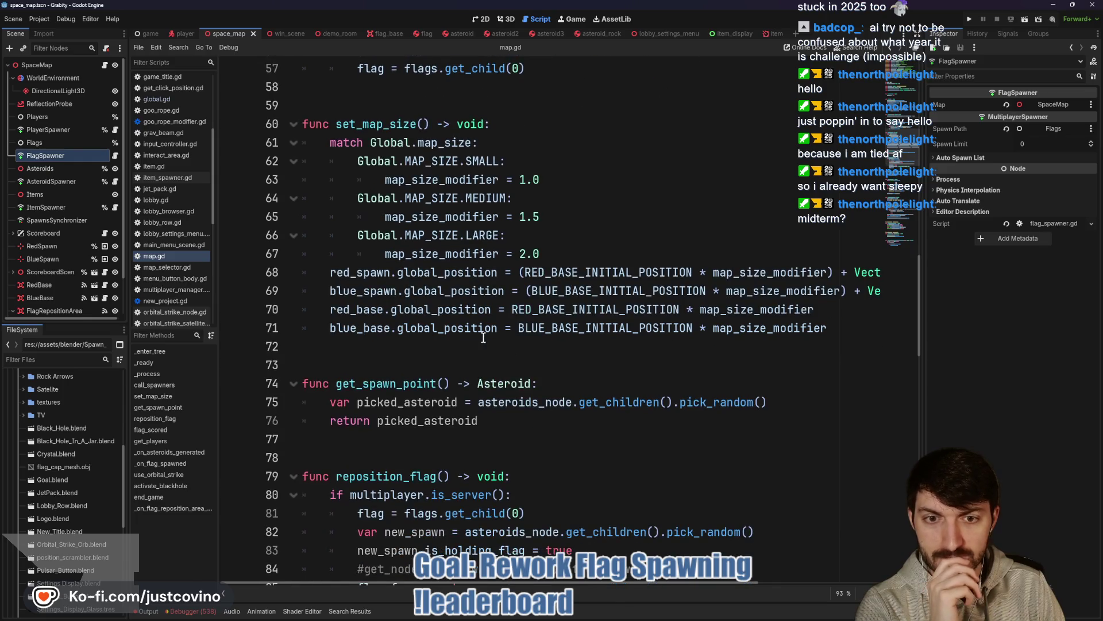
left_click(430, 359)
scroll(420, 347, "down", 2)
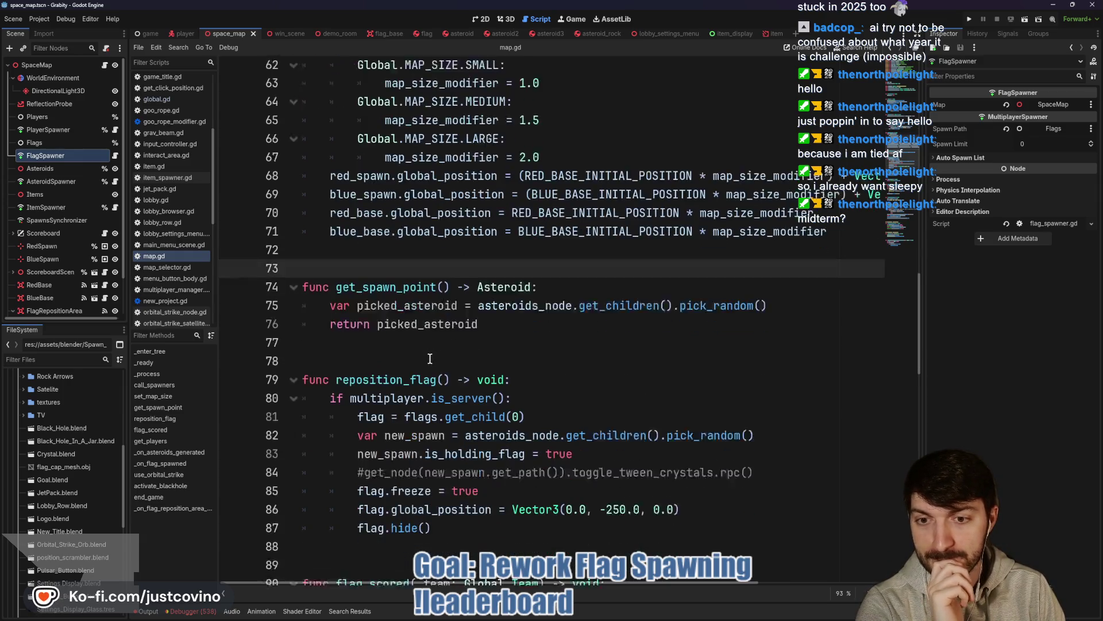
left_click(407, 336)
left_click(412, 254)
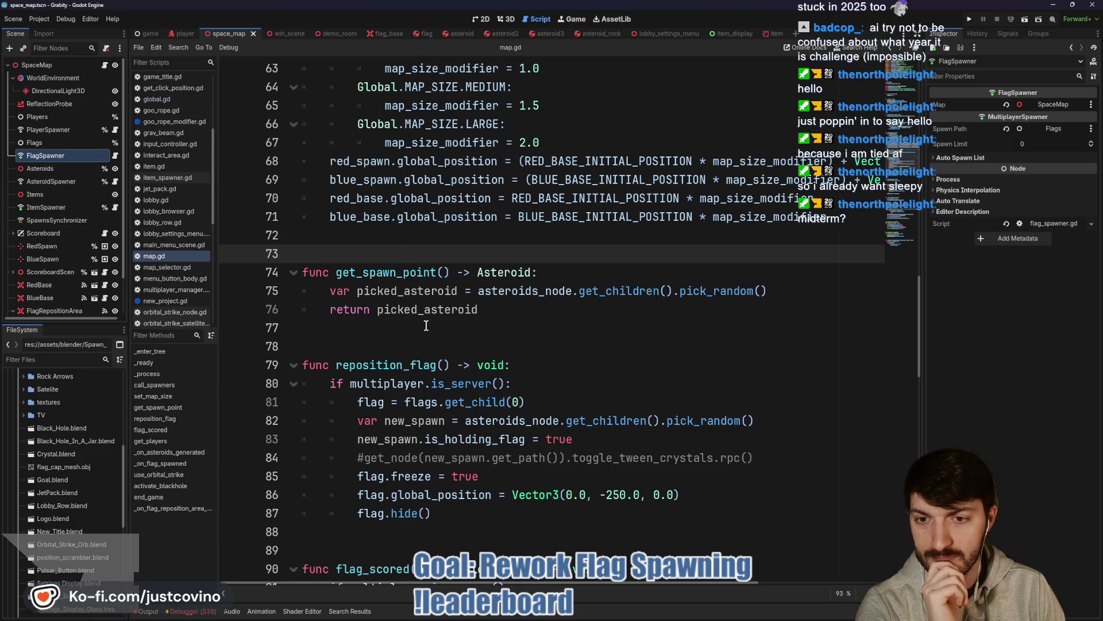
scroll(425, 325, "down", 2)
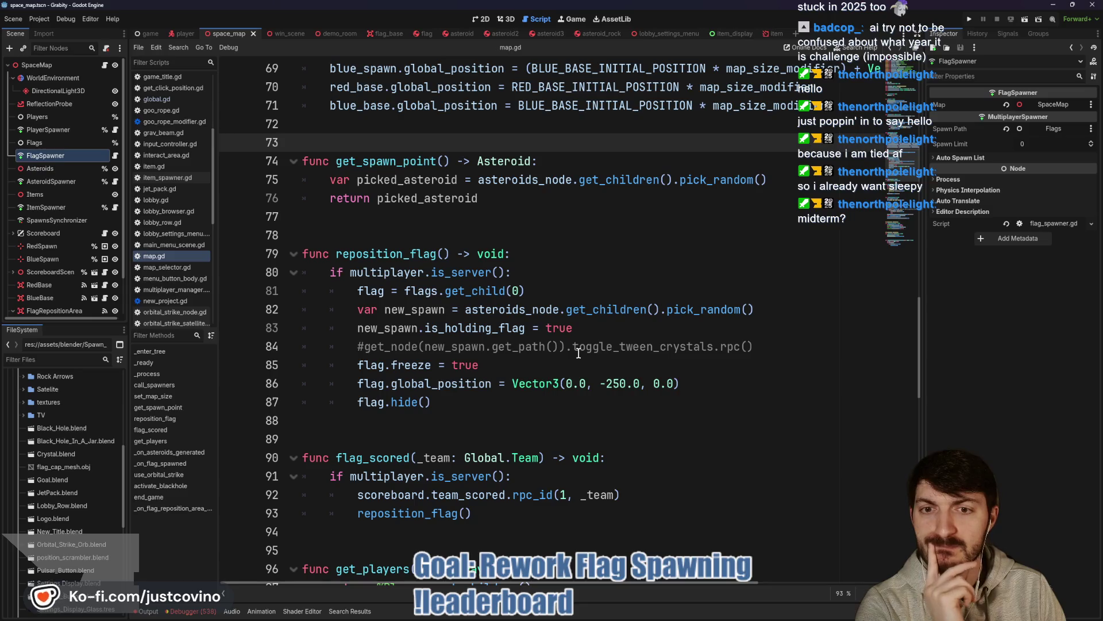
scroll(562, 350, "down", 2)
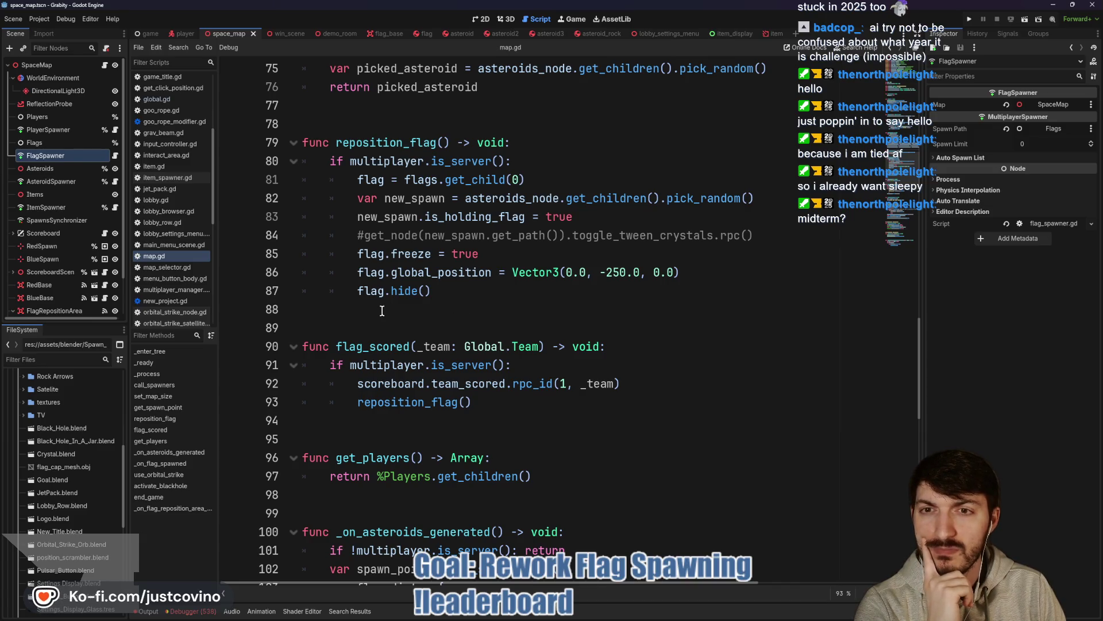
scroll(418, 310, "down", 2)
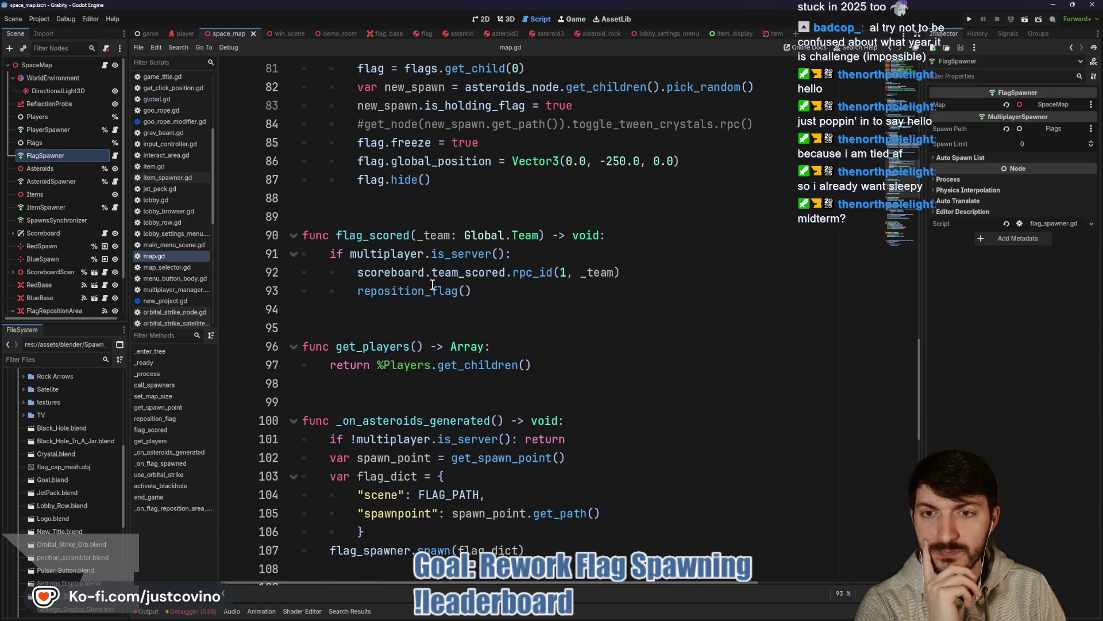
scroll(393, 314, "down", 1)
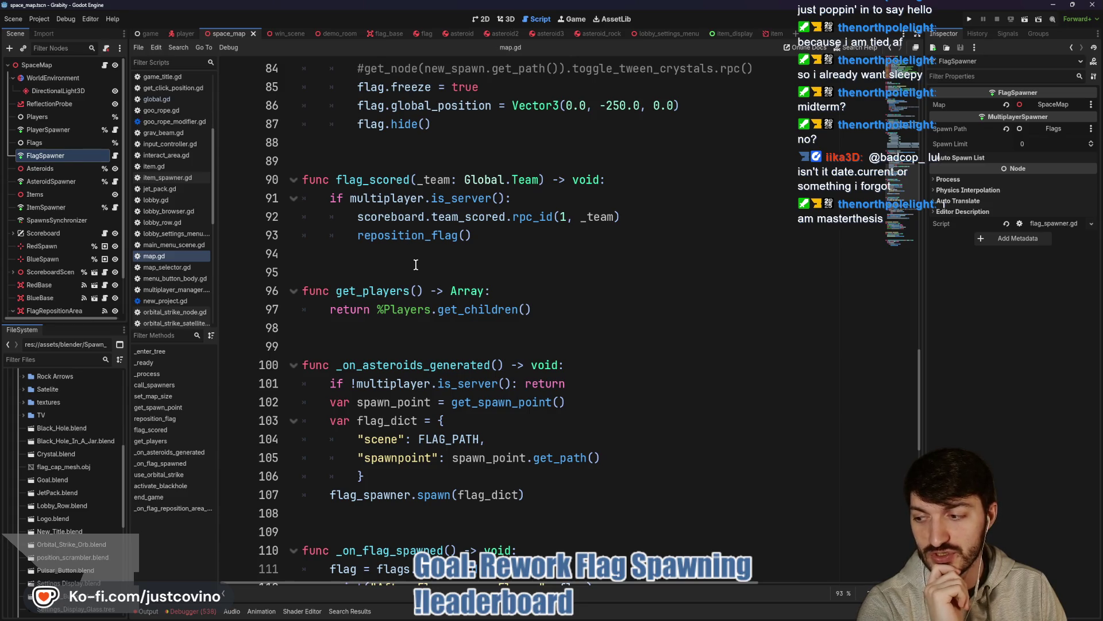
left_click(416, 265)
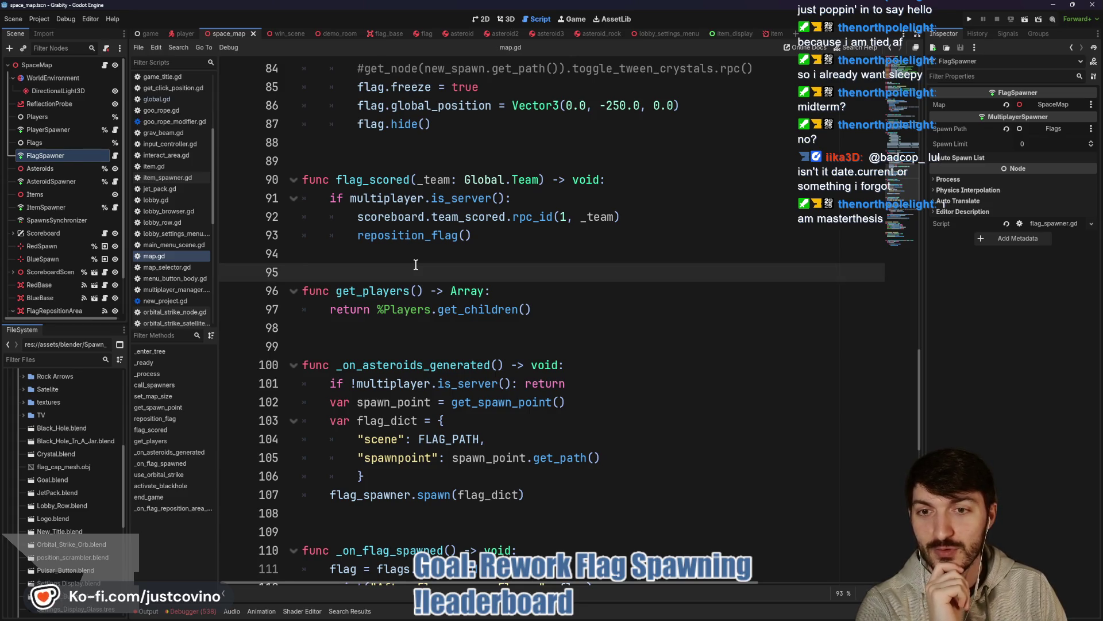
scroll(415, 264, "up", 1)
scroll(442, 298, "down", 3)
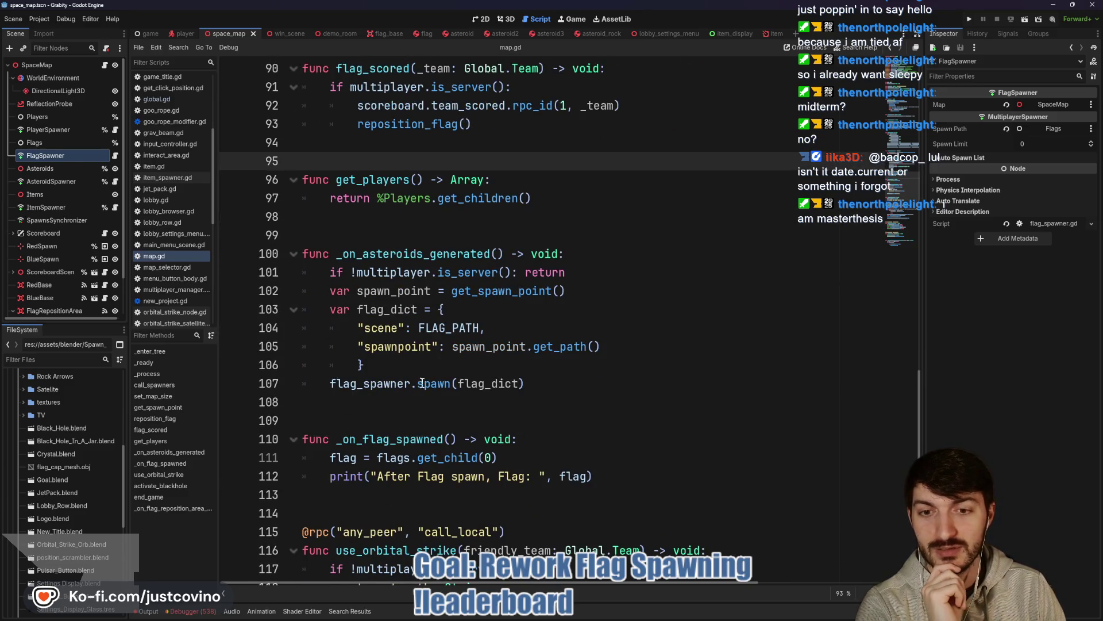
left_click(423, 365)
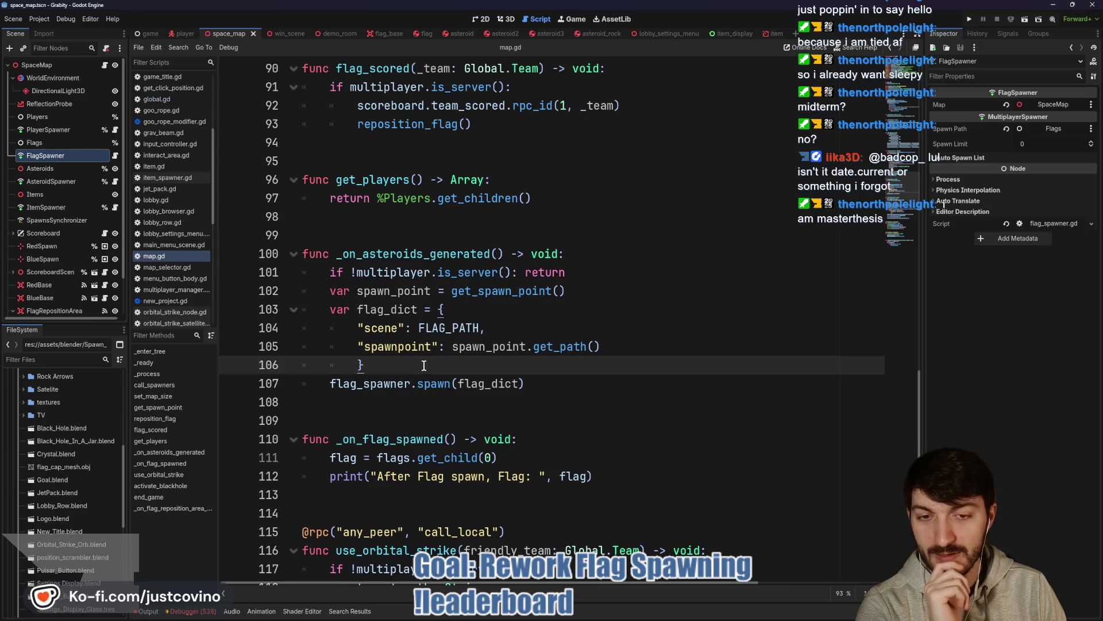
left_click_drag(423, 366, 243, 334)
left_click(405, 366)
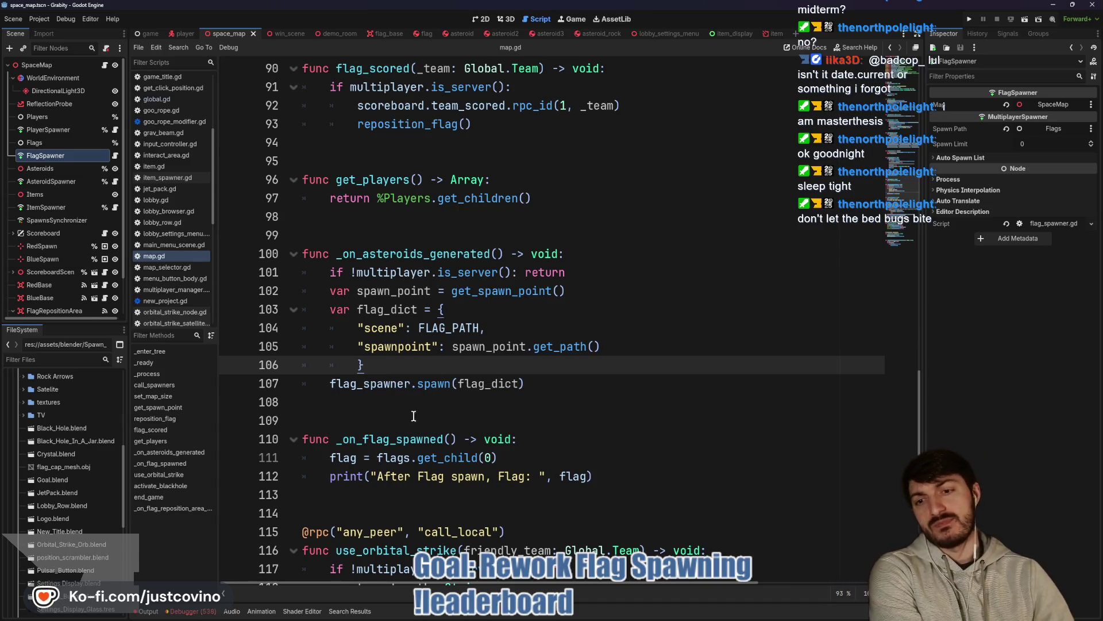
Step: Delete the line connecting flag_spawner.spawned to _on_flag_spawned in _ready
double_click(397, 439)
scroll(483, 412, "up", 15)
scroll(510, 412, "up", 10)
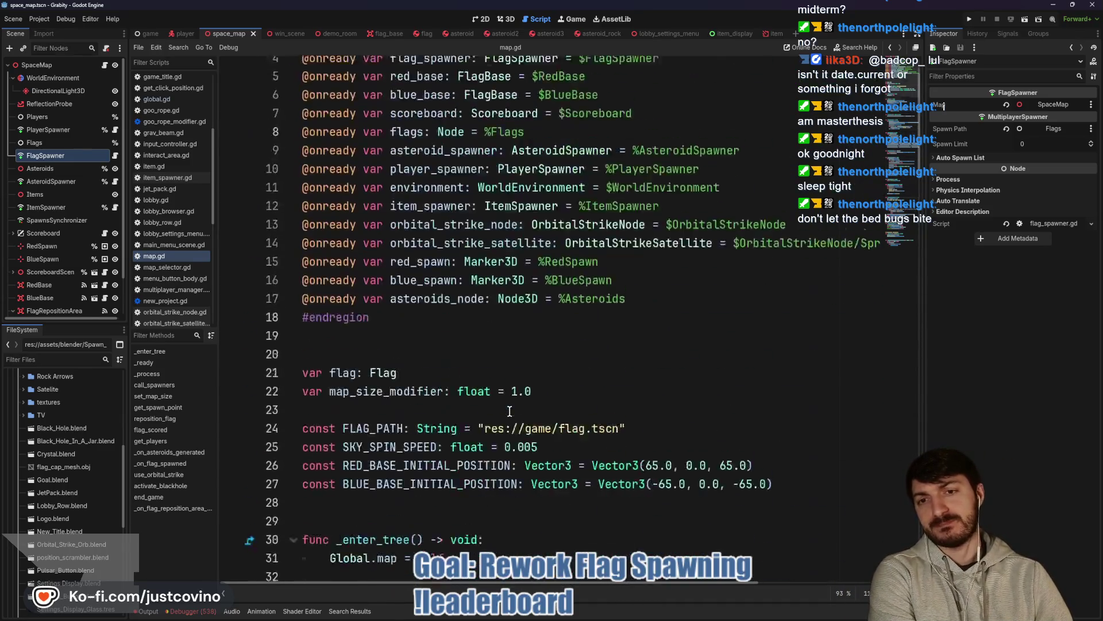
scroll(508, 411, "down", 4)
scroll(507, 410, "down", 2)
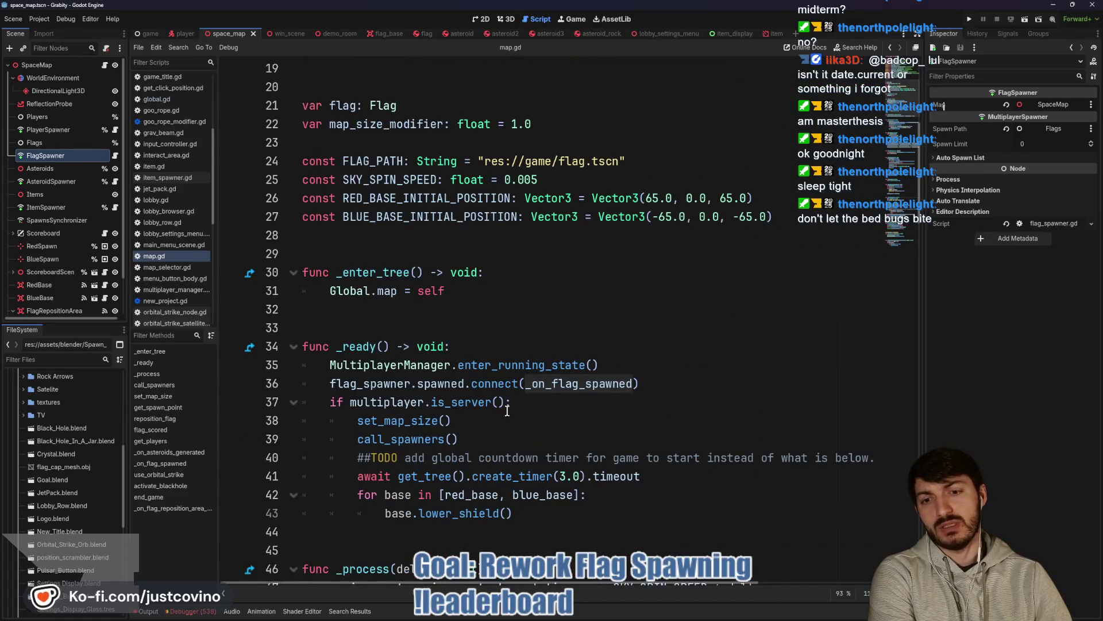
left_click_drag(651, 385, 299, 384)
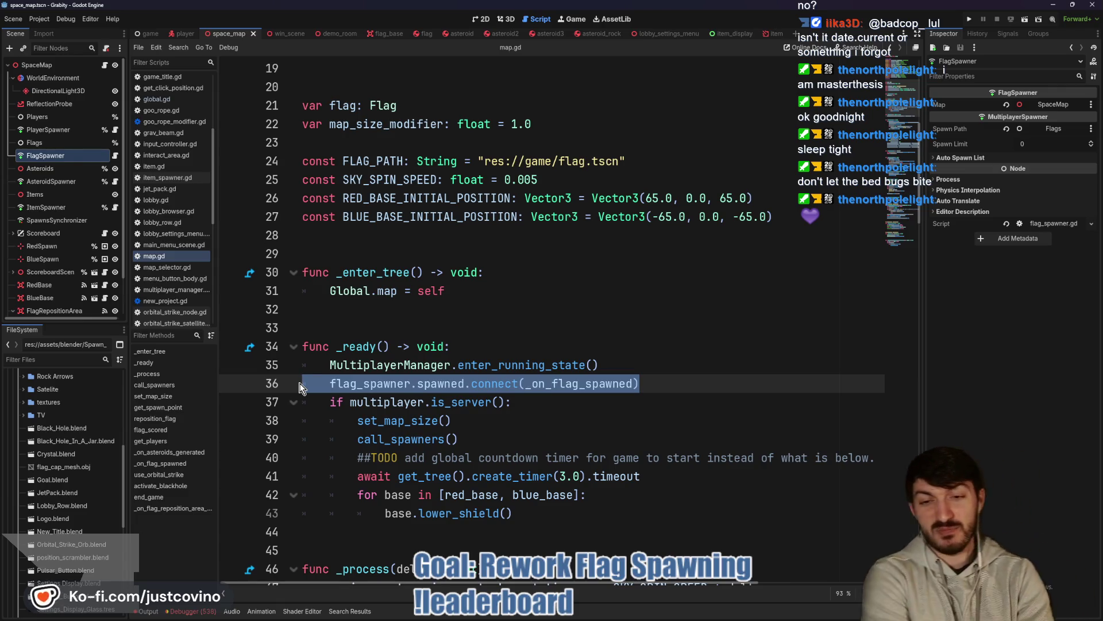
key("BackSpace")
key("BackSpace")
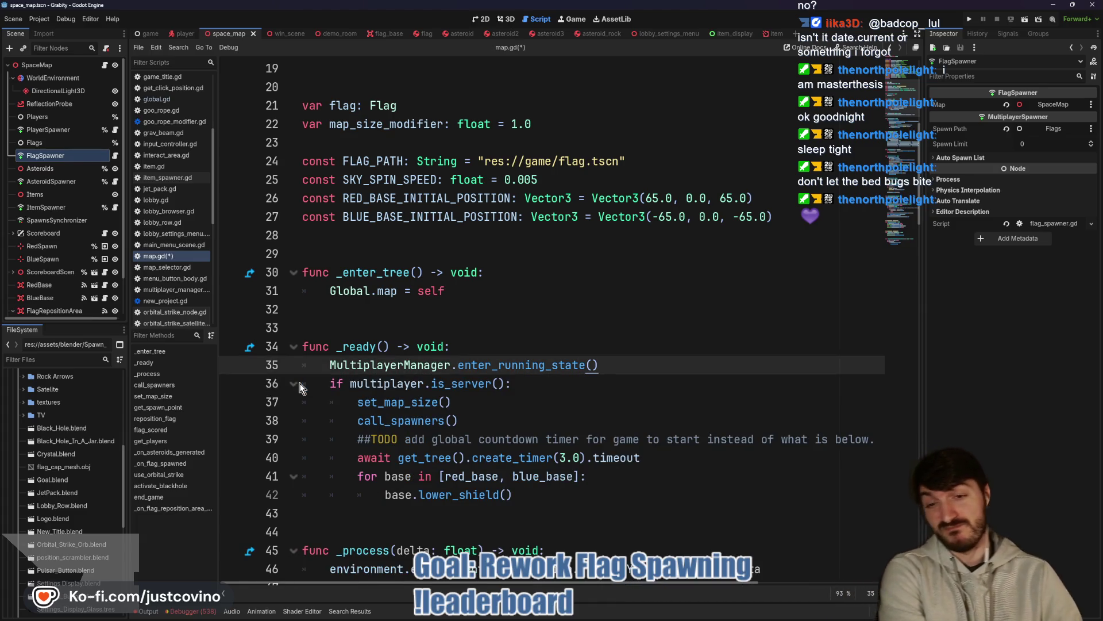
Step: Delete the _on_flag_spawned function and its leftover blank line, then save map.gd
scroll(319, 329, "down", 20)
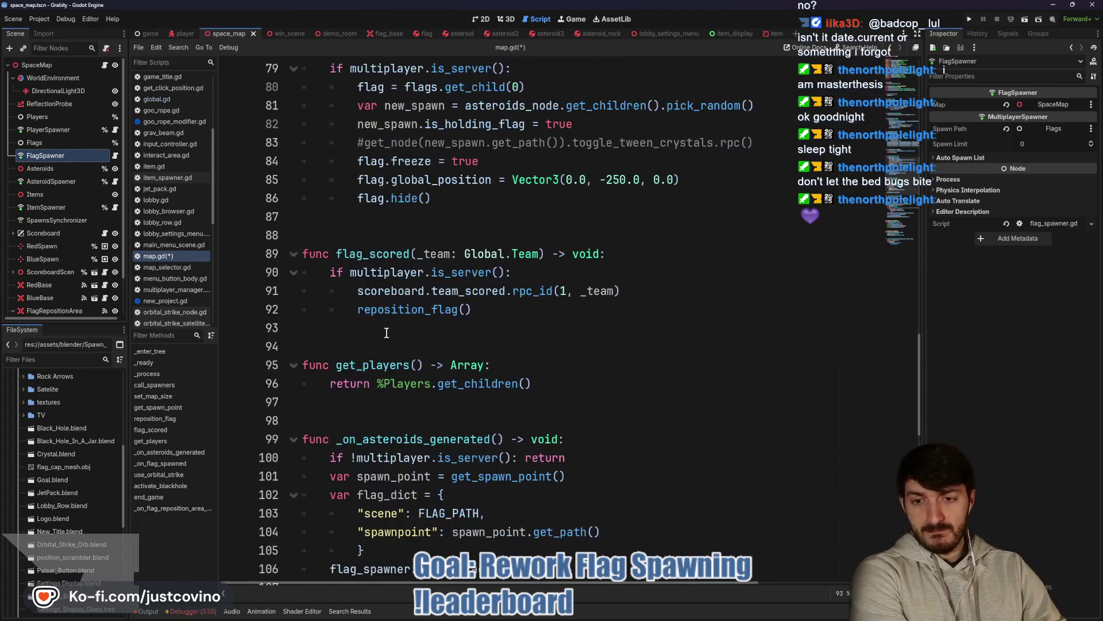
scroll(387, 332, "down", 5)
left_click_drag(635, 378, 263, 348)
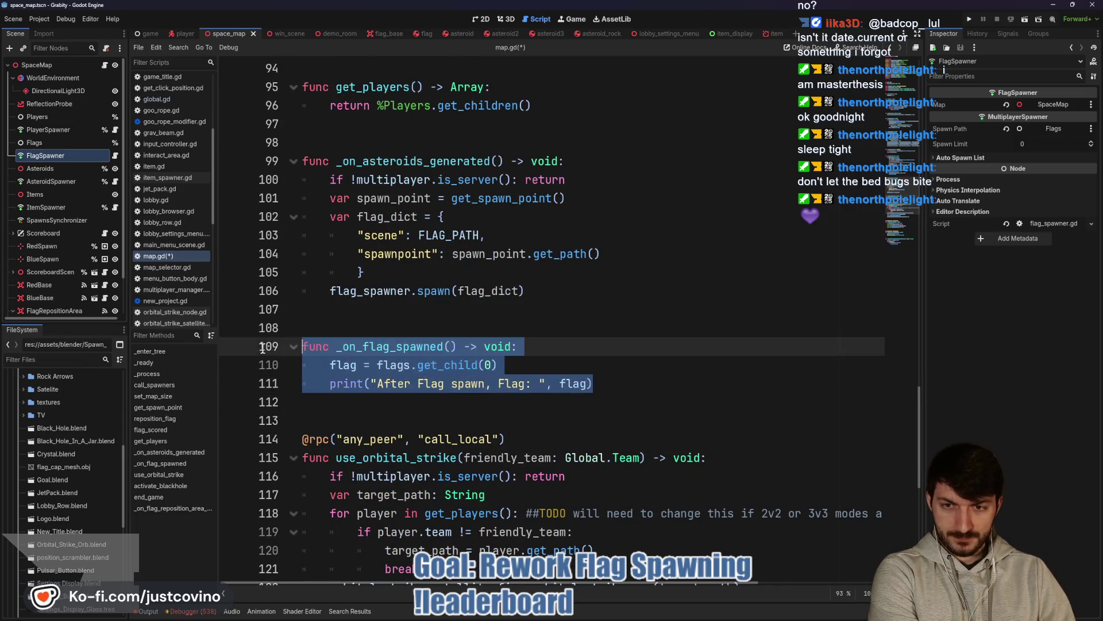
key("BackSpace")
key("BackSpace")
key("BackSpace")
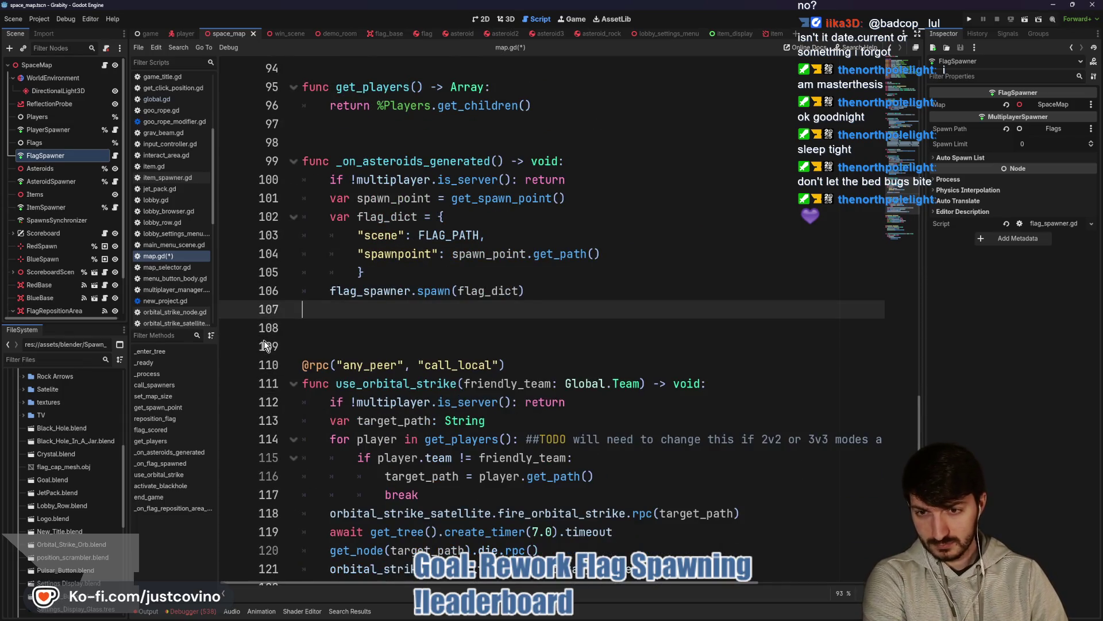
key("Delete")
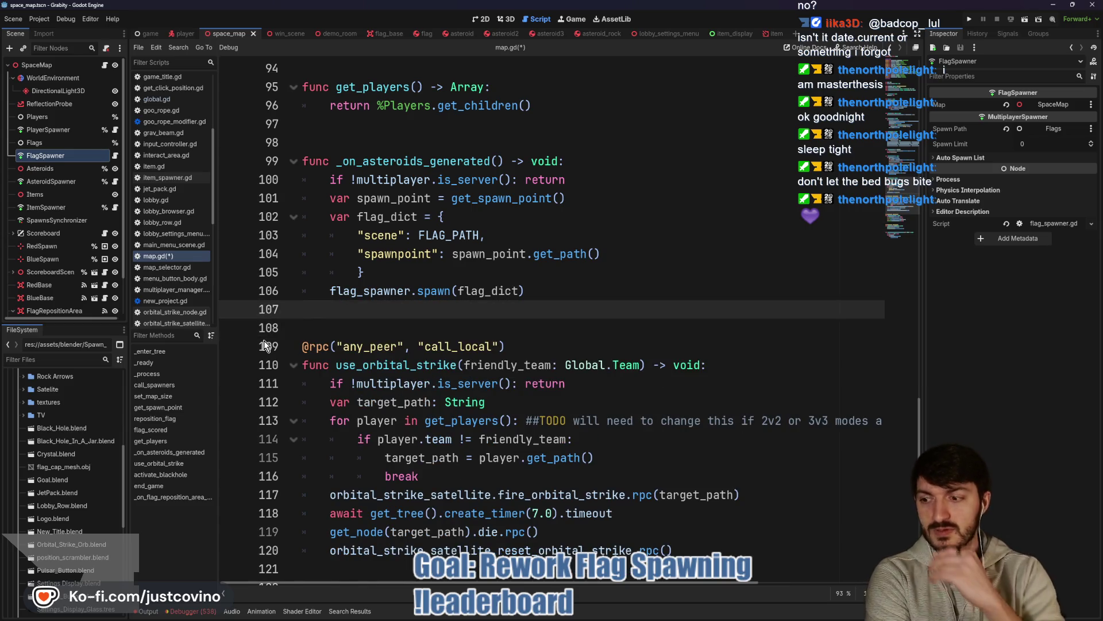
key("ctrl+s")
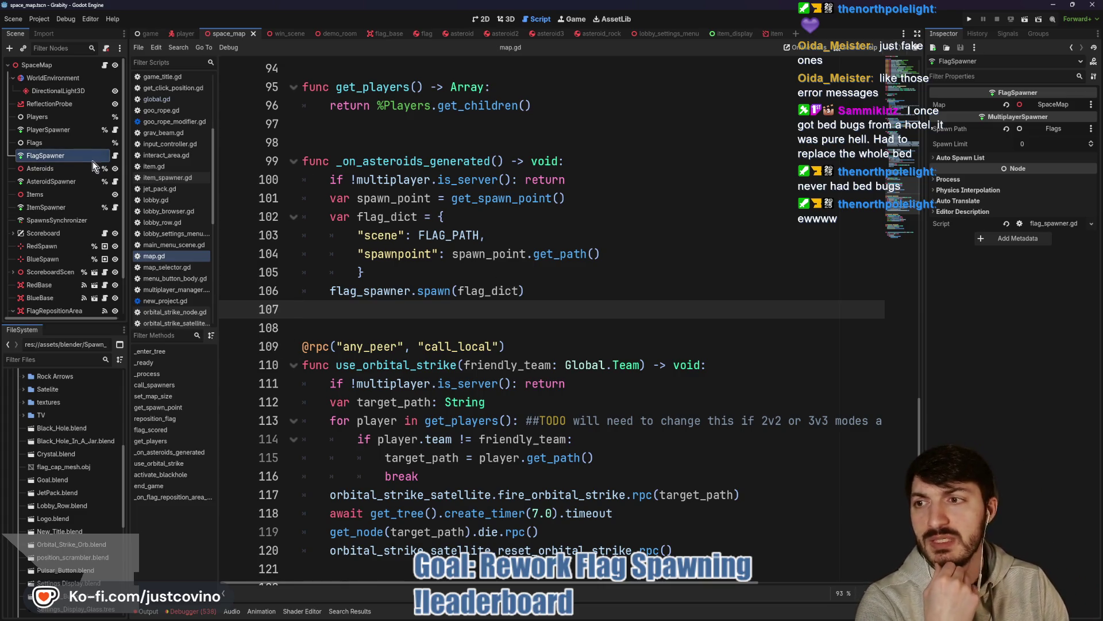
left_click(115, 155)
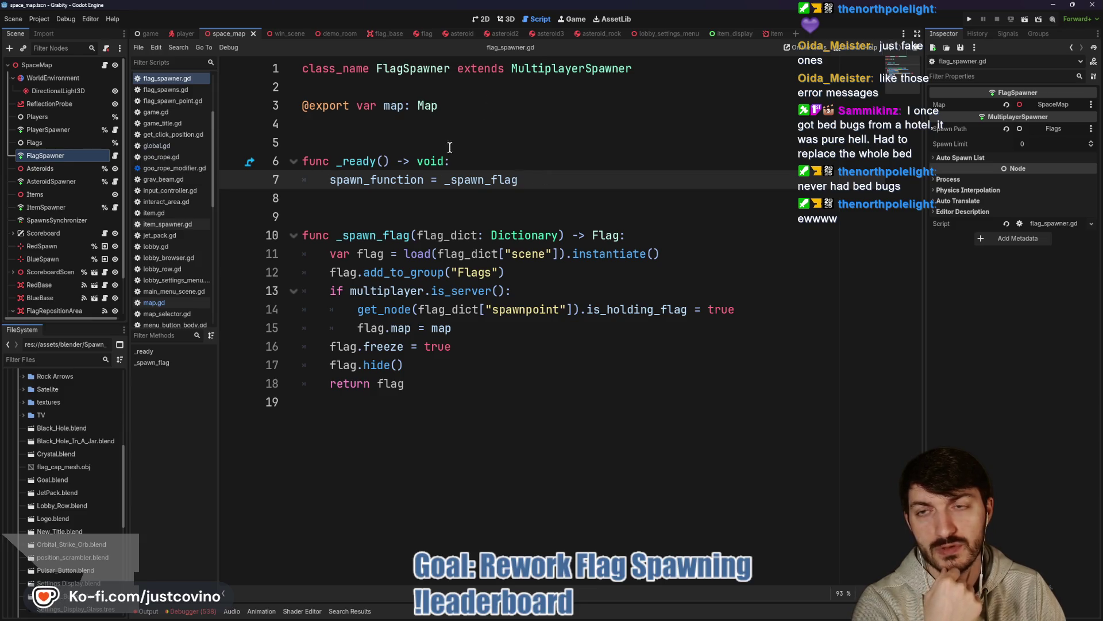
Step: Return to map.gd and scroll through it, then open global.gd from the script list
left_click(104, 65)
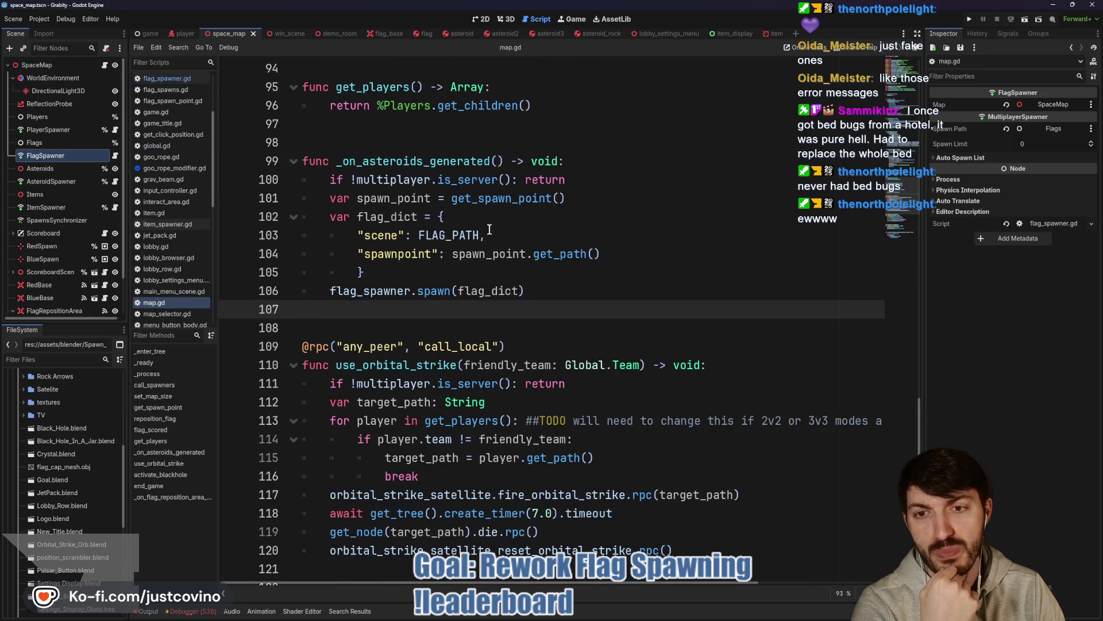
scroll(449, 296, "up", 2)
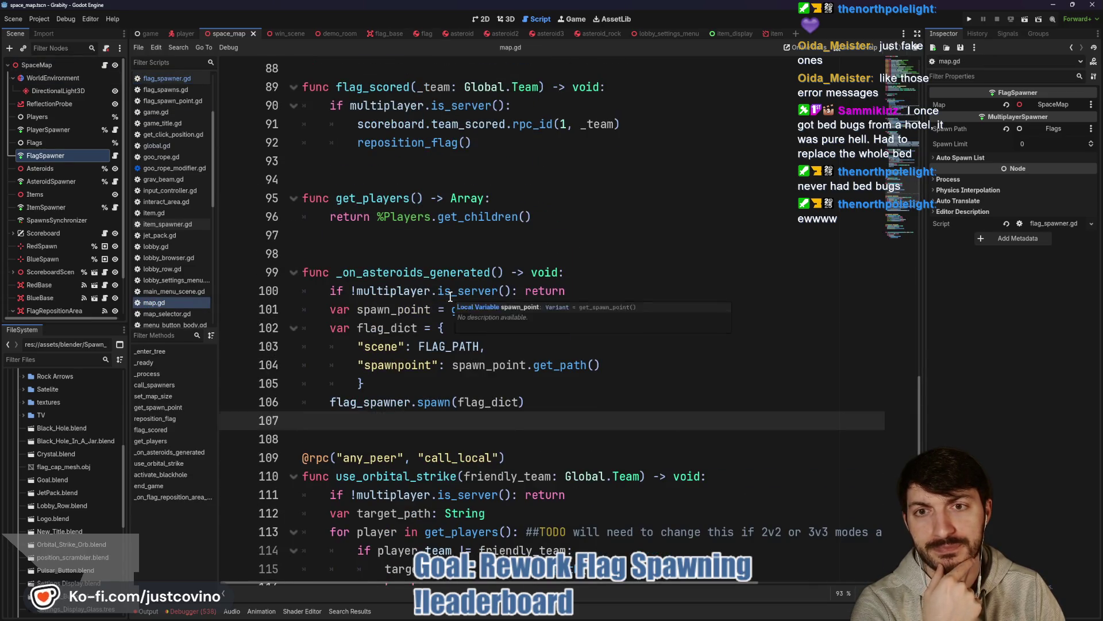
scroll(450, 297, "up", 5)
scroll(440, 310, "up", 5)
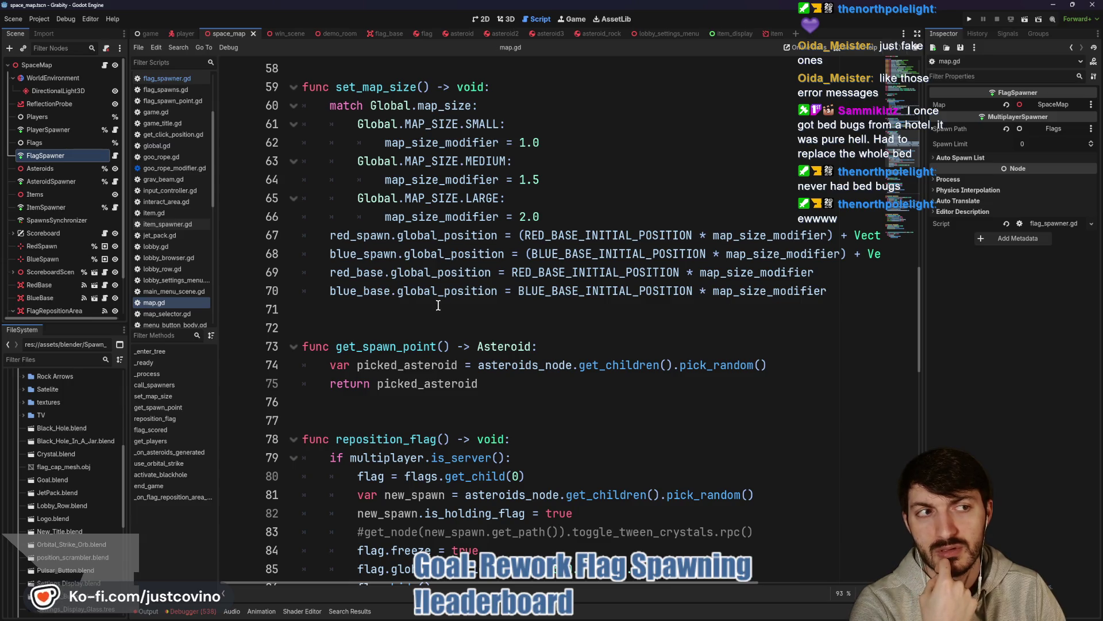
scroll(438, 305, "up", 4)
scroll(436, 303, "up", 2)
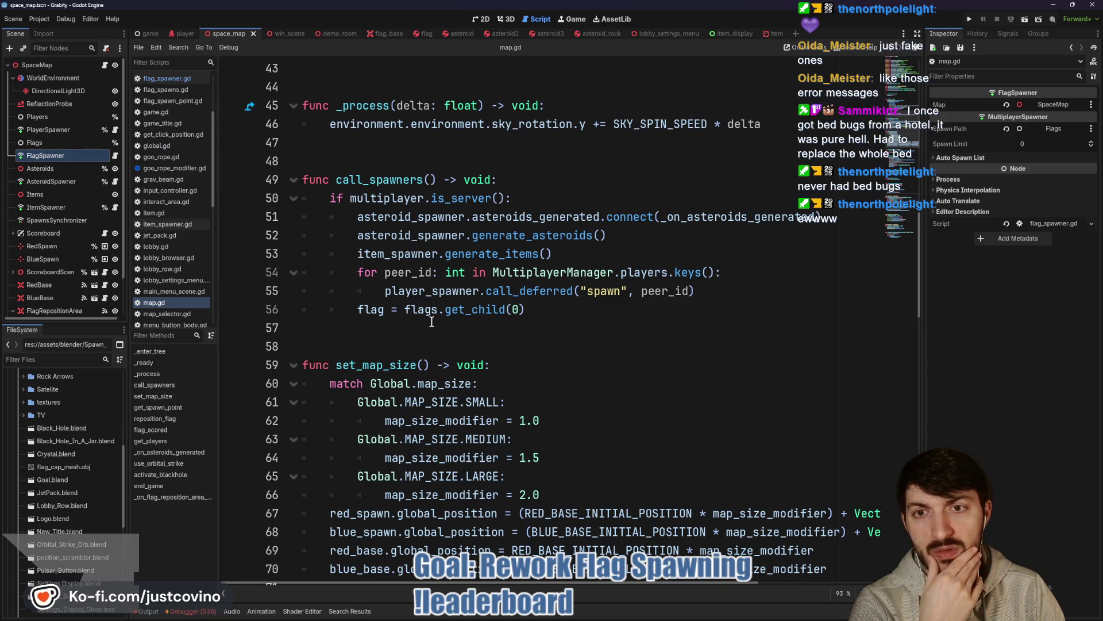
scroll(431, 322, "down", 8)
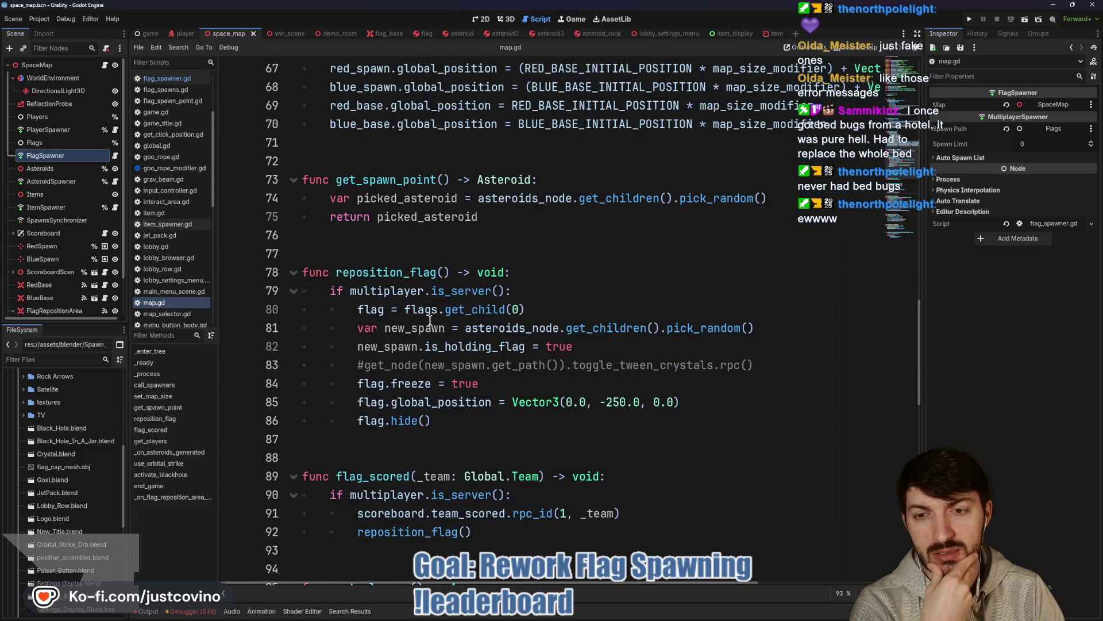
scroll(156, 220, "up", 5)
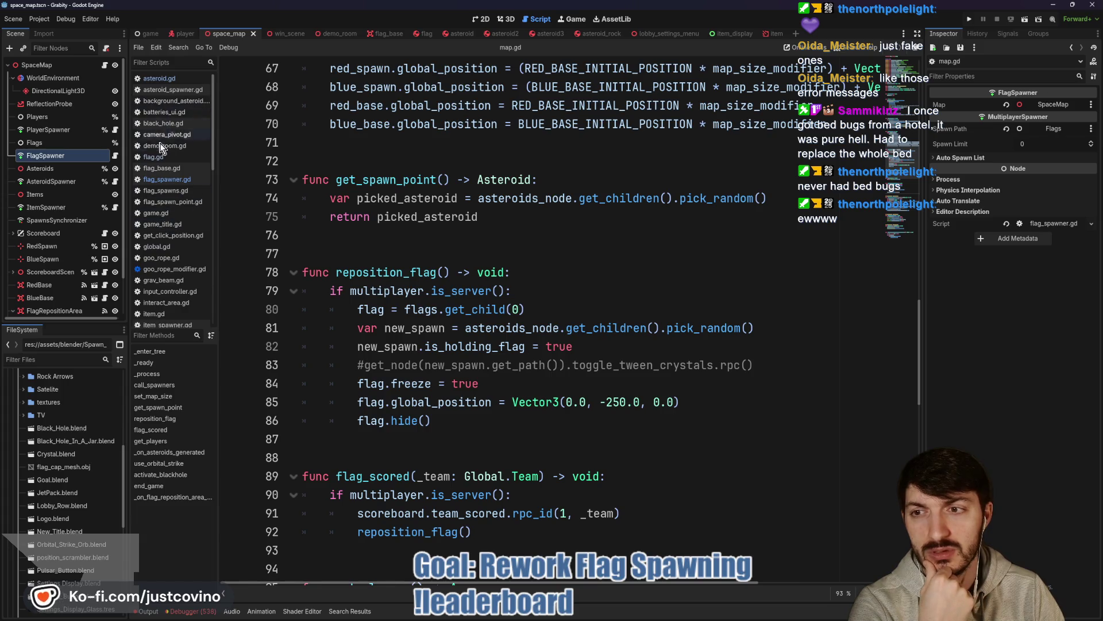
left_click(163, 247)
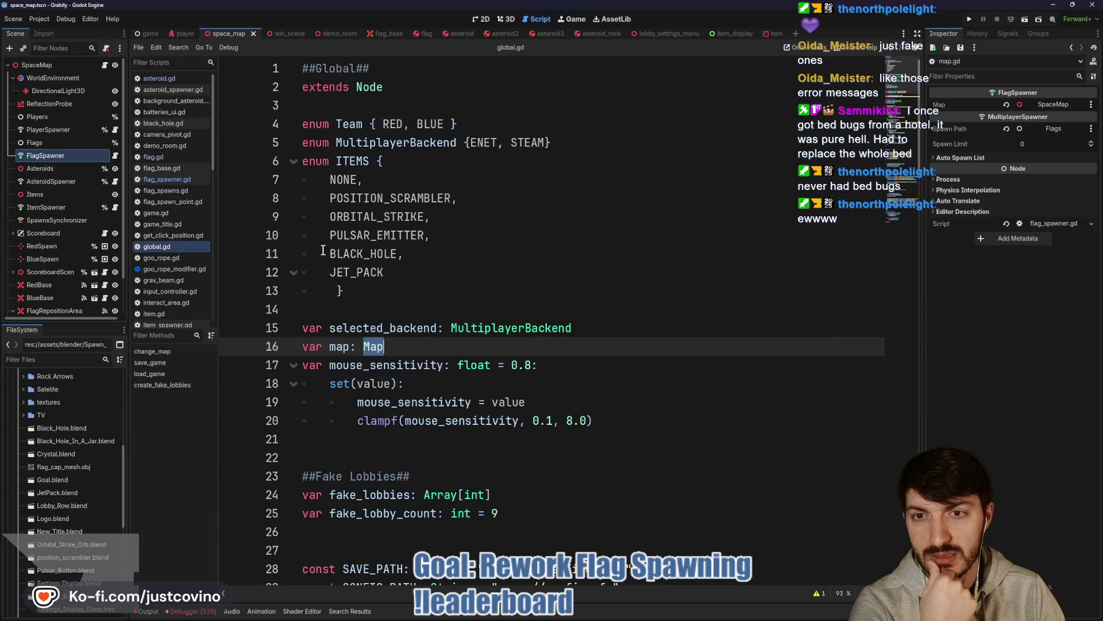
double_click(351, 346)
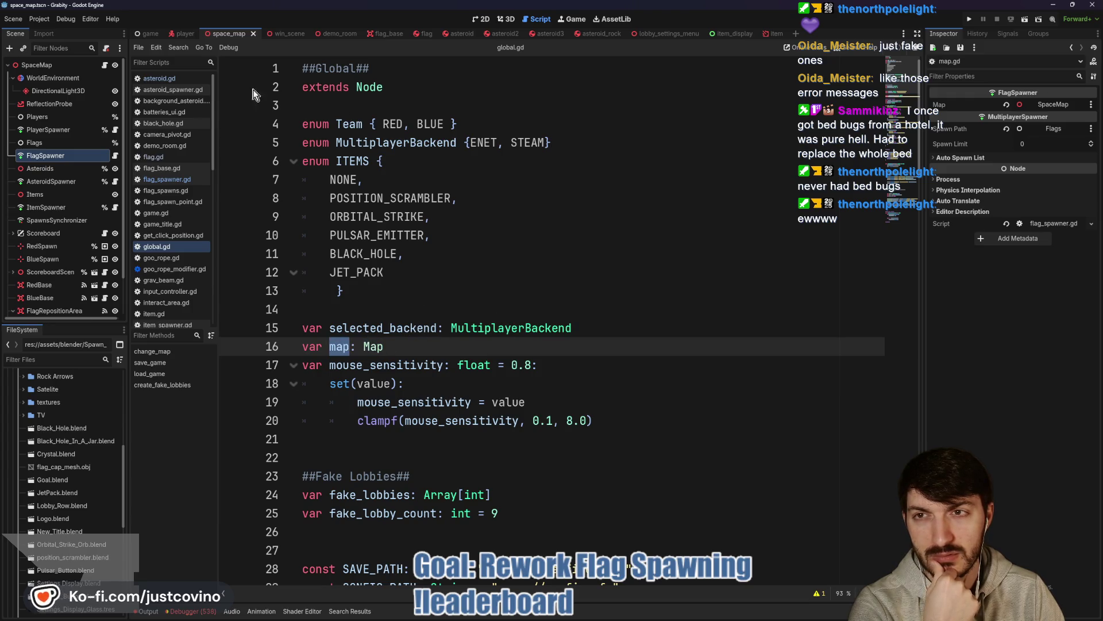
left_click(104, 66)
scroll(503, 300, "up", 8)
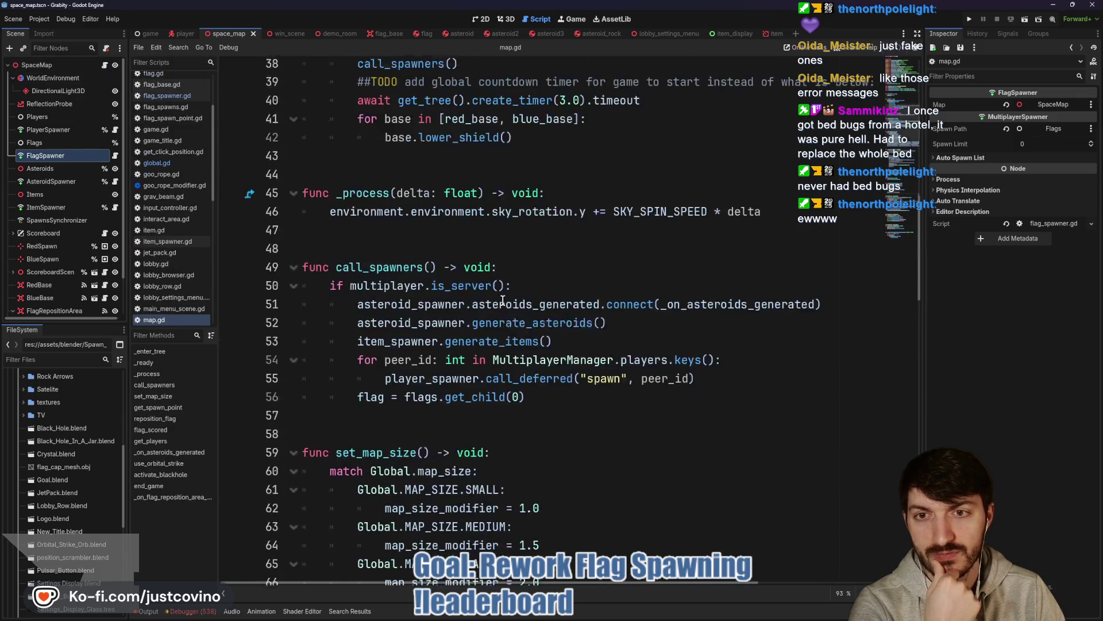
scroll(503, 300, "up", 10)
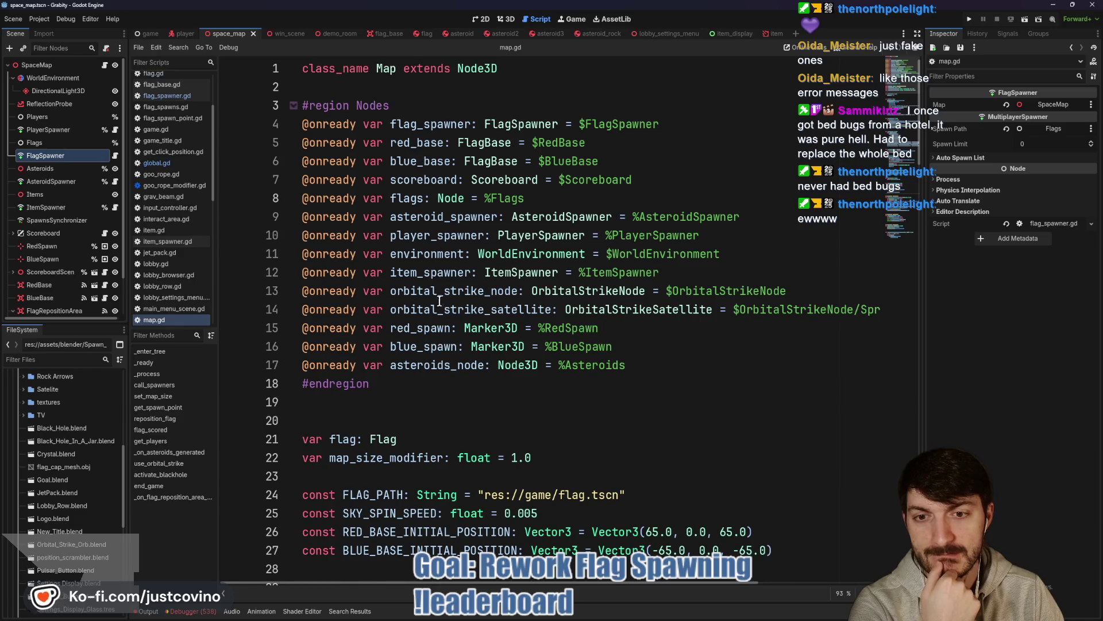
double_click(339, 436)
scroll(506, 321, "down", 10)
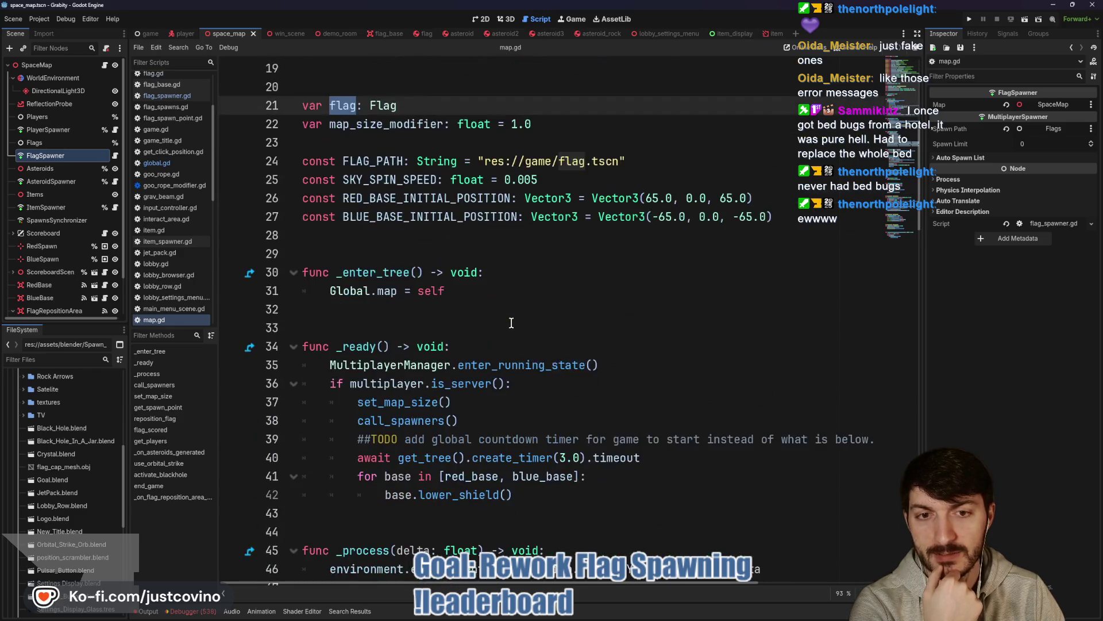
scroll(502, 302, "down", 4)
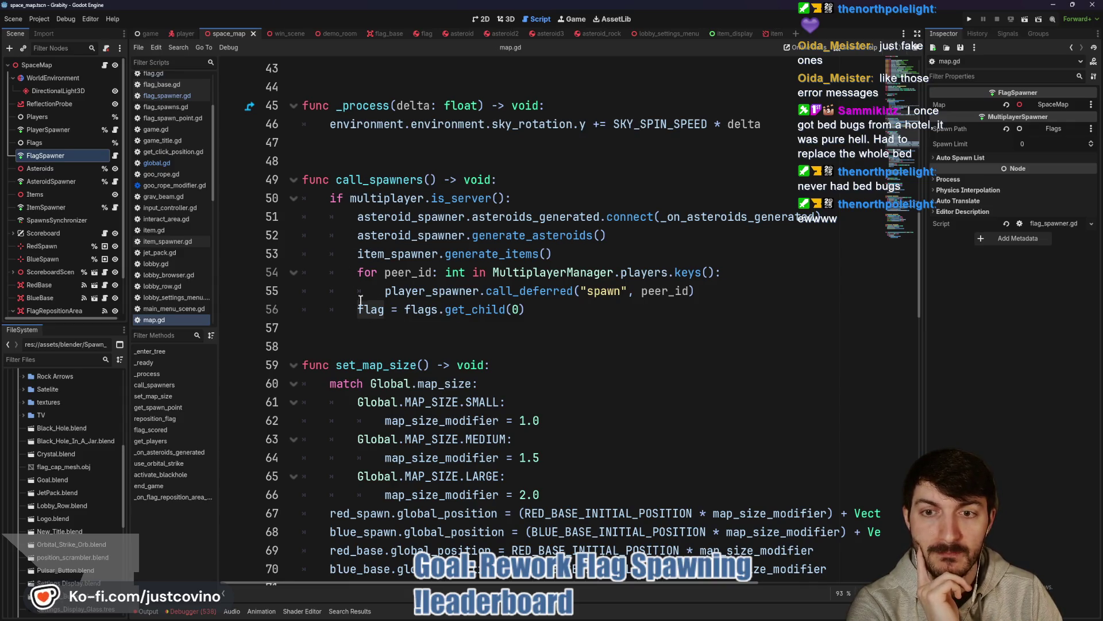
mouse_move(354, 309)
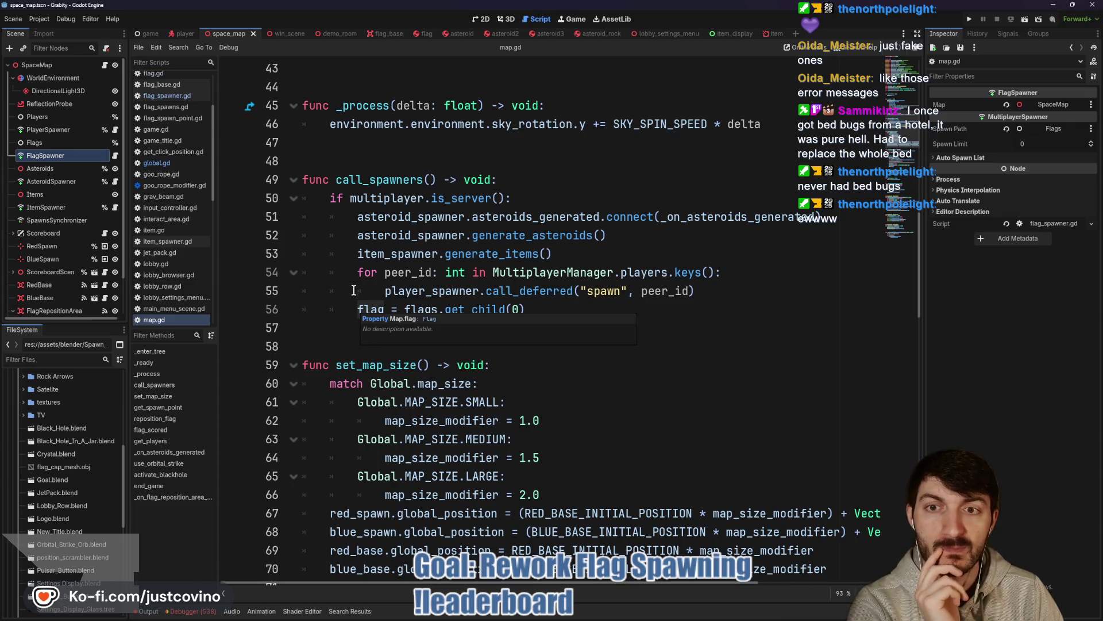
scroll(397, 231, "up", 3)
scroll(399, 249, "up", 2)
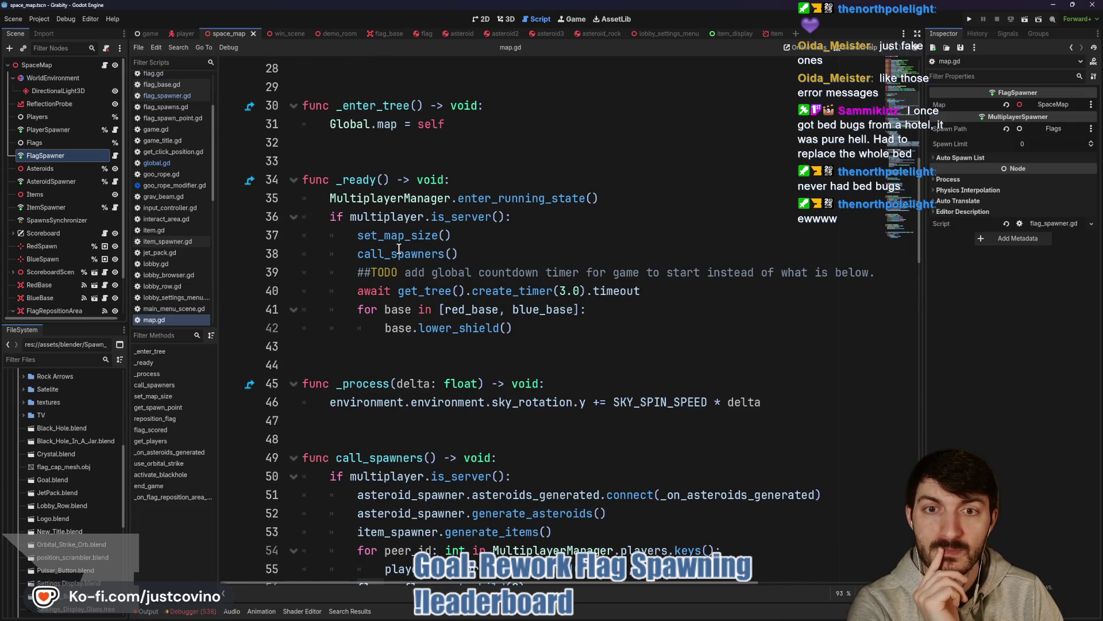
scroll(399, 248, "down", 2)
scroll(398, 248, "down", 2)
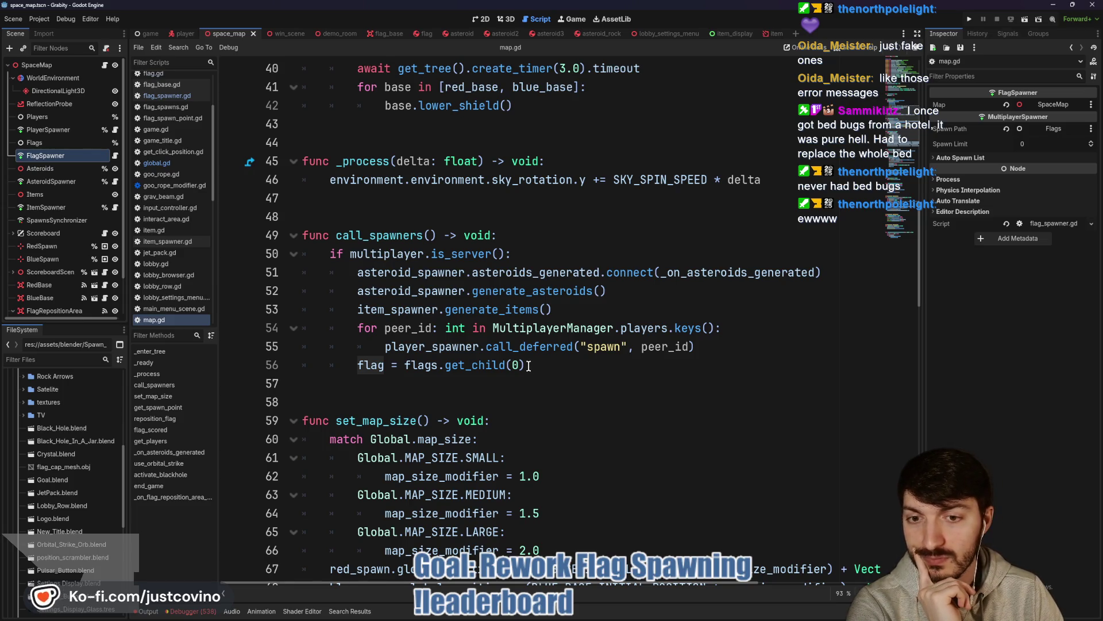
scroll(528, 365, "up", 4)
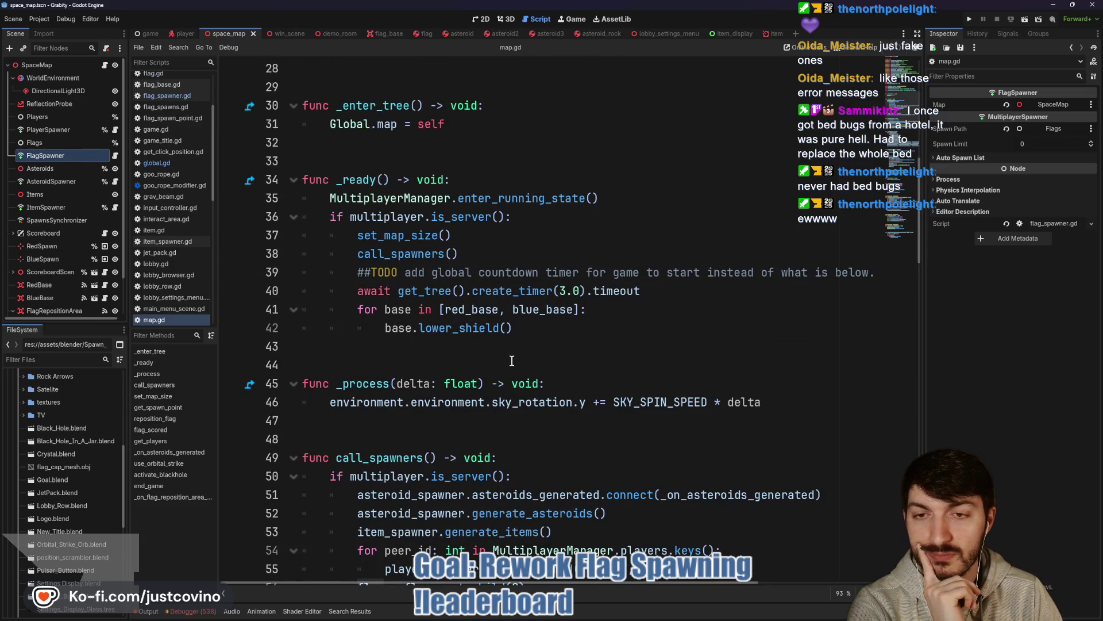
scroll(511, 360, "down", 4)
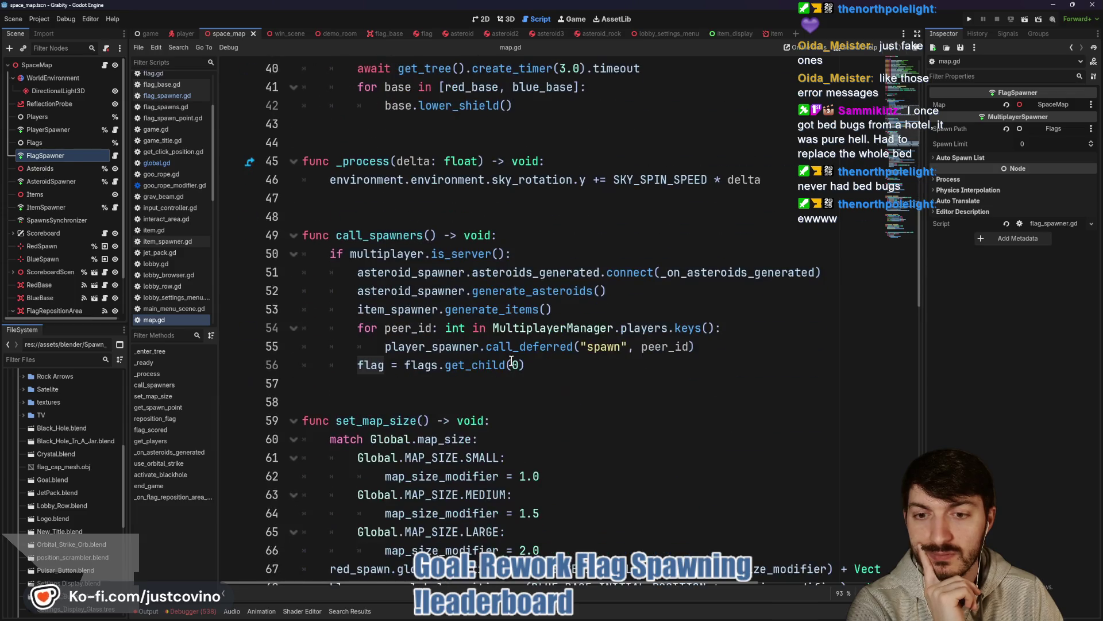
scroll(512, 361, "down", 2)
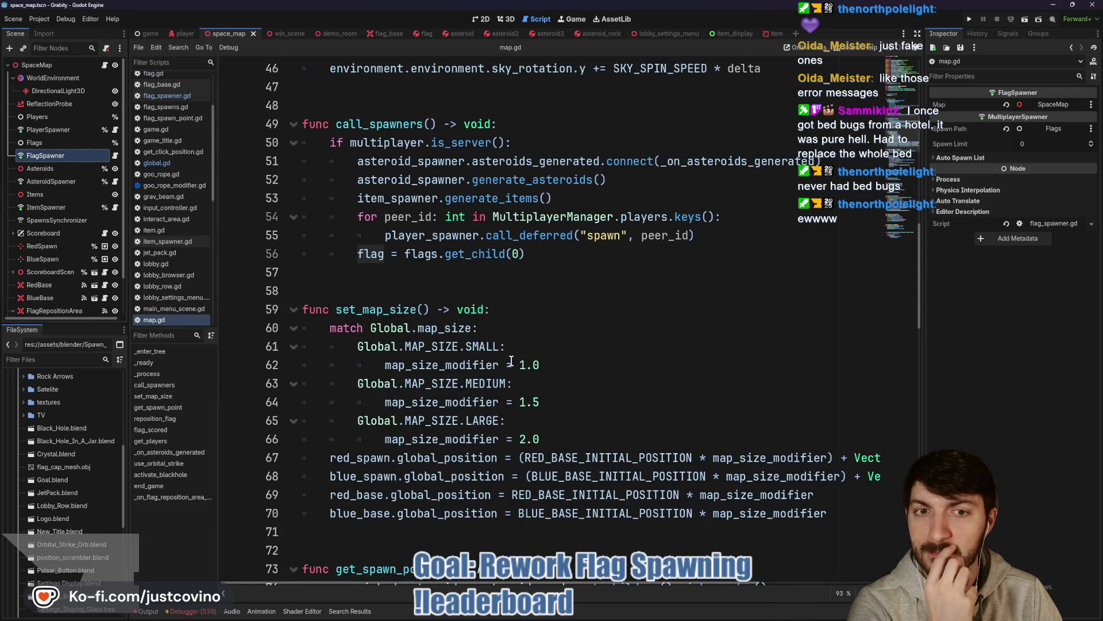
scroll(510, 360, "down", 10)
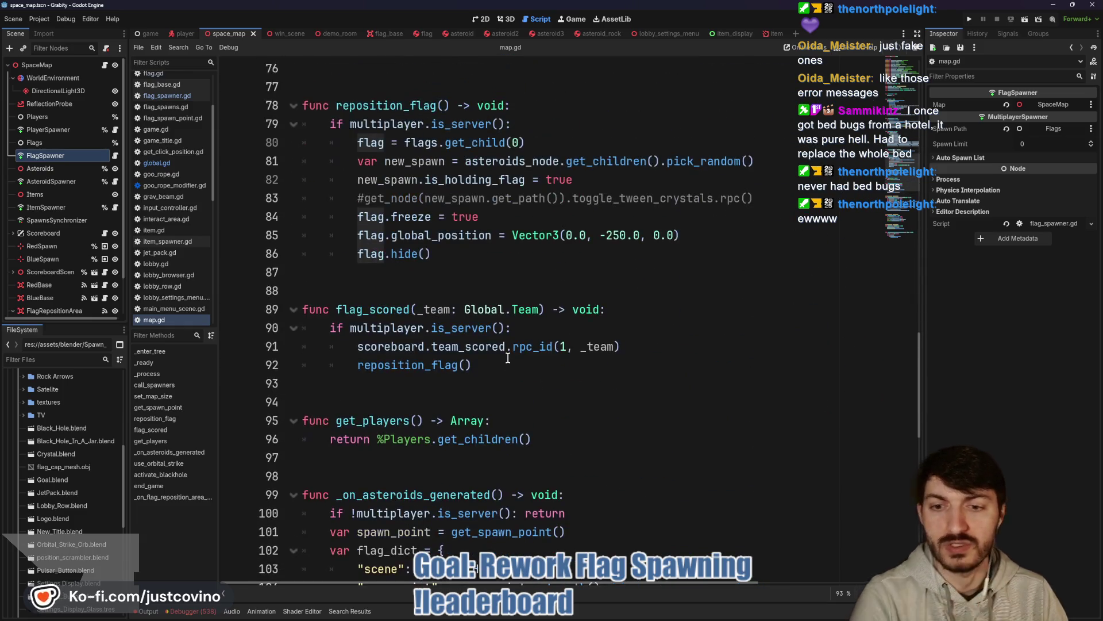
scroll(509, 359, "up", 5)
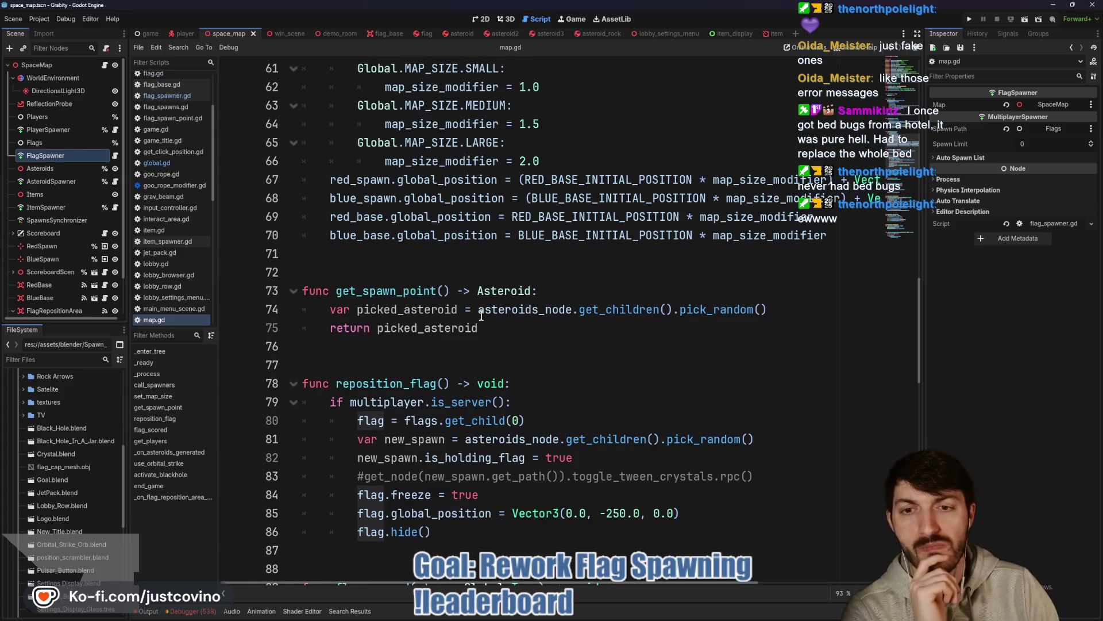
scroll(482, 349, "down", 2)
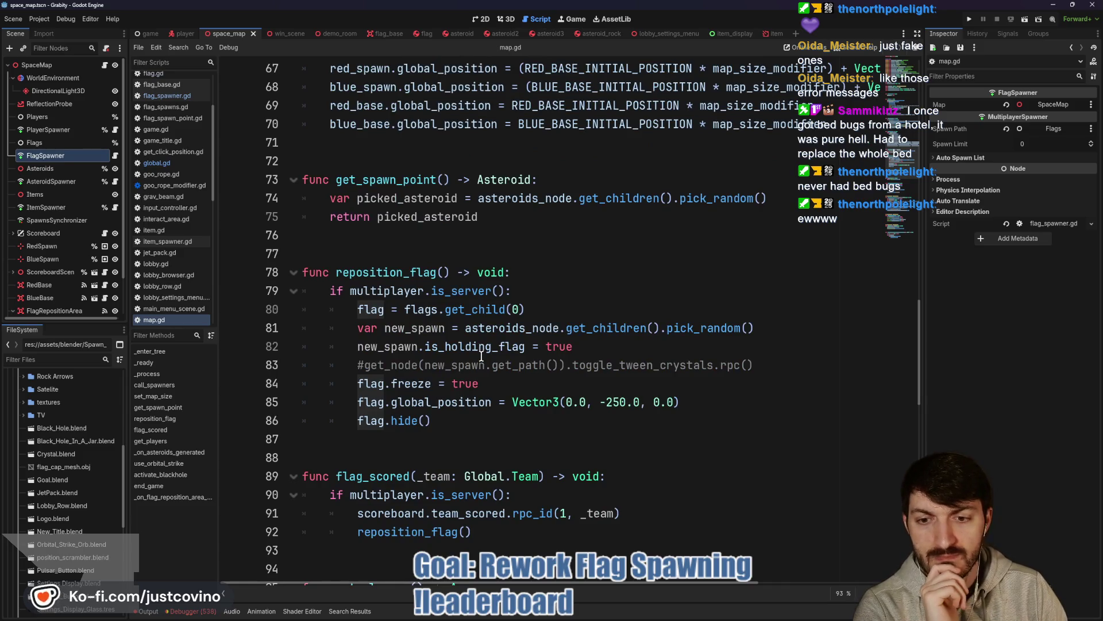
scroll(481, 355, "down", 4)
scroll(479, 360, "down", 4)
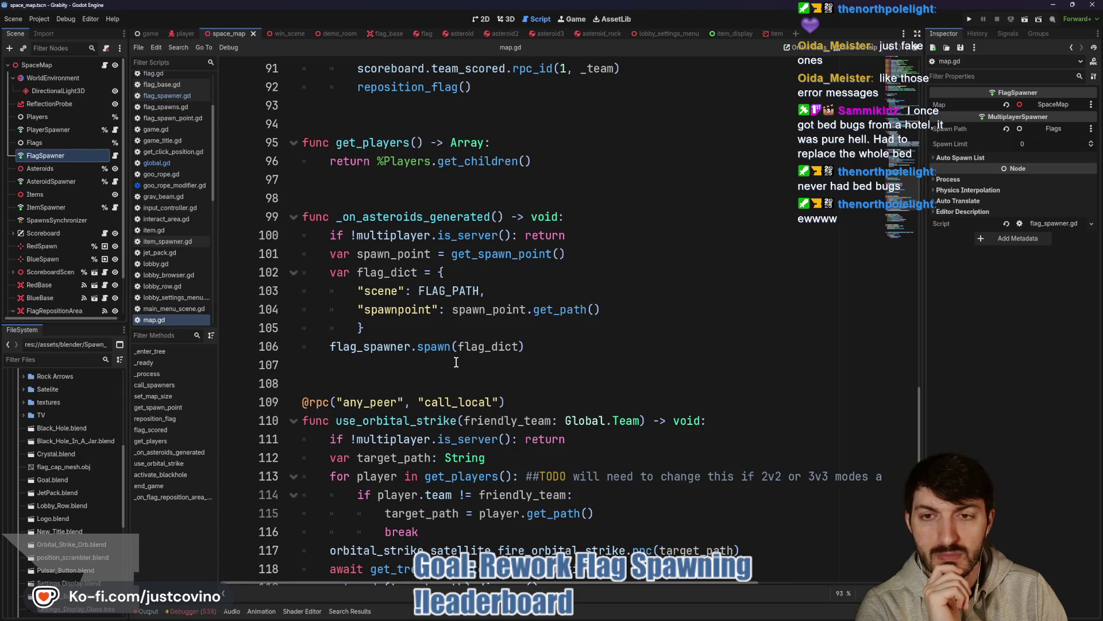
scroll(490, 361, "up", 2)
scroll(490, 360, "up", 1)
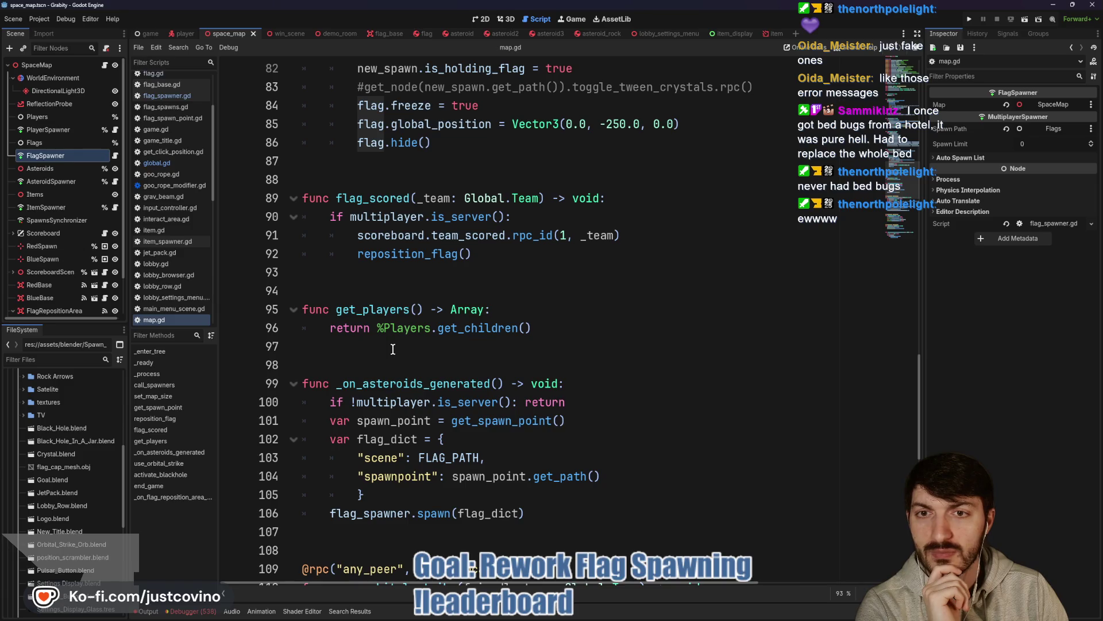
scroll(393, 349, "up", 3)
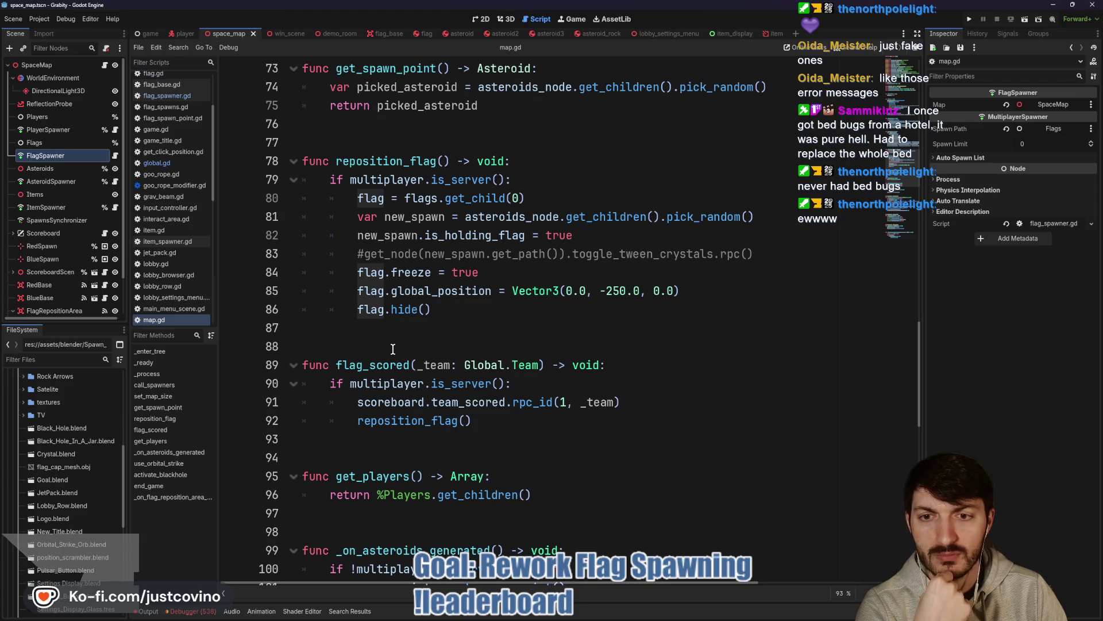
scroll(393, 349, "up", 1)
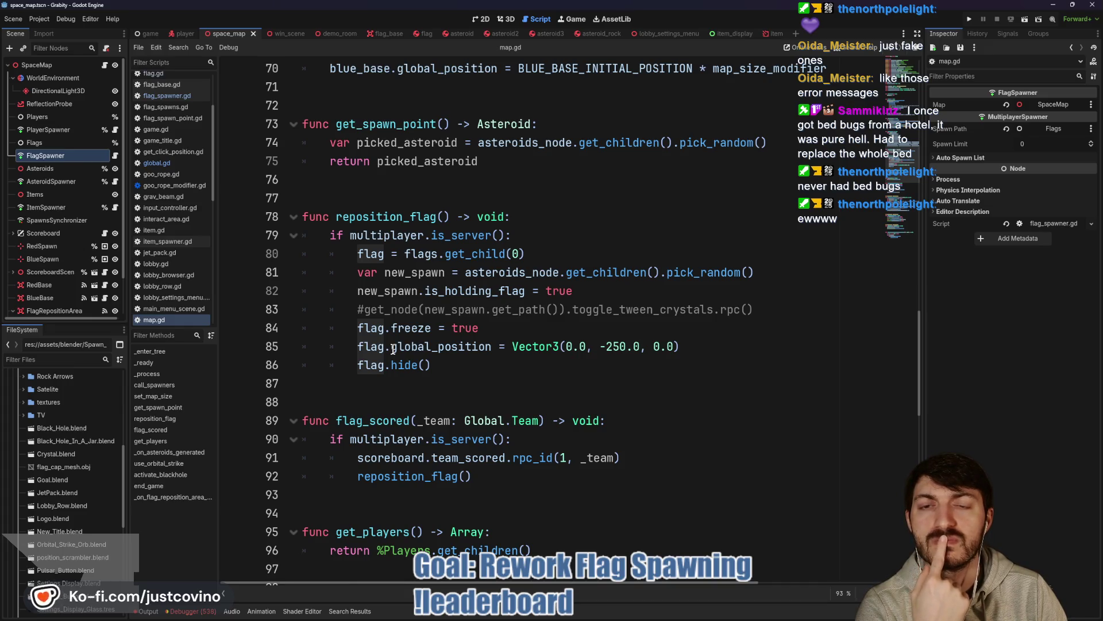
scroll(394, 349, "up", 2)
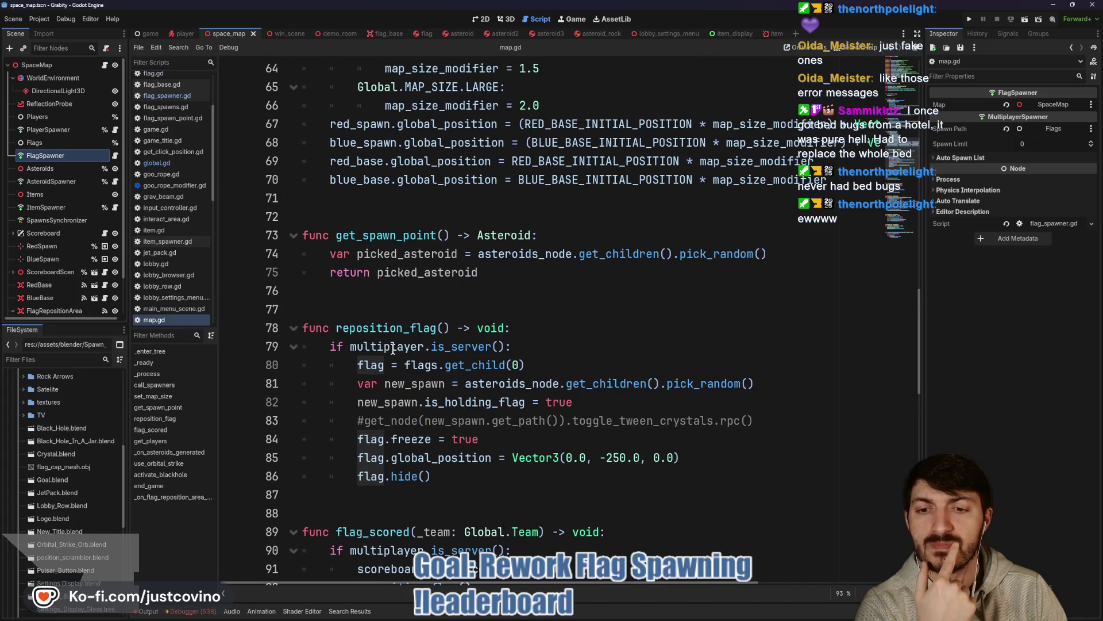
scroll(502, 347, "up", 7)
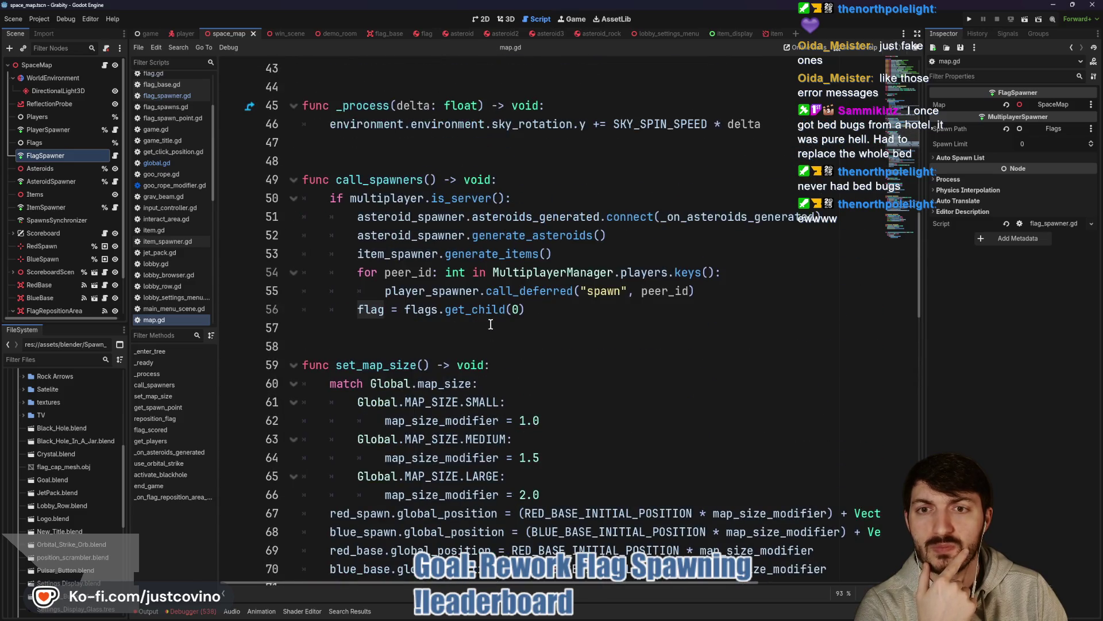
left_click(447, 328)
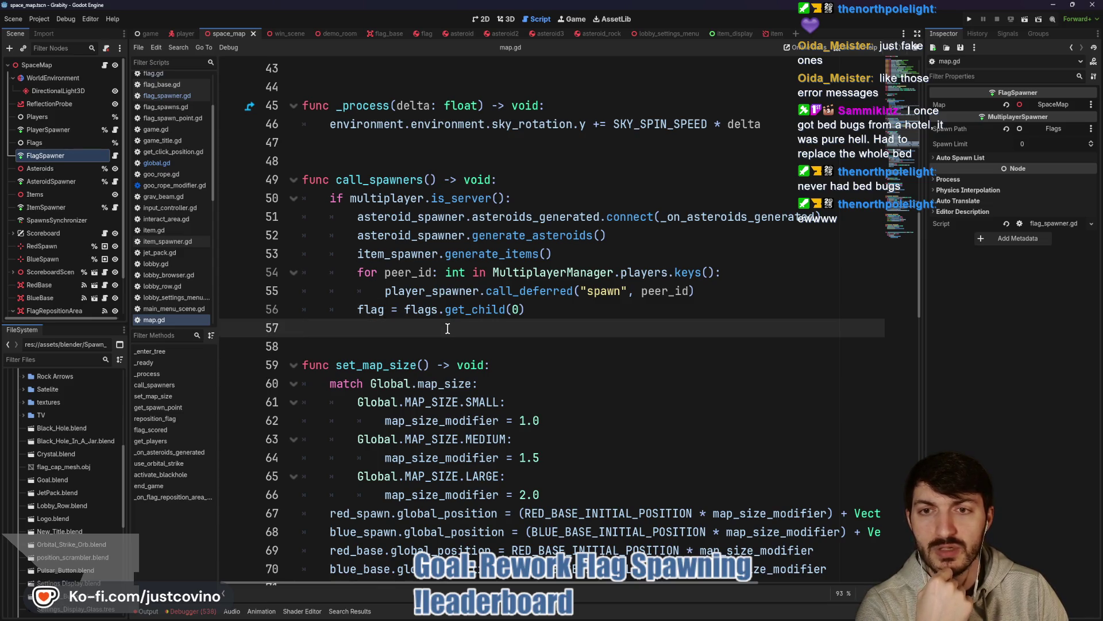
scroll(447, 328, "down", 6)
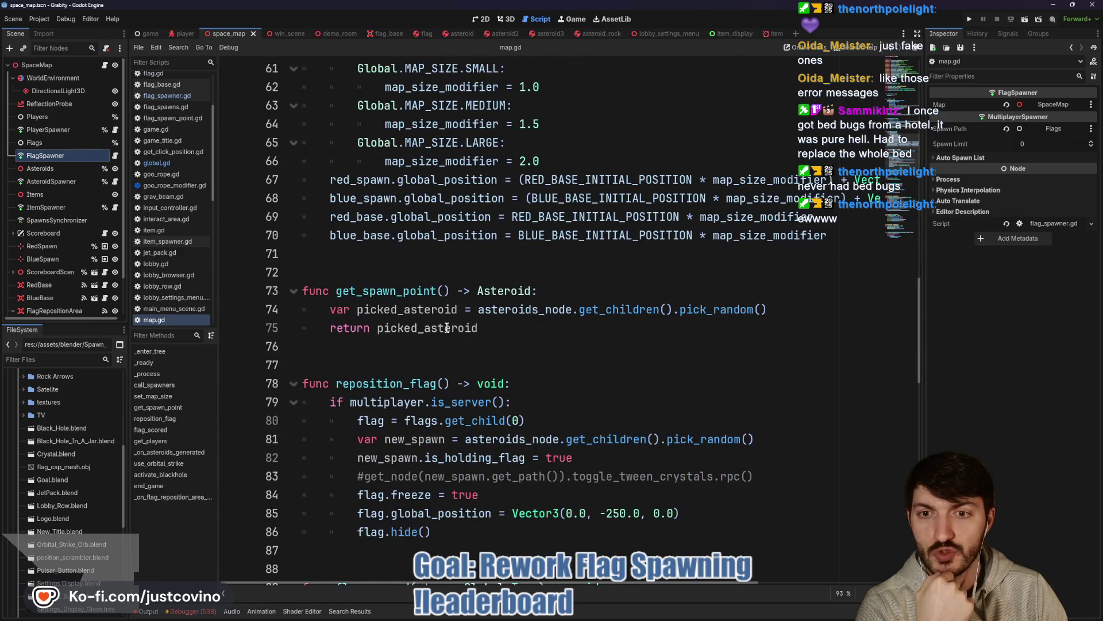
scroll(447, 327, "down", 2)
scroll(386, 275, "down", 2)
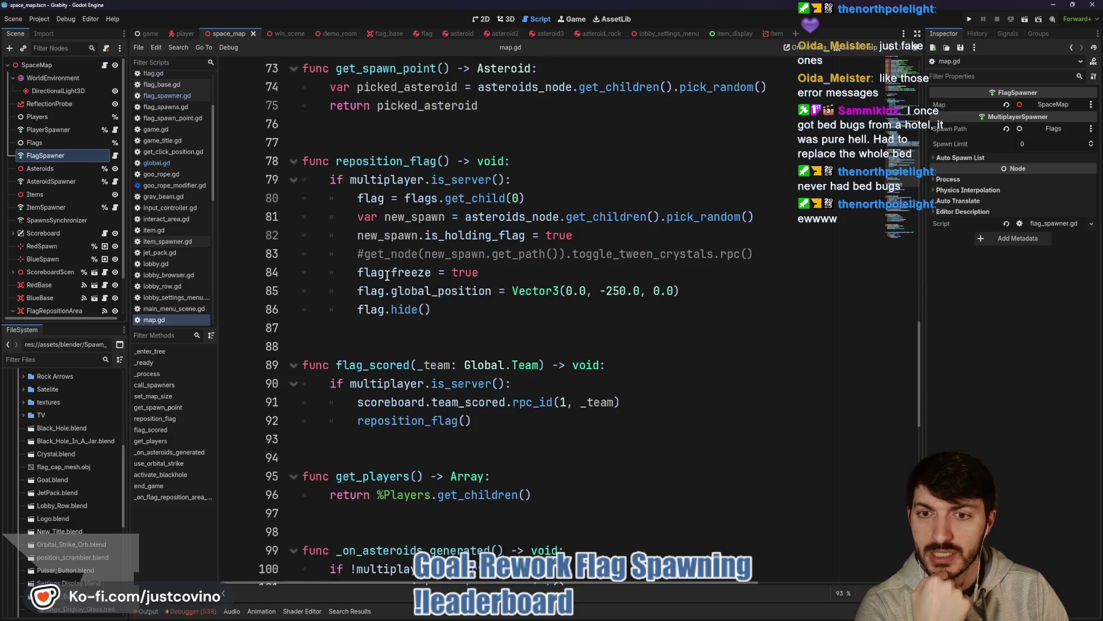
scroll(387, 276, "down", 2)
left_click(352, 340)
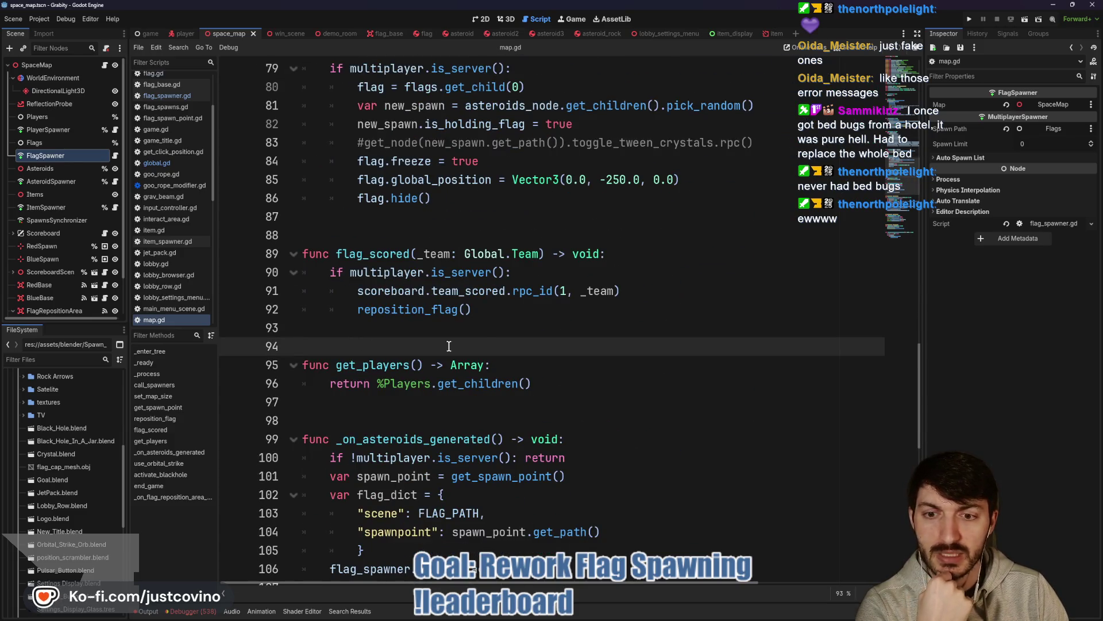
scroll(350, 412, "down", 2)
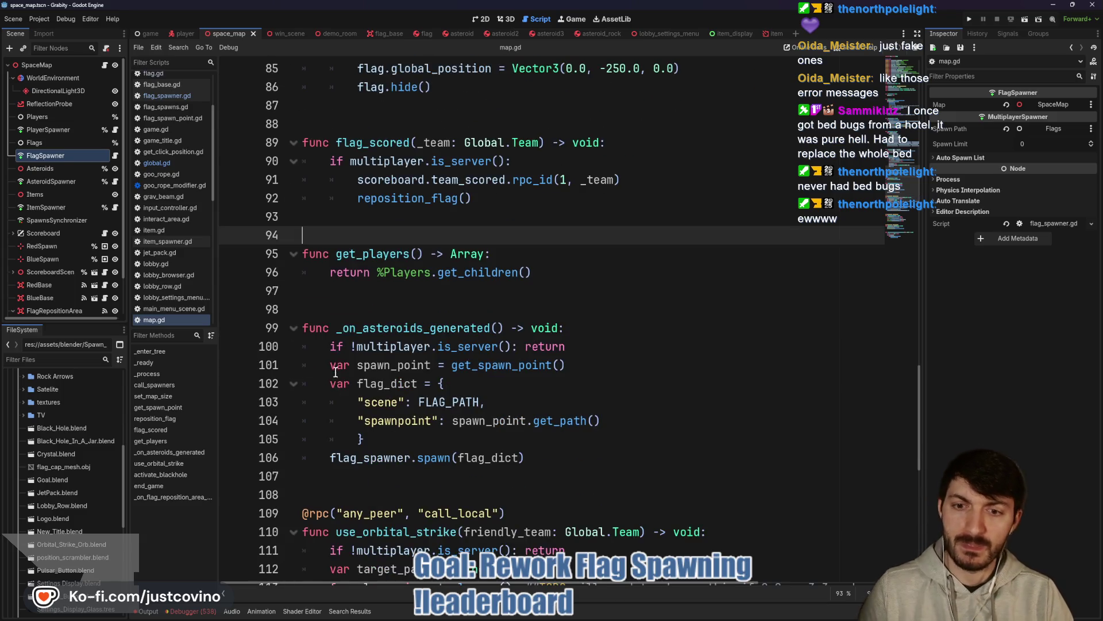
left_click(335, 297)
key("Return")
key("Return")
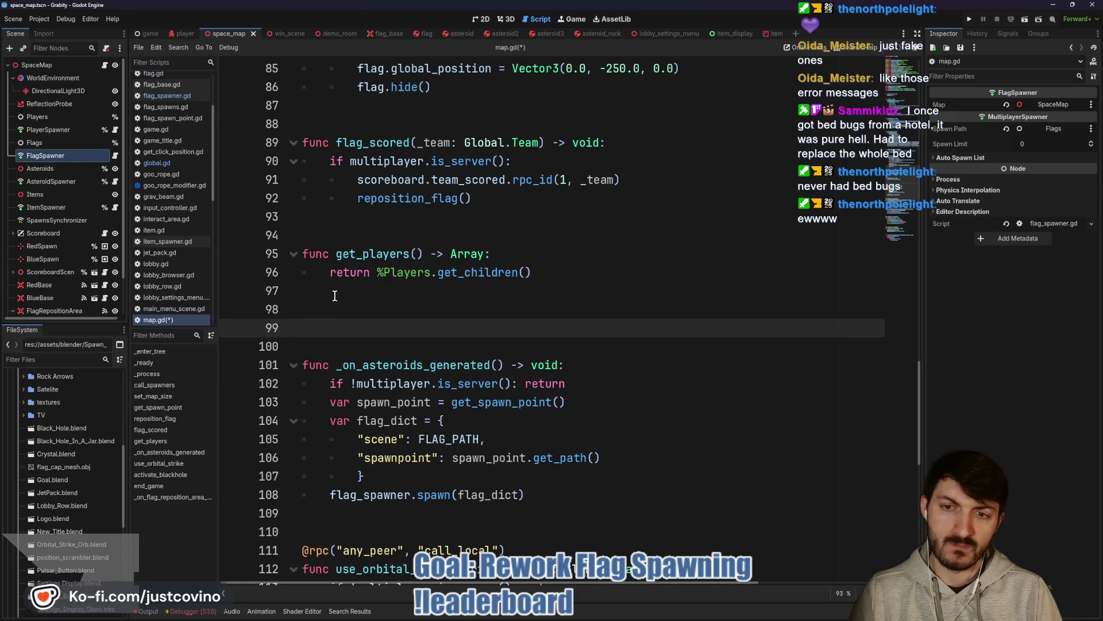
key("Return")
key("Up")
key("Up")
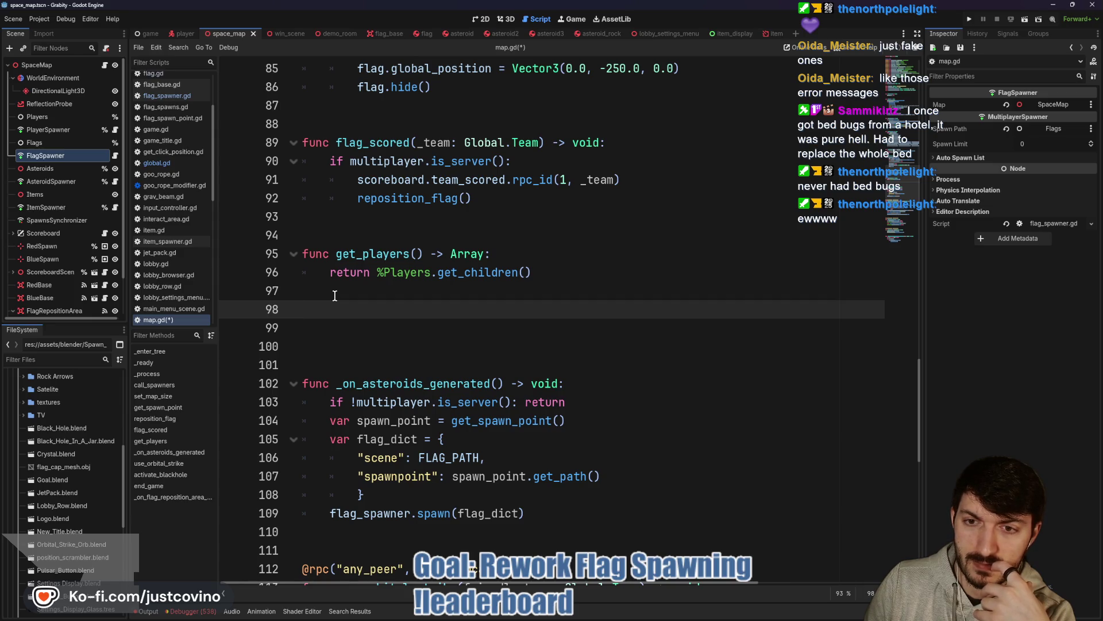
key("BackSpace")
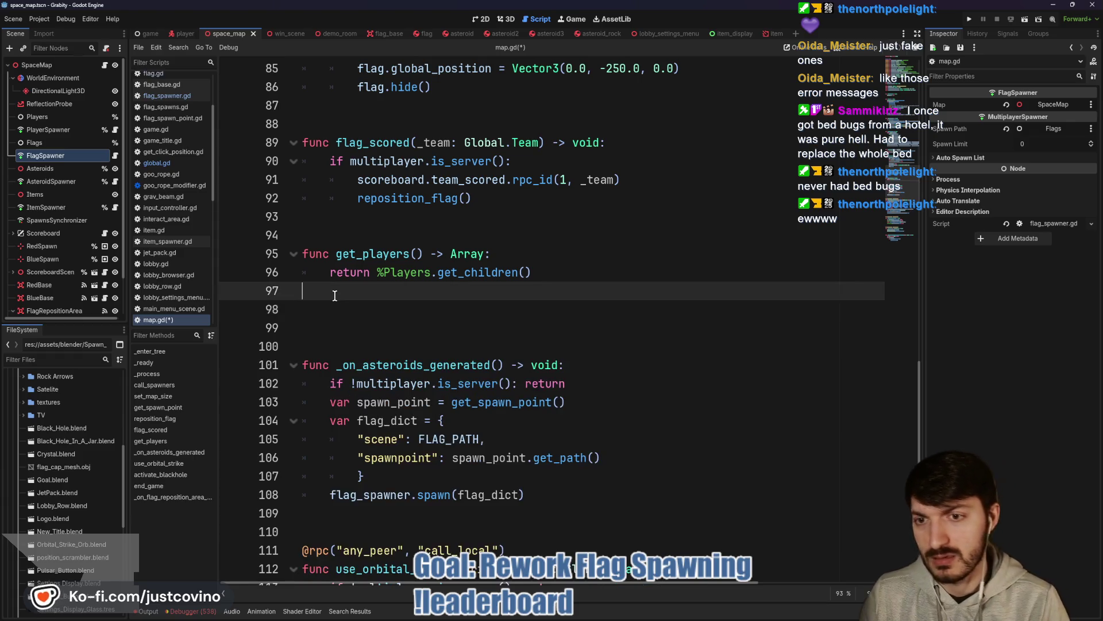
key("Delete")
key("Down")
key("BackSpace")
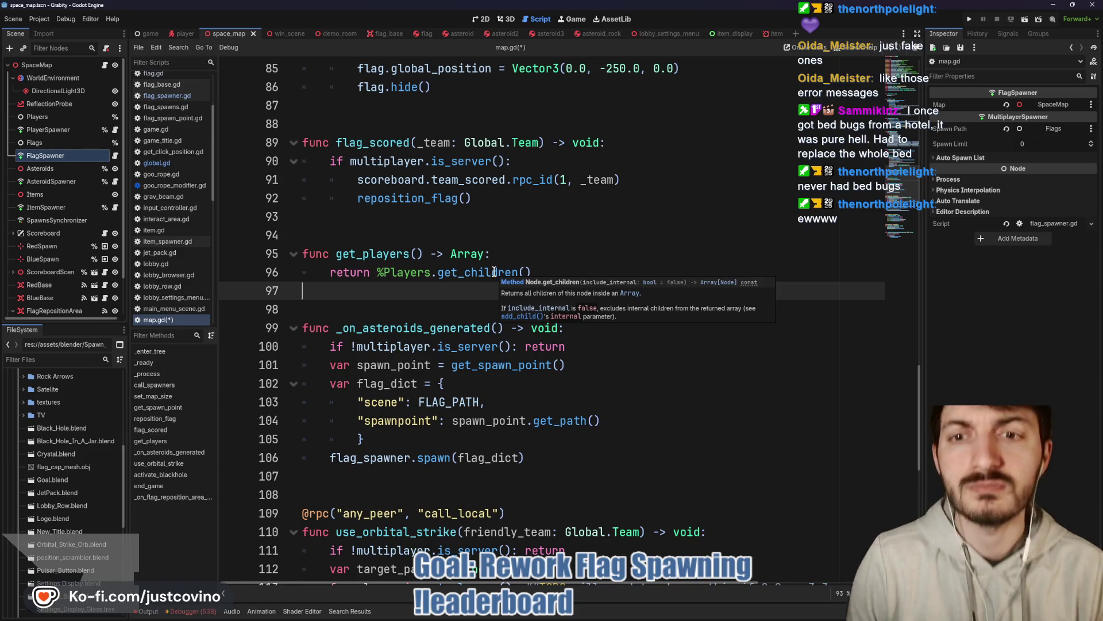
scroll(487, 257, "up", 20)
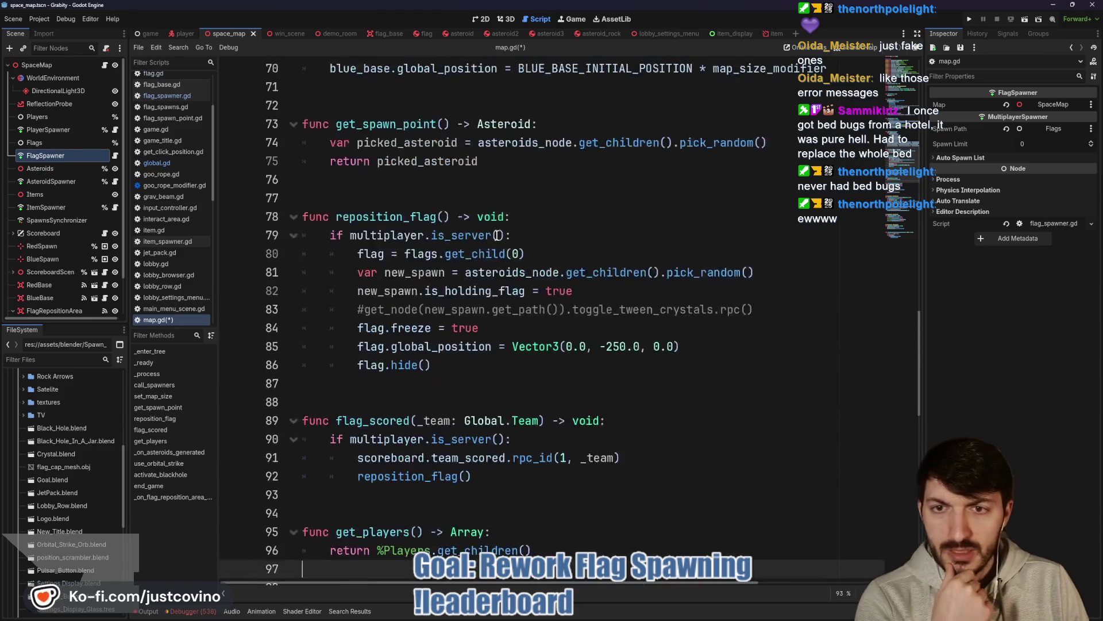
scroll(487, 262, "up", 2)
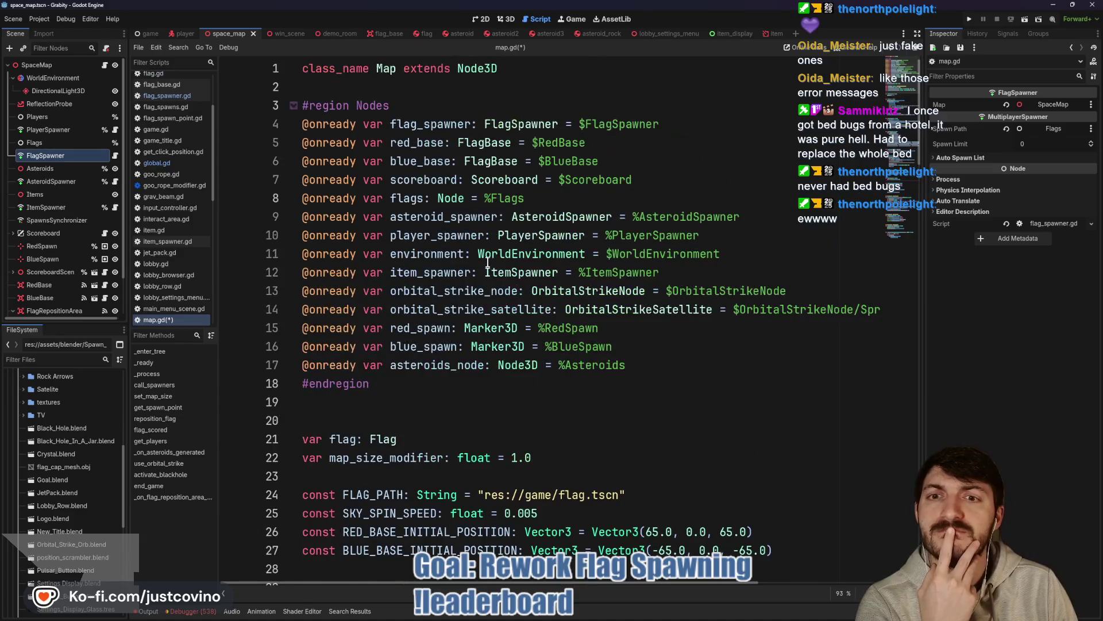
scroll(494, 258, "down", 3)
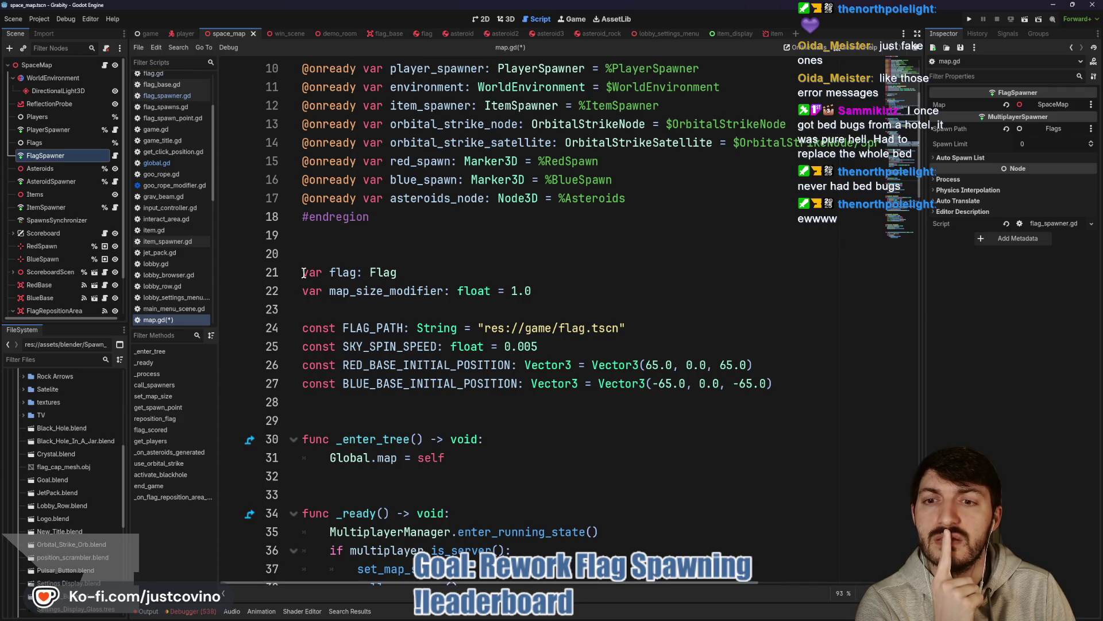
left_click(304, 273)
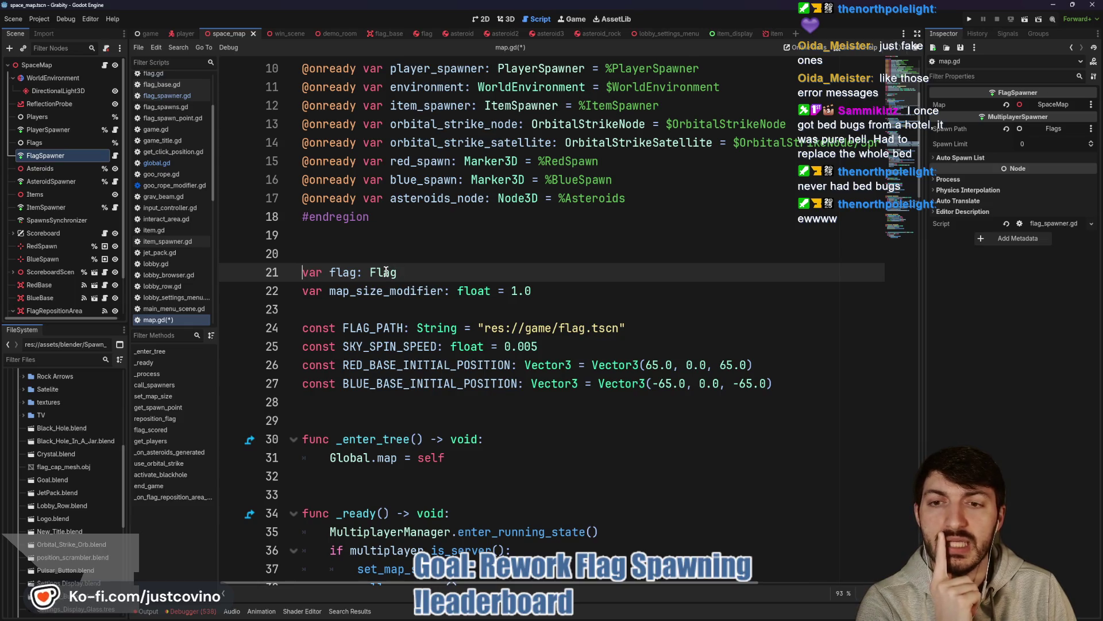
double_click(340, 273)
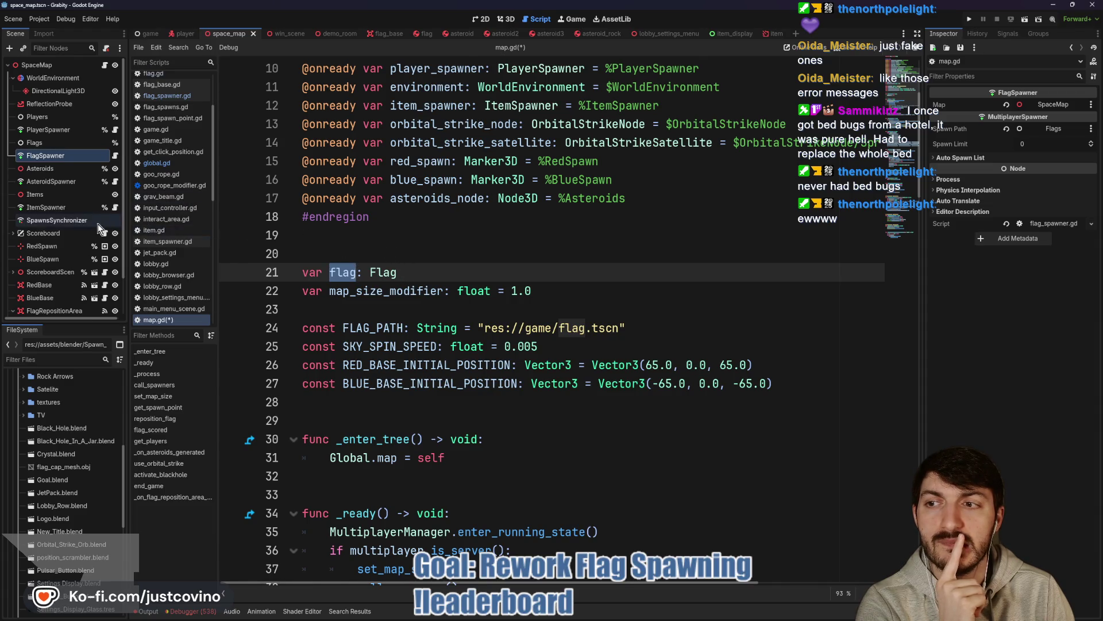
left_click(77, 219)
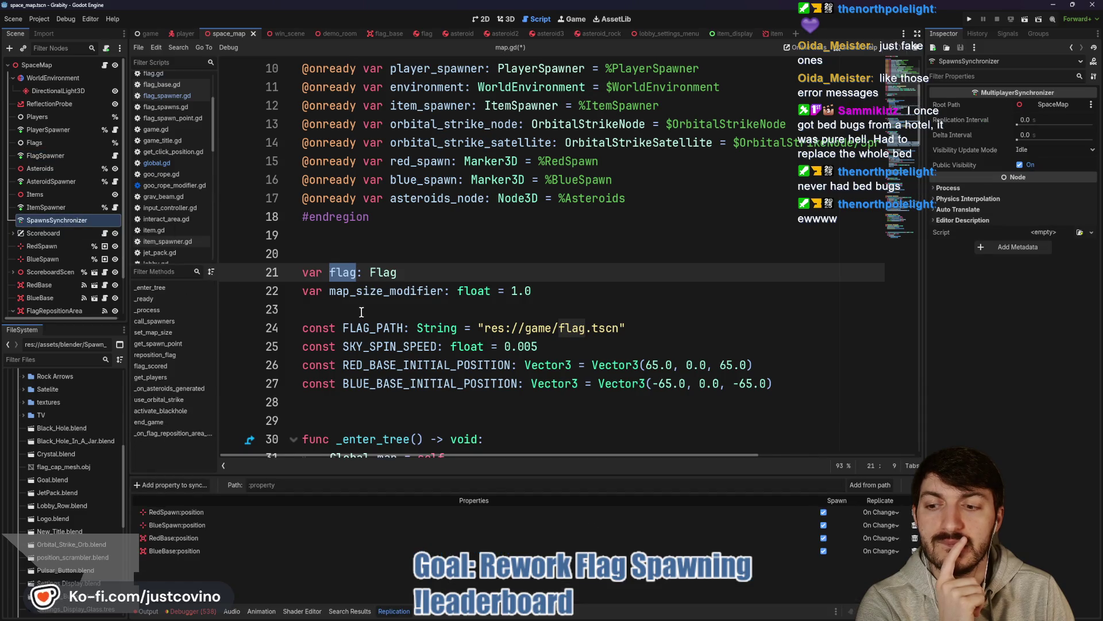
left_click(404, 270)
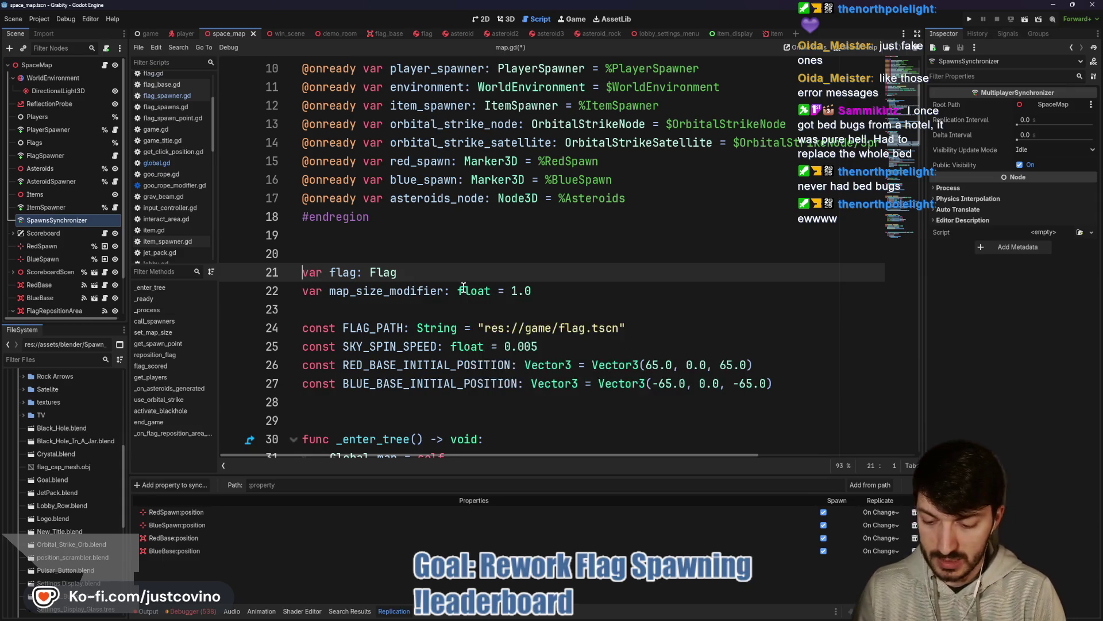
type("@export")
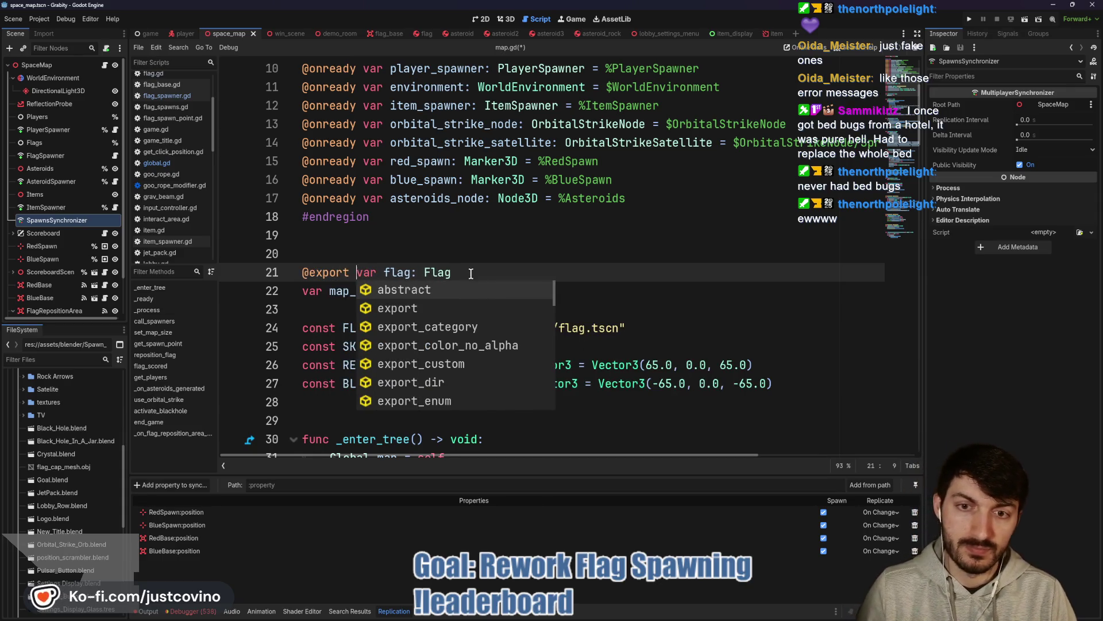
left_click(457, 272)
key("ctrl+s")
Step: Try adding a SpaceMap property to sync twice, cancelling the property picker each time
left_click(184, 485)
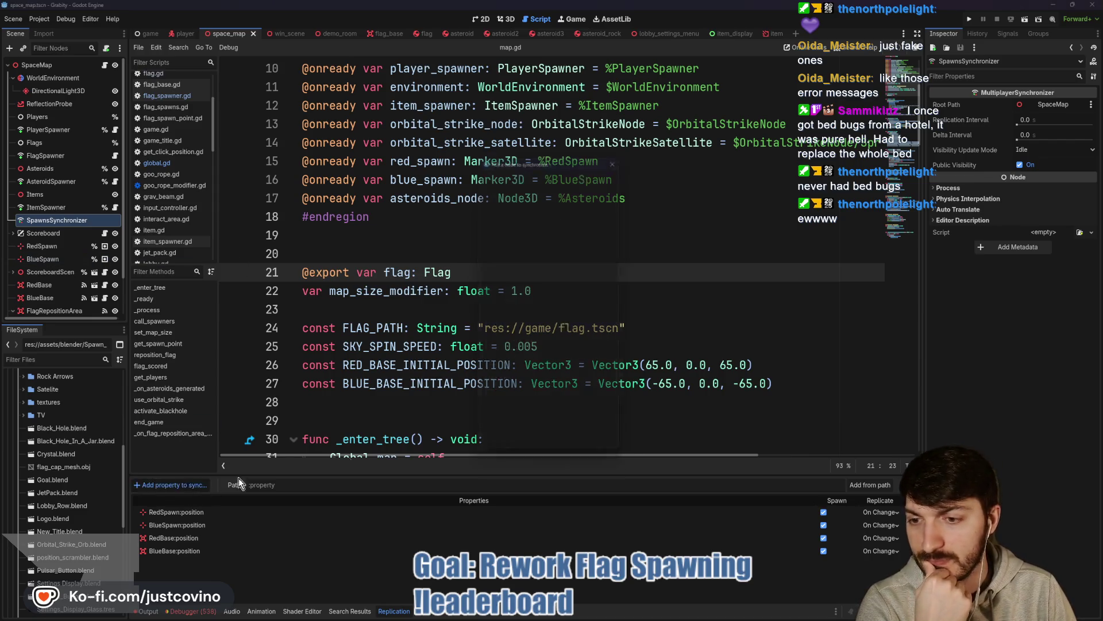
left_click(515, 446)
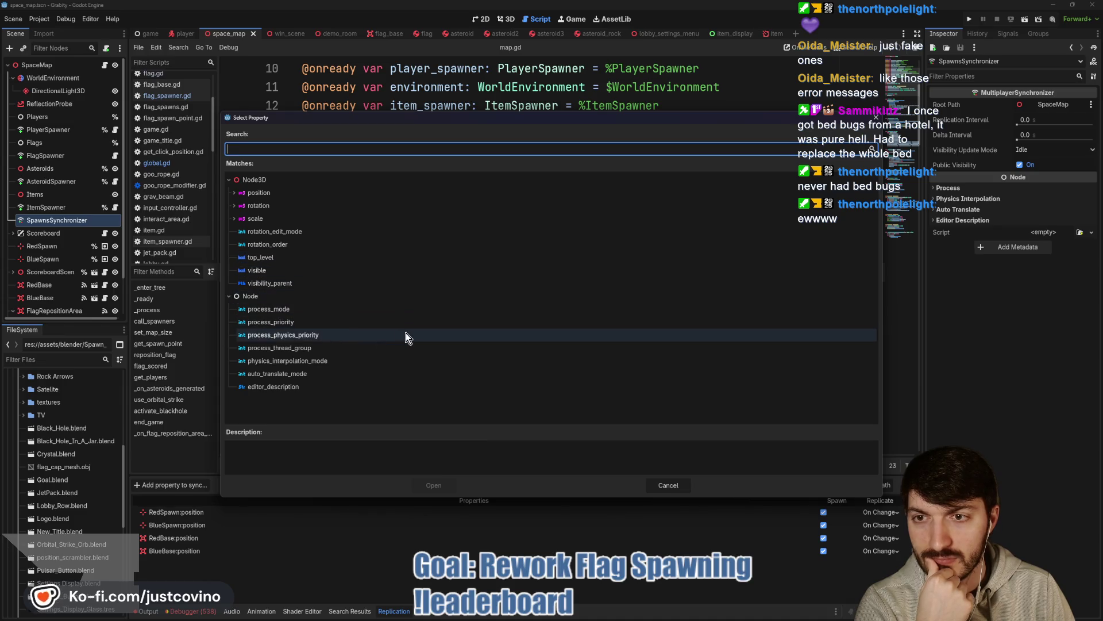
left_click(668, 485)
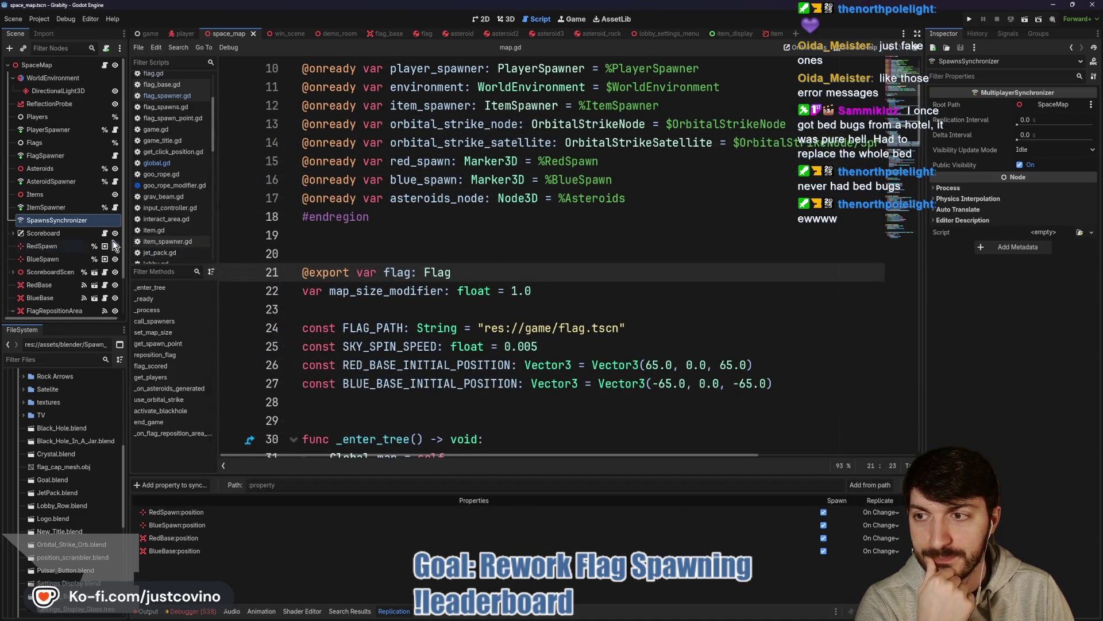
left_click(172, 485)
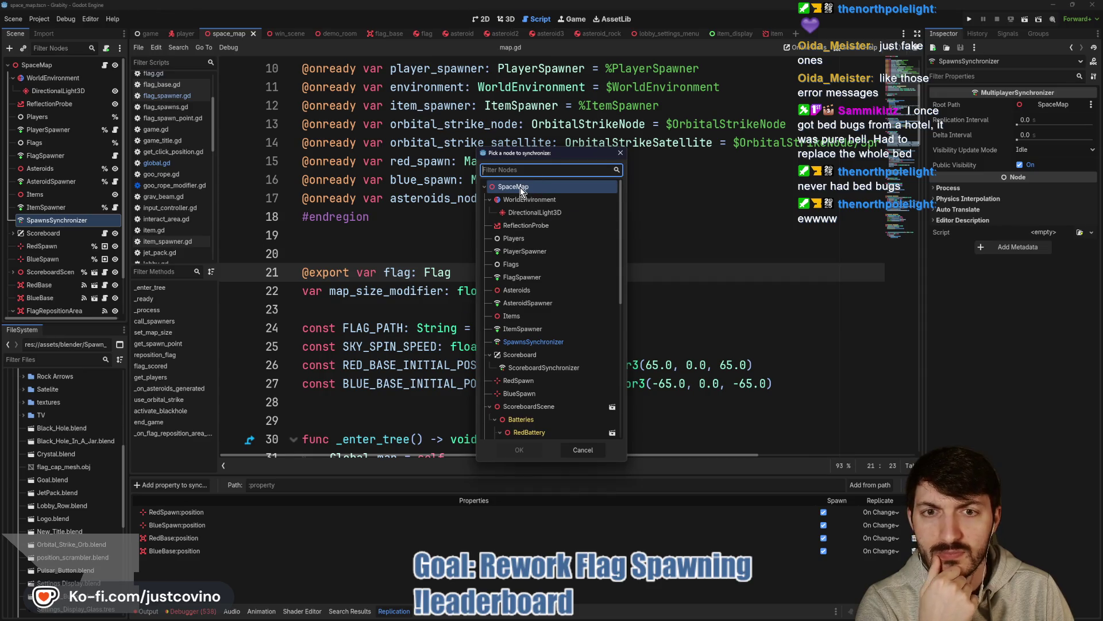
left_click(519, 451)
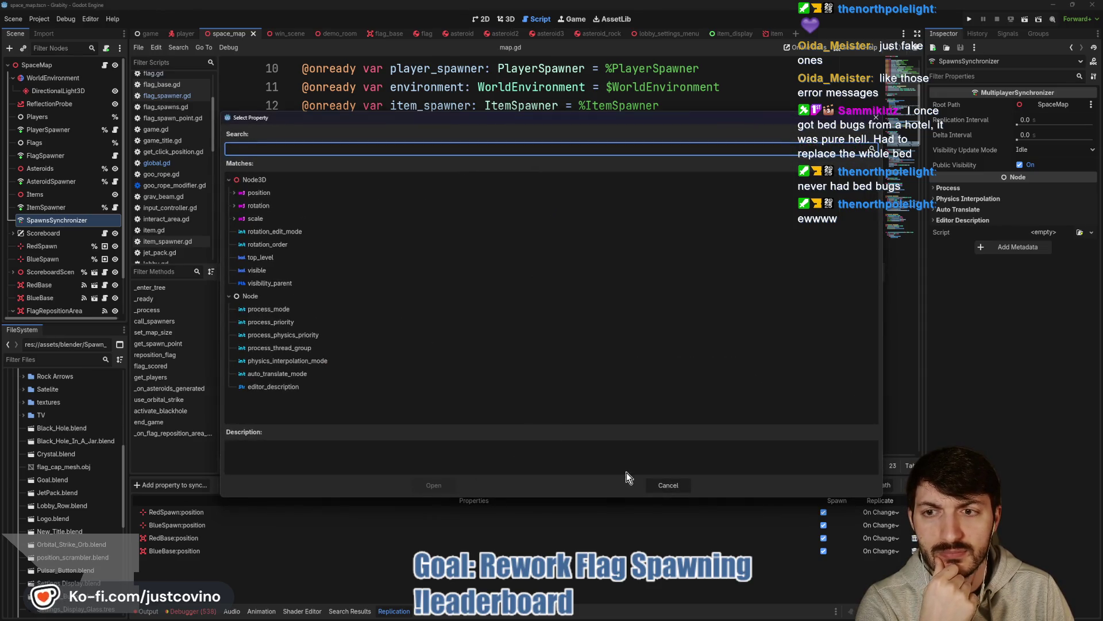
key("Escape")
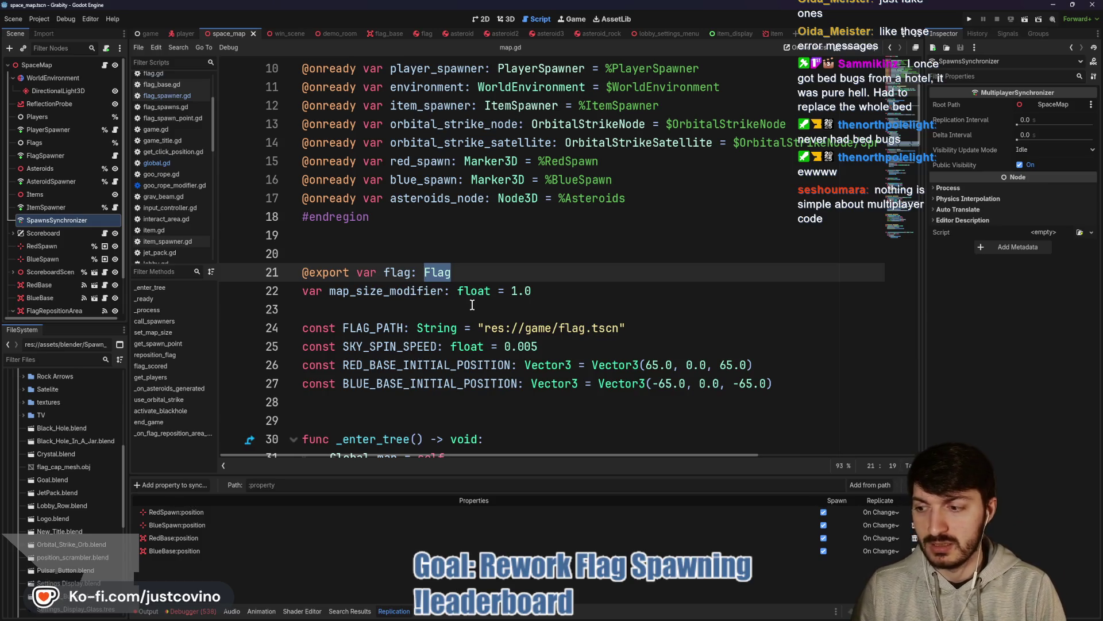
Step: Retype the variable as String and make line 56 assign flag_path using .get_path()
type("String")
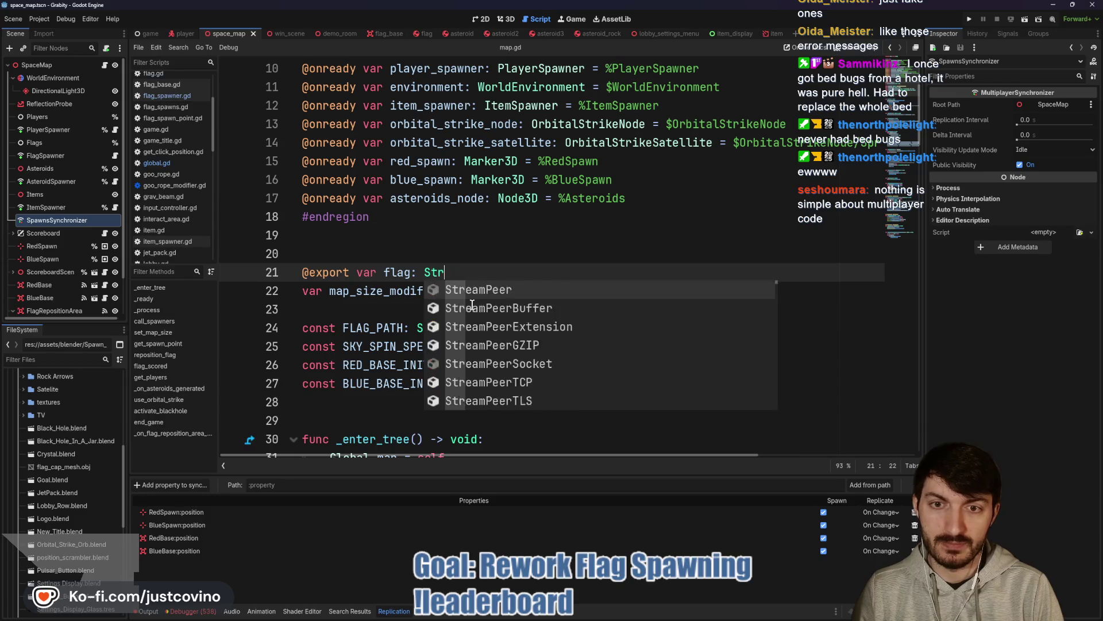
left_click(489, 271)
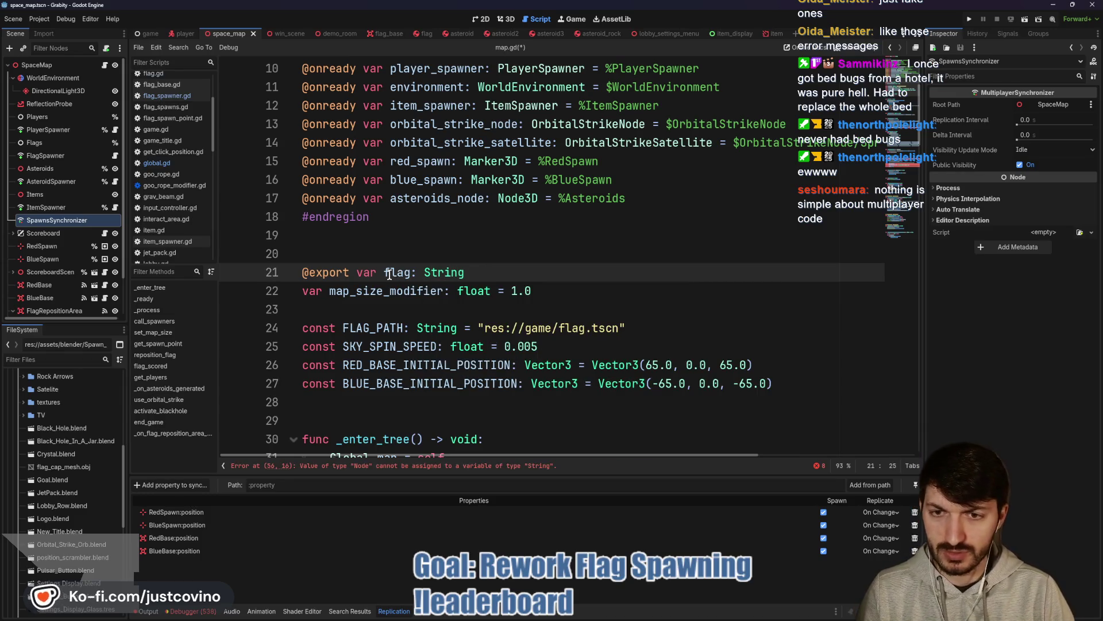
scroll(402, 281, "down", 10)
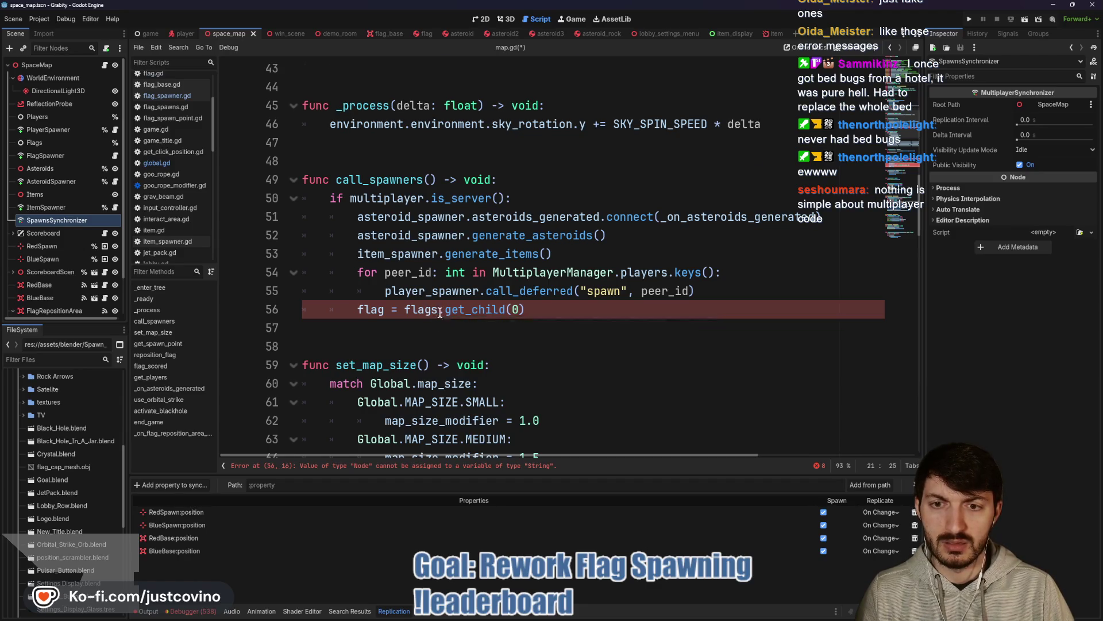
scroll(436, 312, "up", 13)
scroll(430, 316, "down", 2)
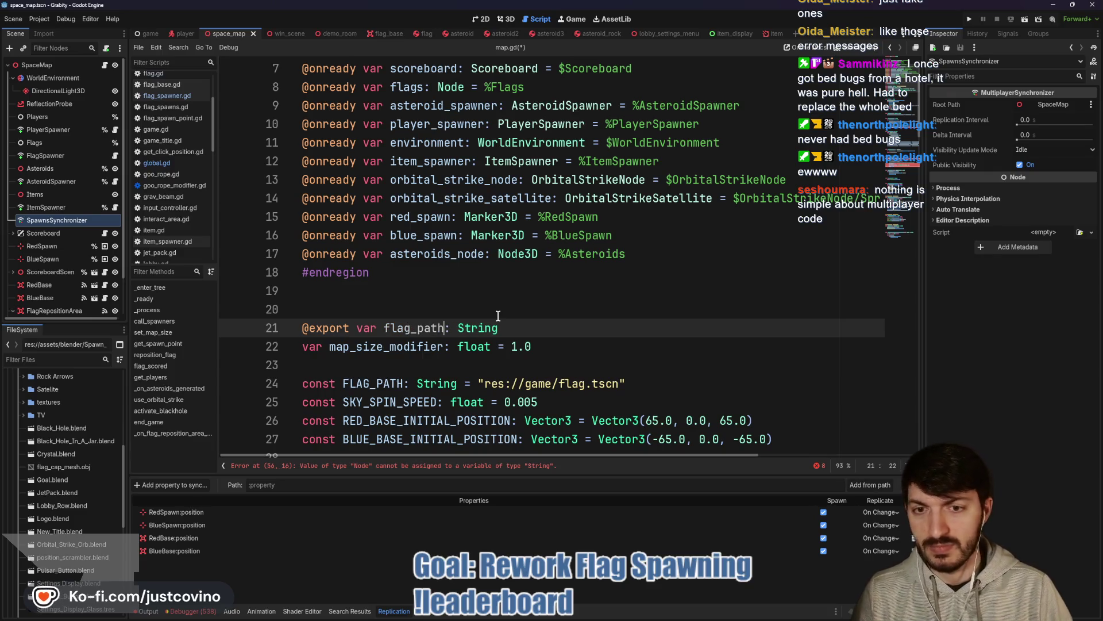
scroll(498, 316, "down", 12)
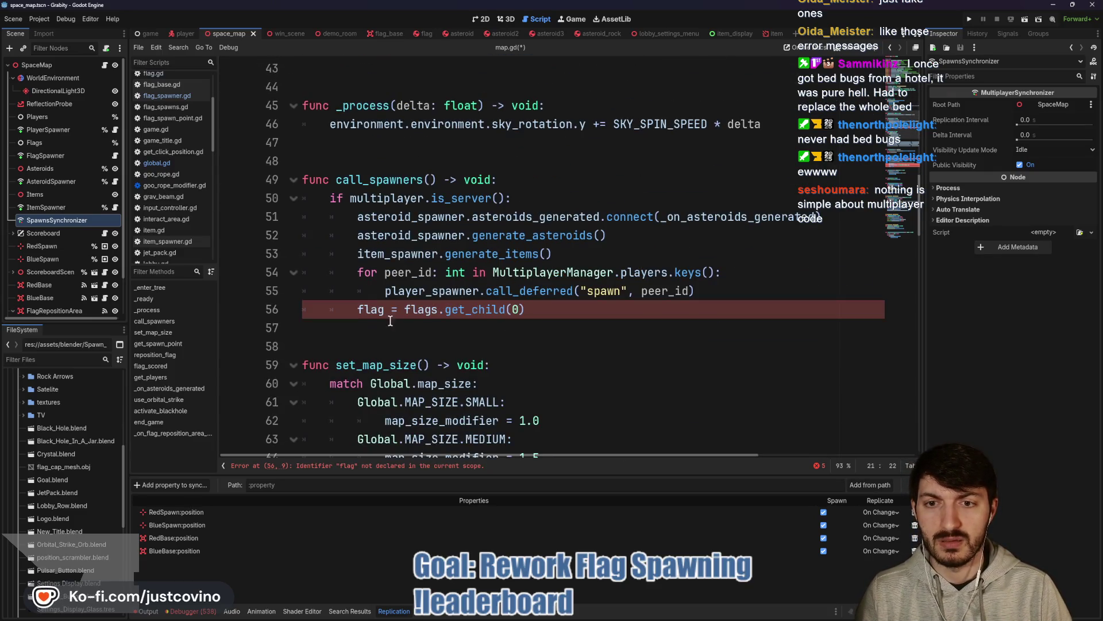
left_click(388, 313)
type("_path")
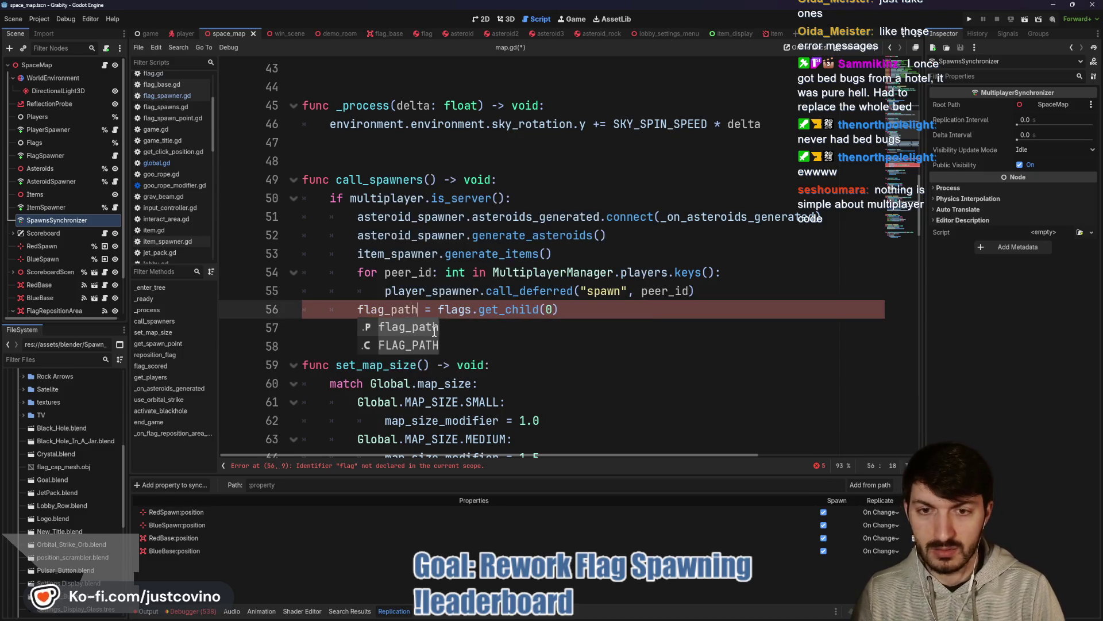
left_click(567, 311)
type(".get_path")
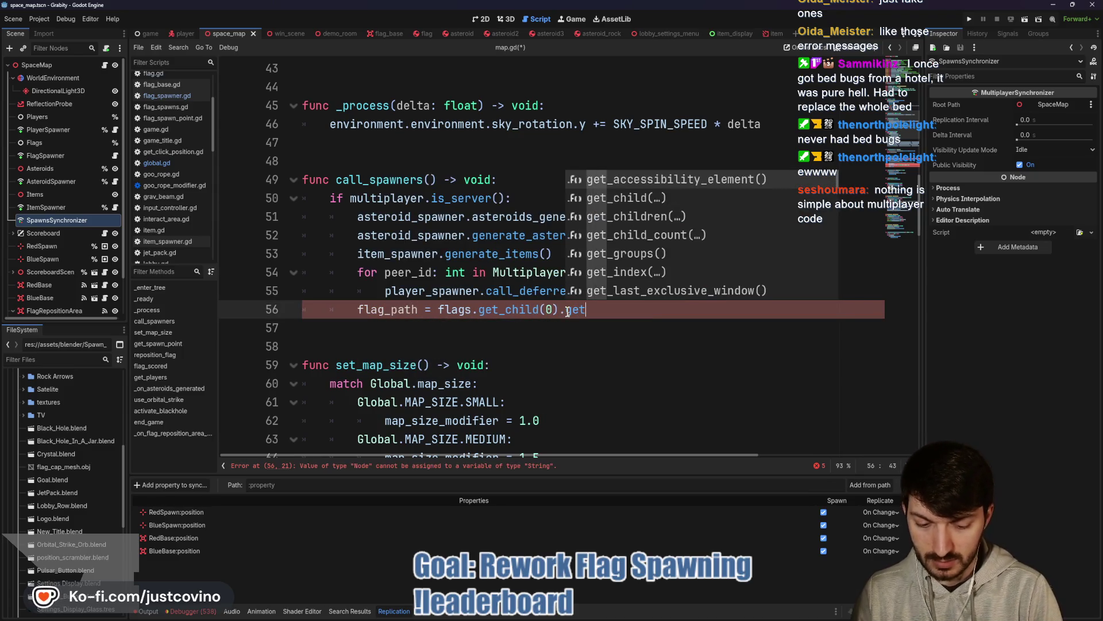
key("Return")
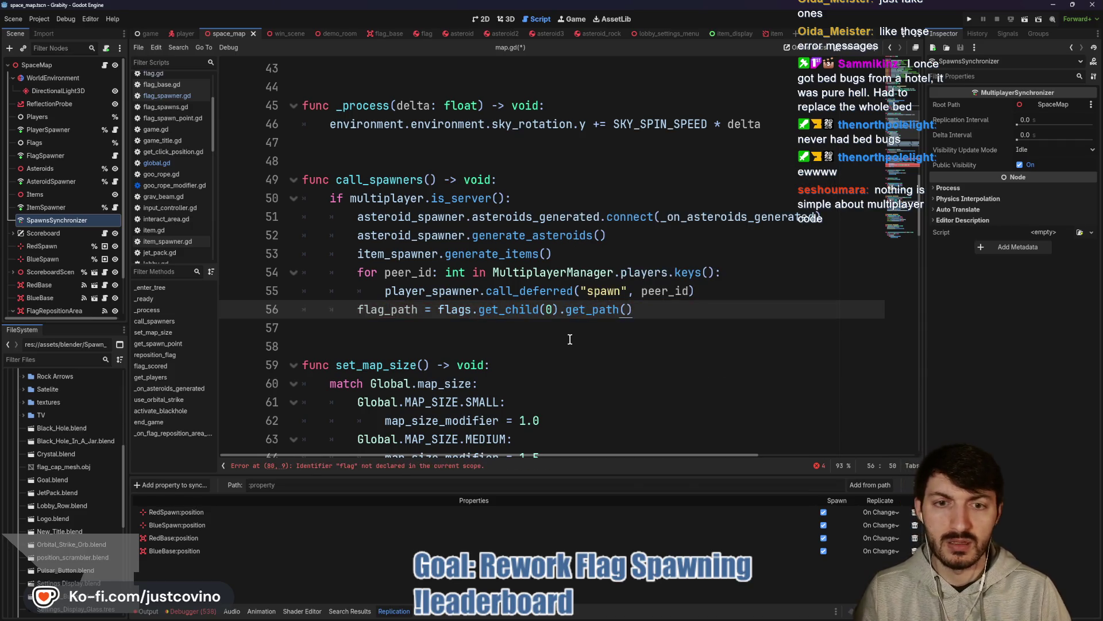
Step: Likewise change line 80 to assign flag_path with .get_path()
scroll(561, 339, "down", 8)
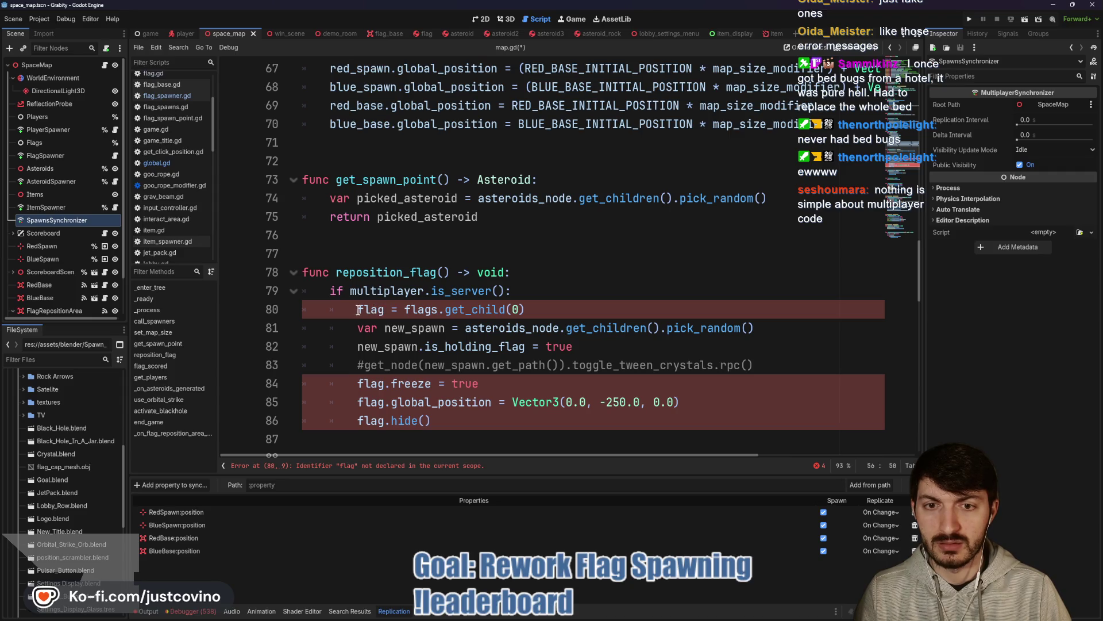
left_click(383, 309)
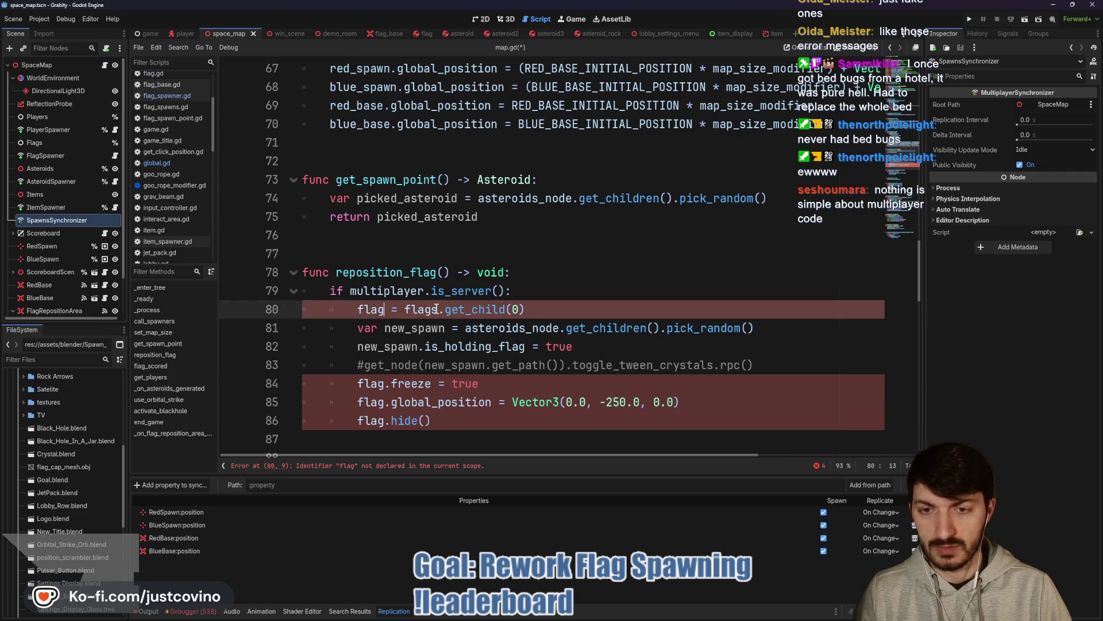
type("_path")
left_click(583, 309)
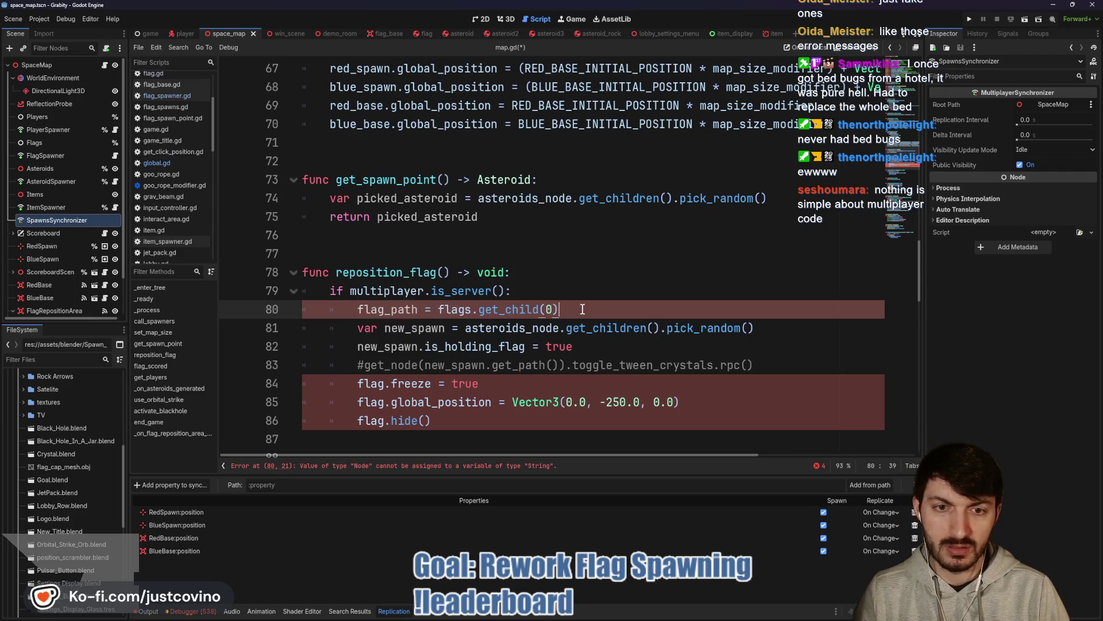
type(".get_pa")
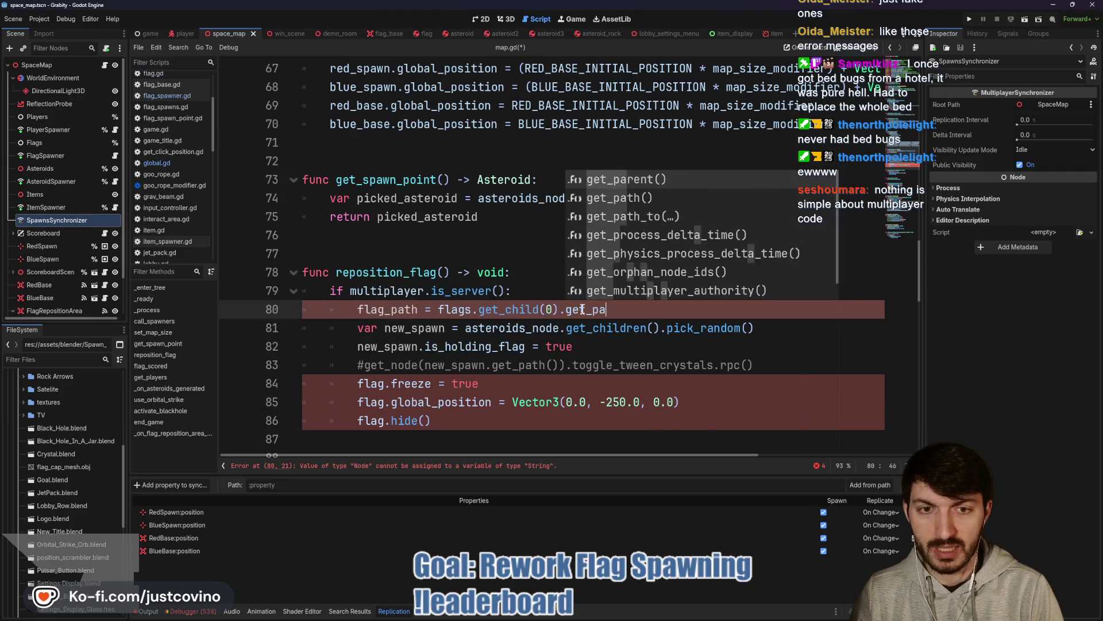
key("Return")
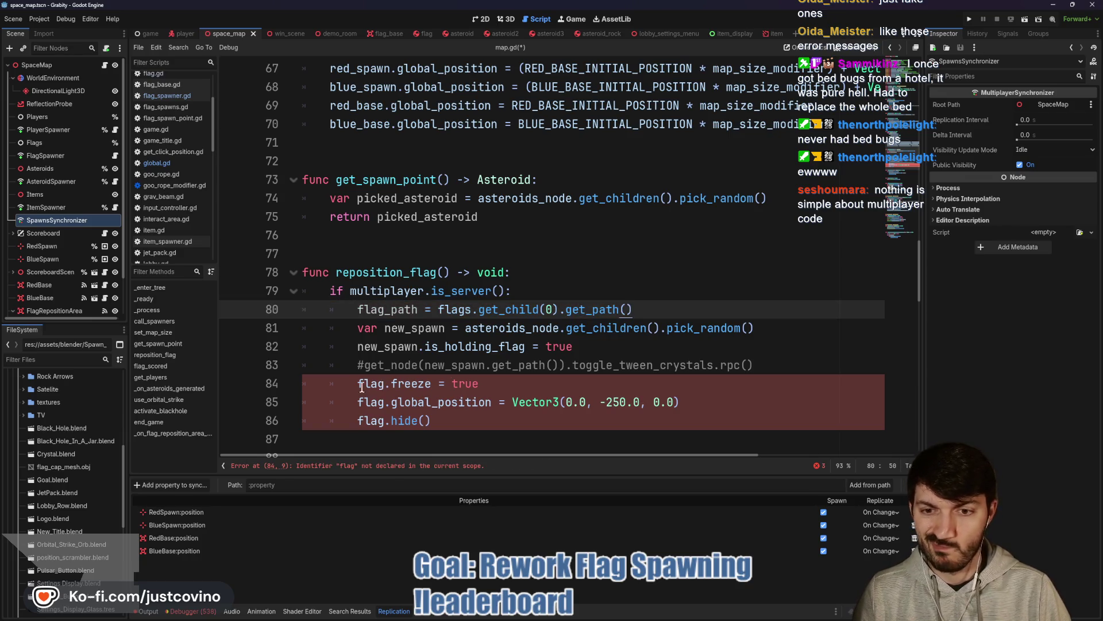
Step: Wrap the flag references on lines 84–86 in get_node(flag_path), then add a SpaceMap sync property
left_click(356, 384)
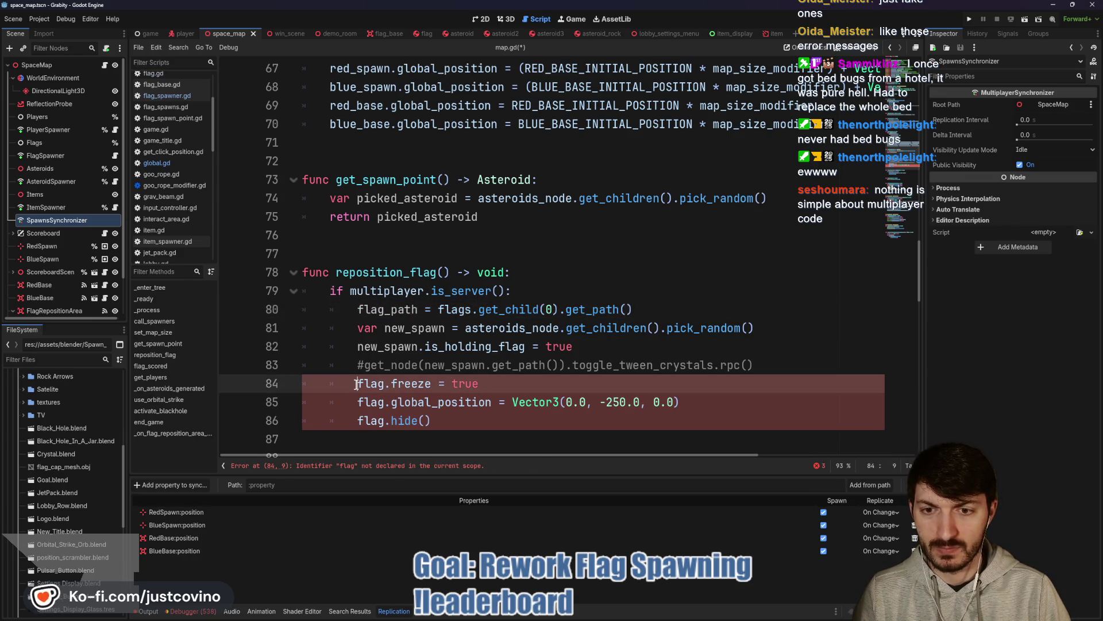
left_click(358, 402, "alt")
left_click(358, 421, "alt")
type("get_")
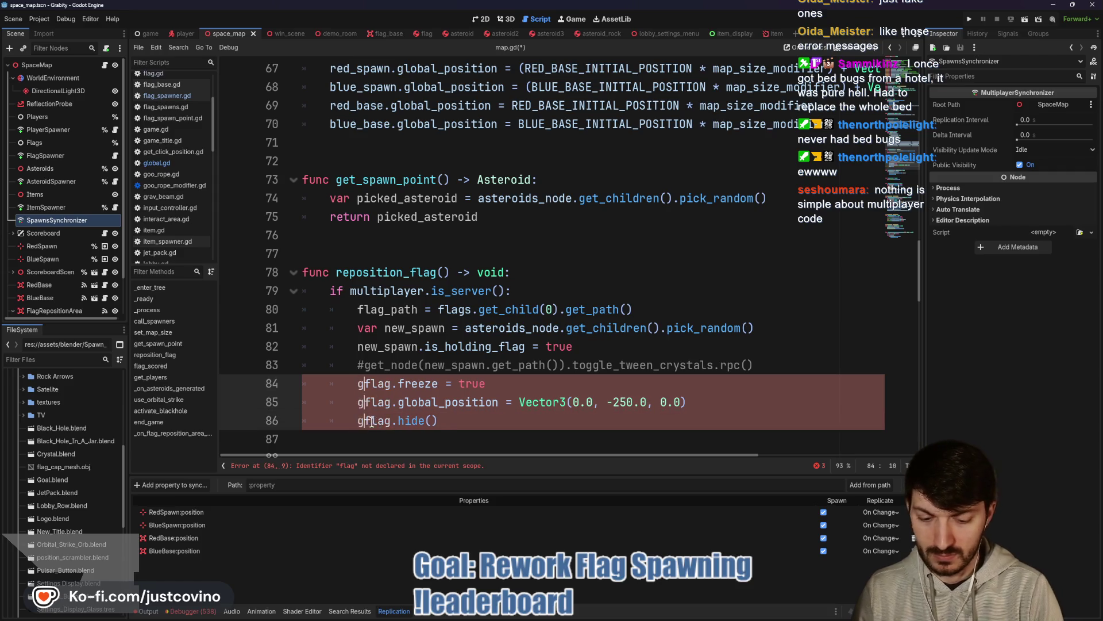
type("node(")
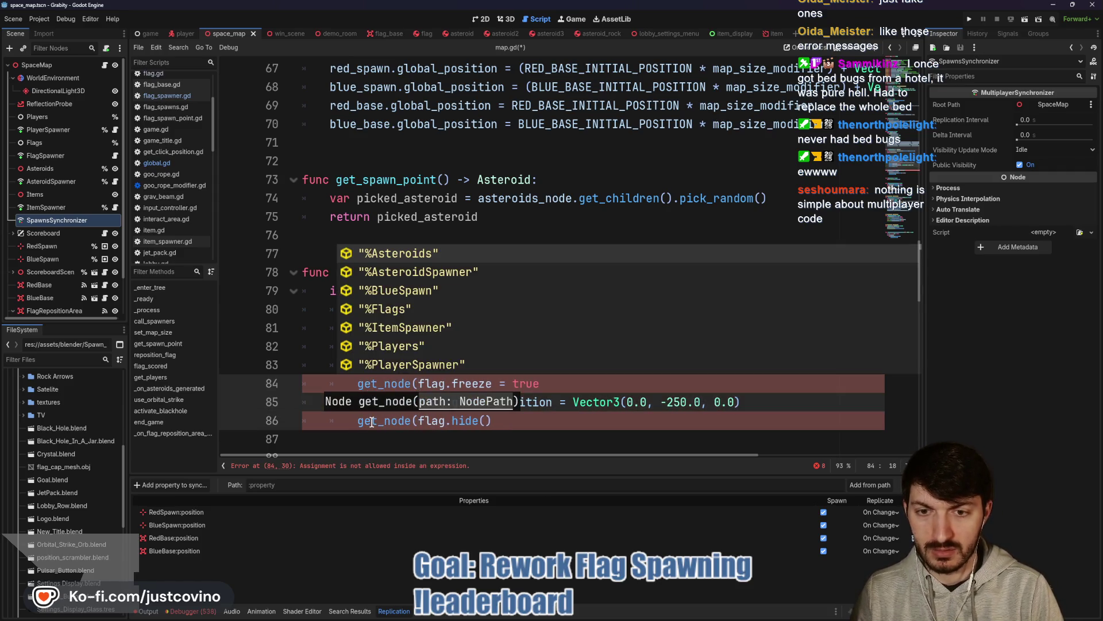
key("Delete")
key("Delete")
key("Delete")
type("flag_")
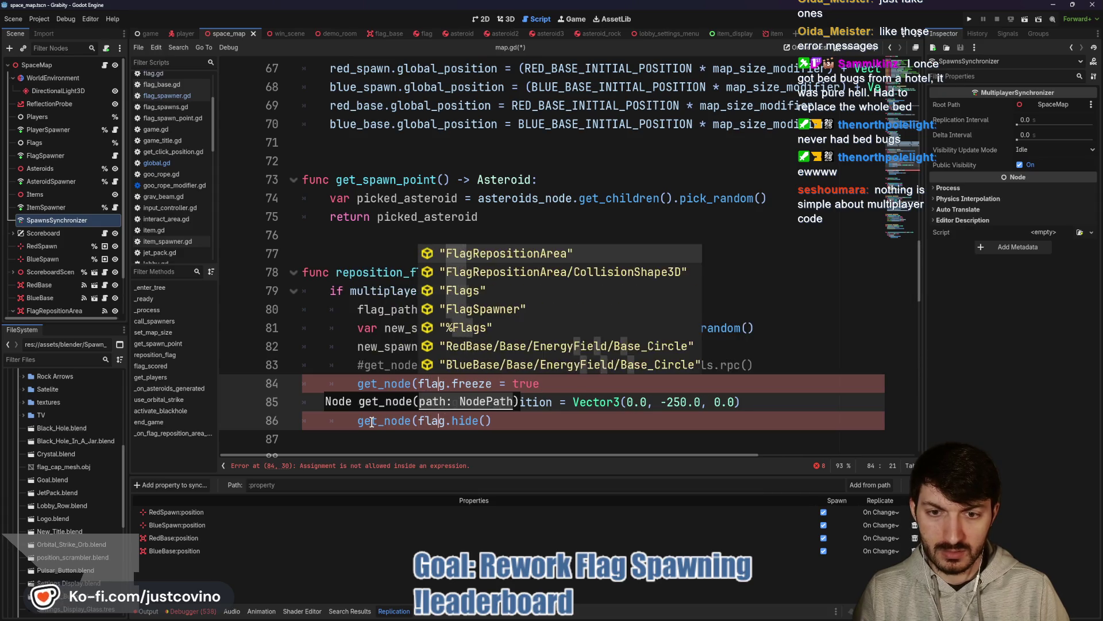
type("p")
key("Return")
type(")")
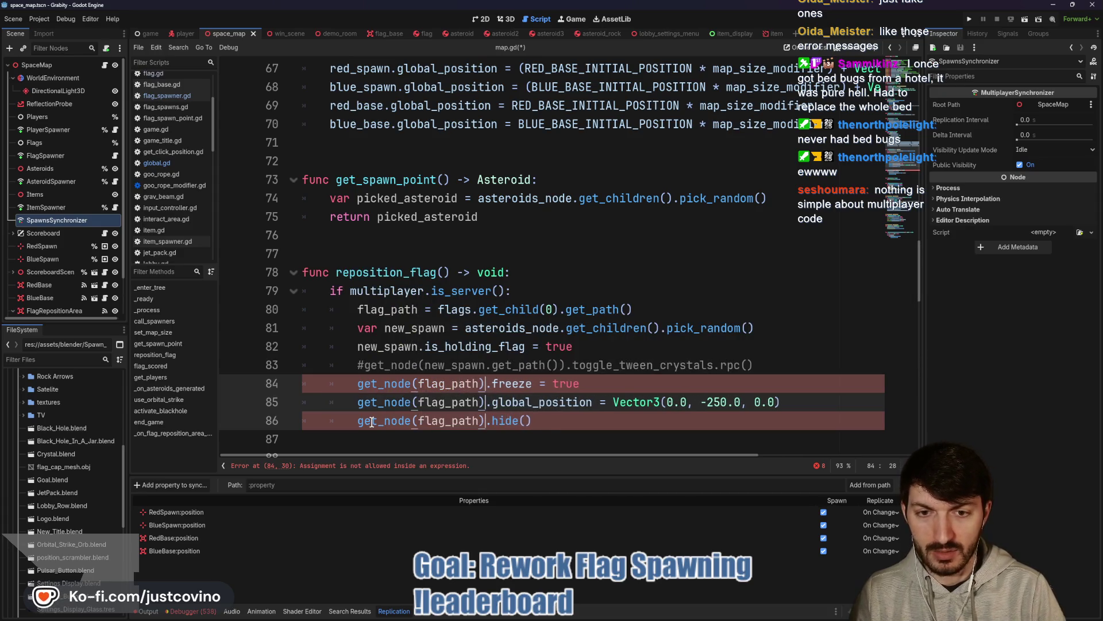
left_click(607, 416)
scroll(526, 335, "down", 4)
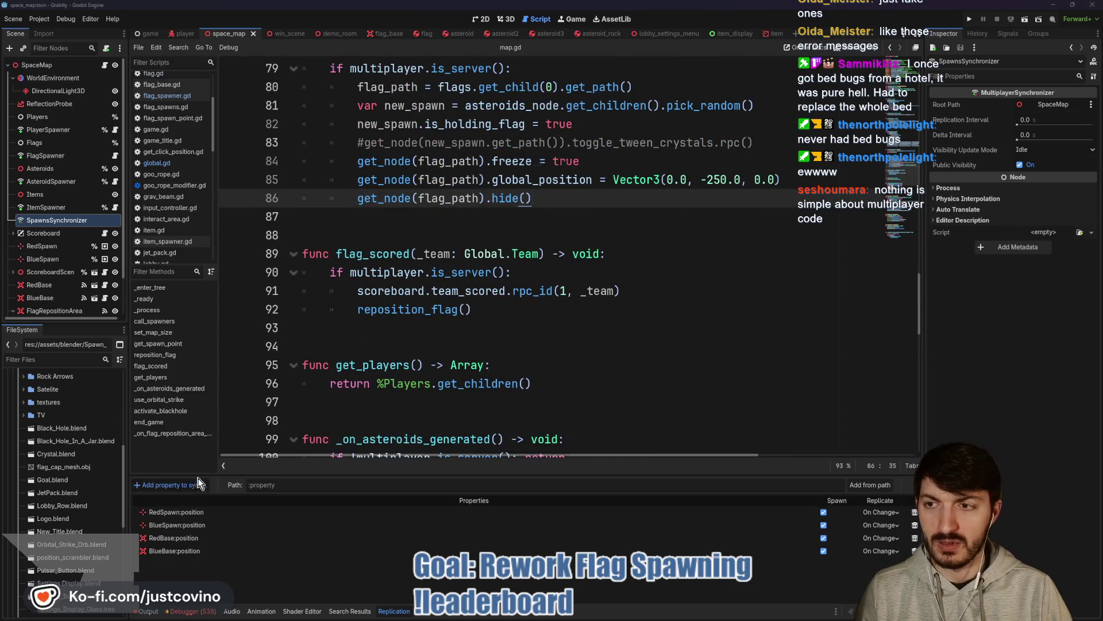
left_click(172, 485)
left_click(519, 450)
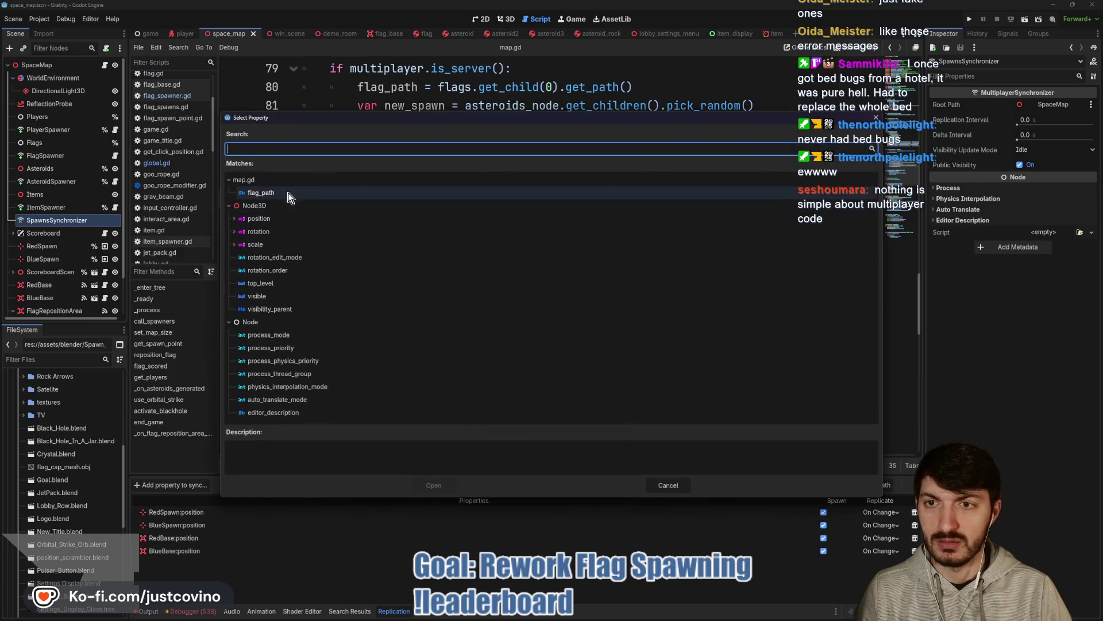
Step: Add SpaceMap's flag_path to the replicated properties
left_click(263, 193)
left_click(434, 485)
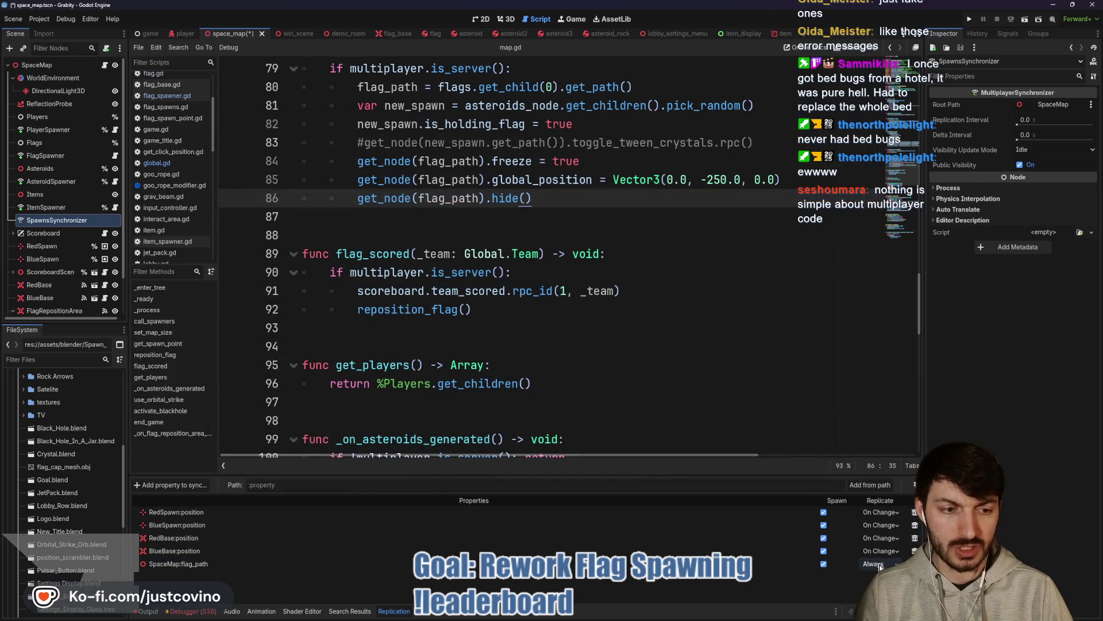
left_click(394, 364)
Step: Save the map script and scene, then launch the game for a multiplayer test
key("Up")
key("ctrl+s")
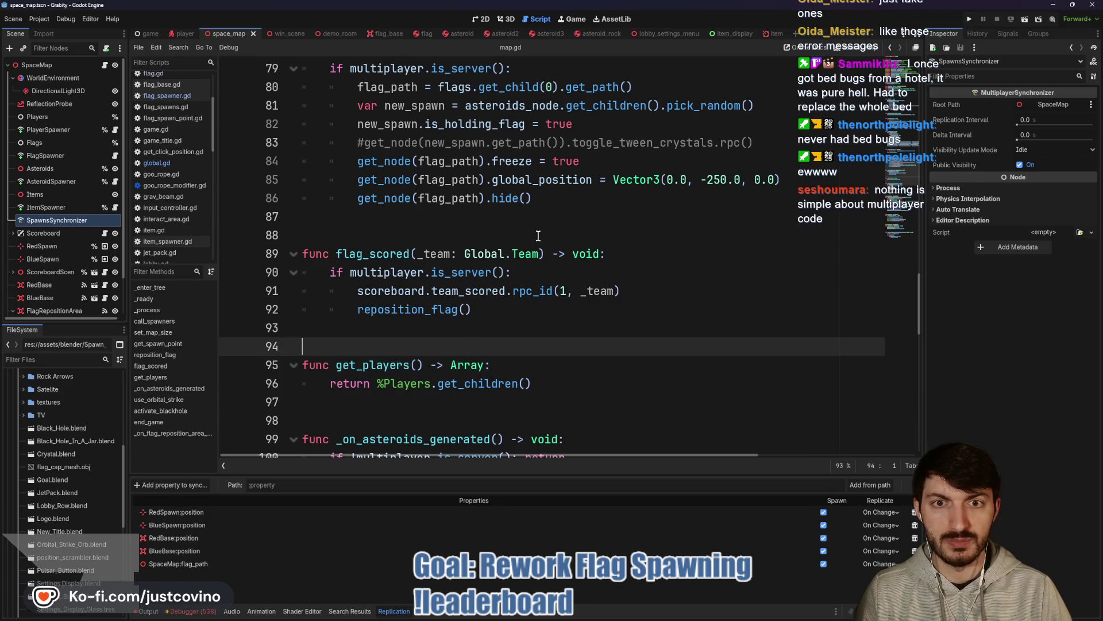
scroll(513, 310, "up", 6)
left_click(970, 18)
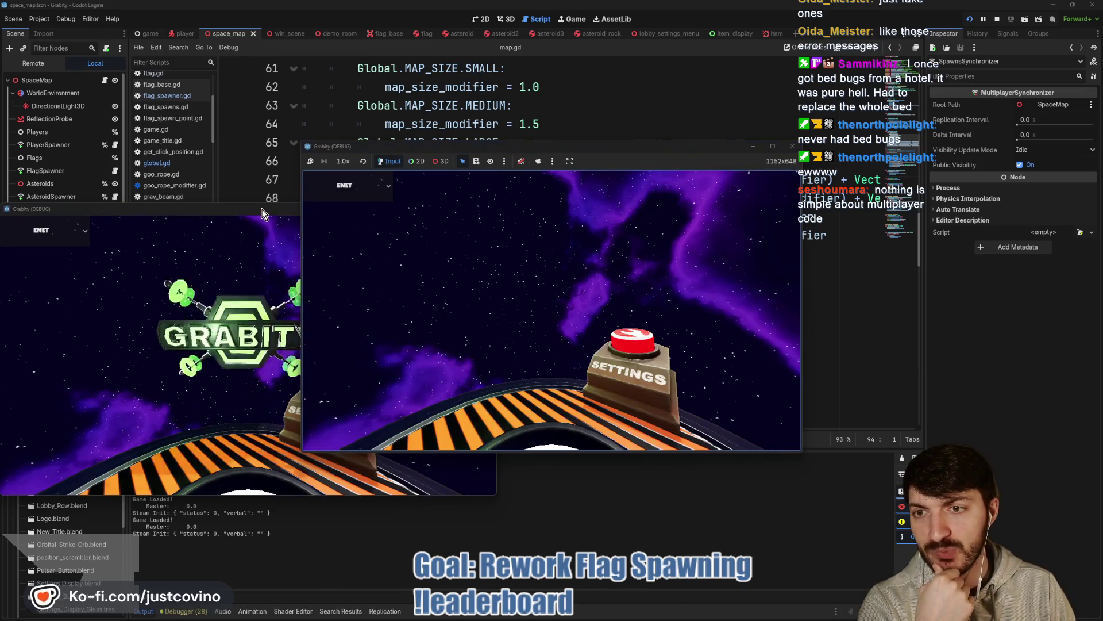
Step: Place both debug windows side by side, host a private lobby on the left, and join from the right
left_click_drag(261, 213, 733, 224)
mouse_move(605, 145)
left_mouse_down()
mouse_move(332, 159)
mouse_move(342, 160)
left_mouse_up()
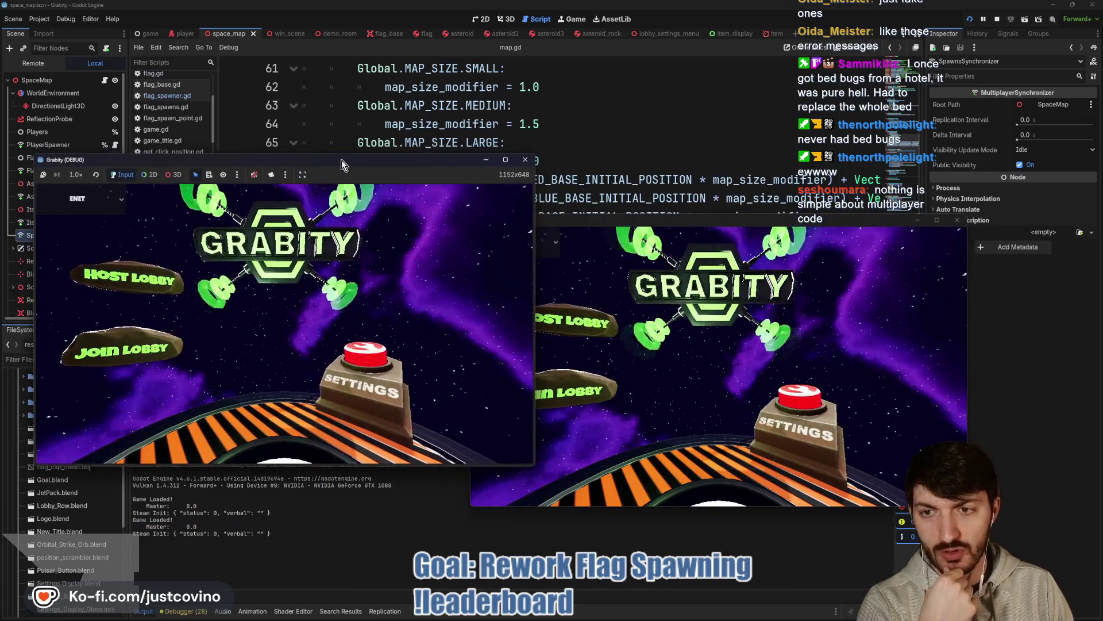
left_click_drag(747, 220, 855, 165)
left_click(123, 279)
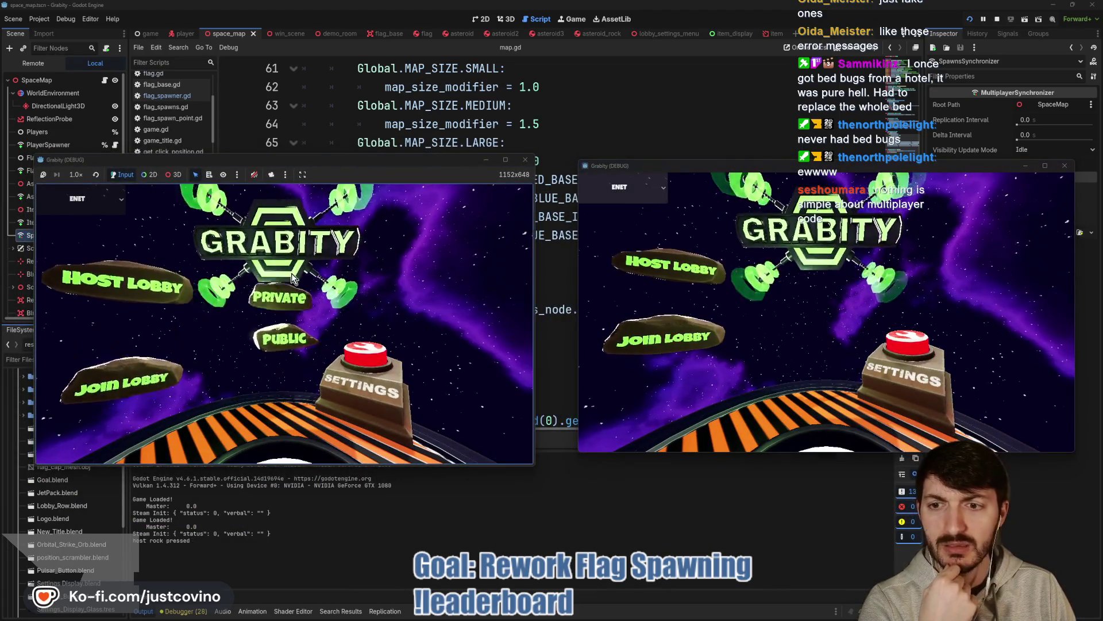
left_click(284, 338)
left_click(633, 335)
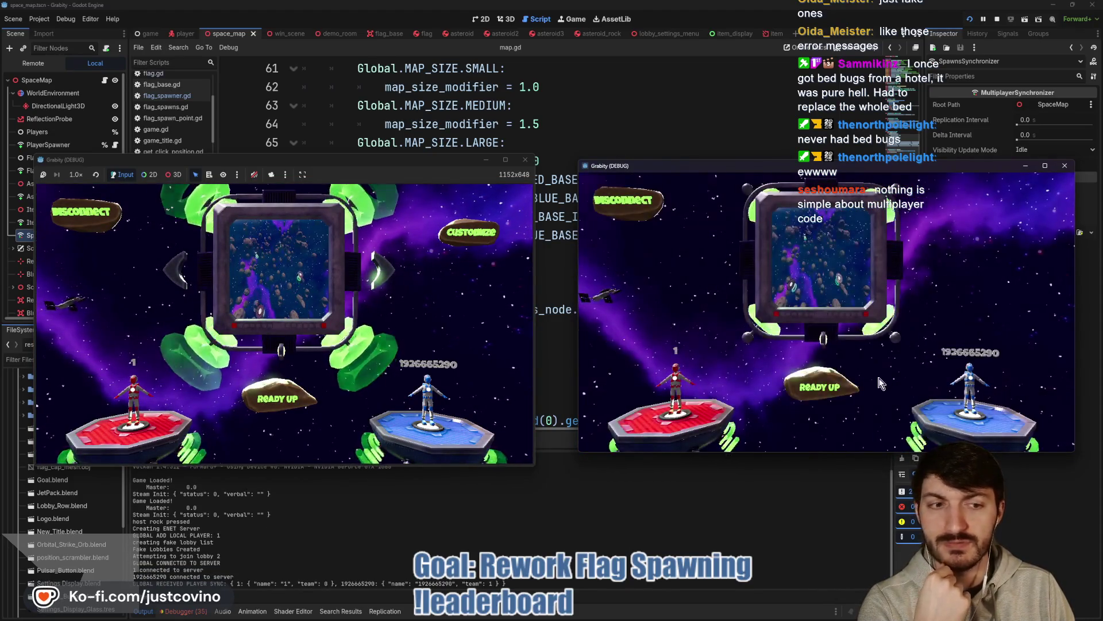
Step: Ready up both players, start the match and launch the blue player into the asteroids
left_click(820, 387)
left_click(277, 397)
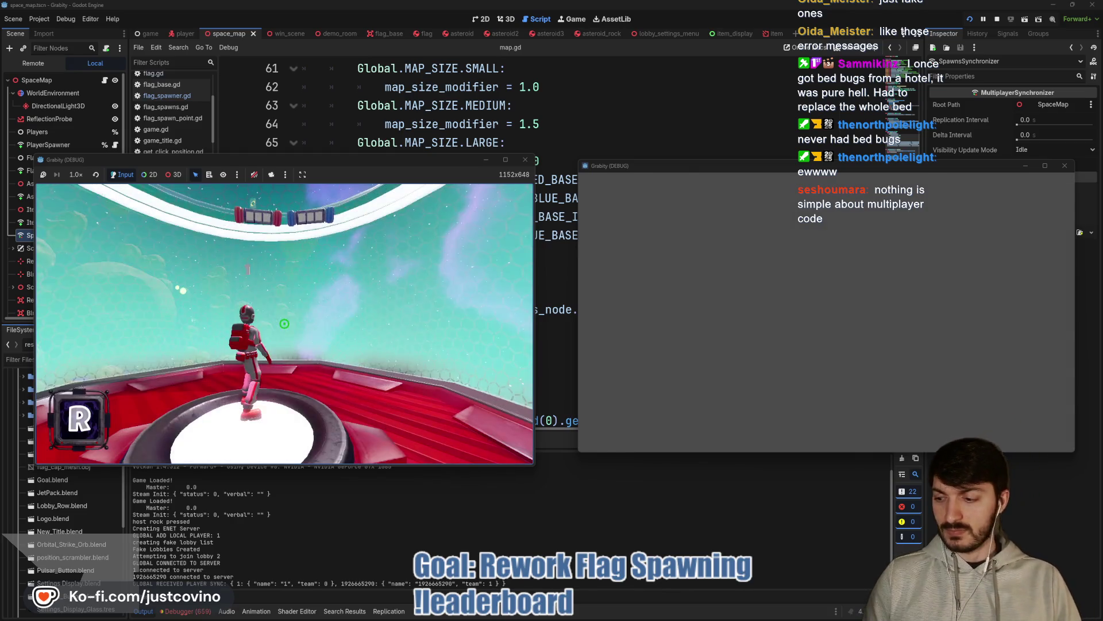
key("super")
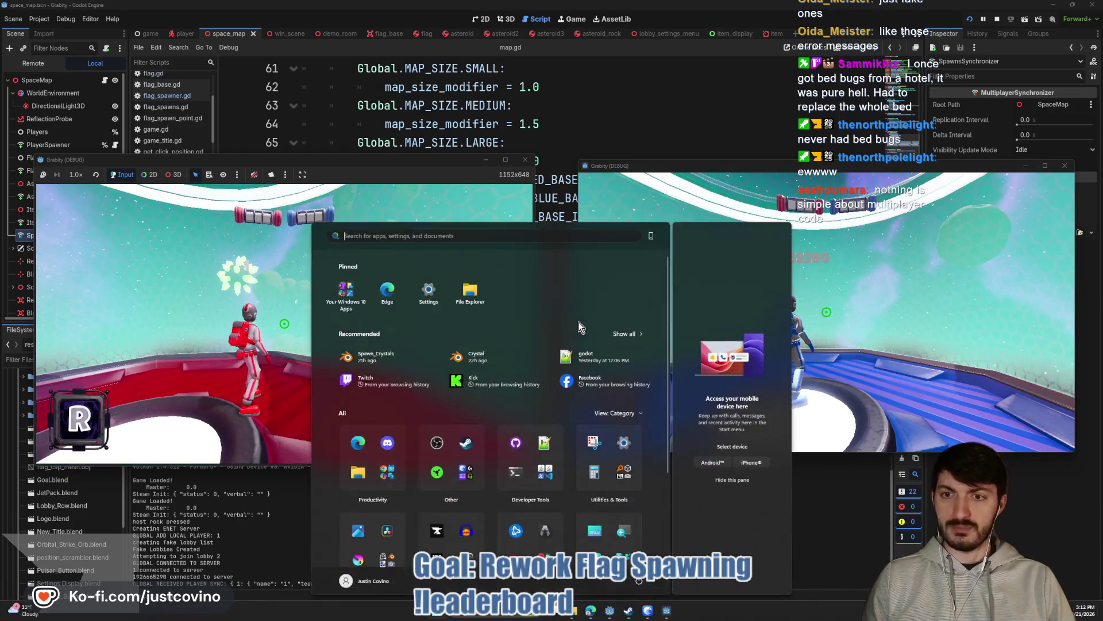
key("super")
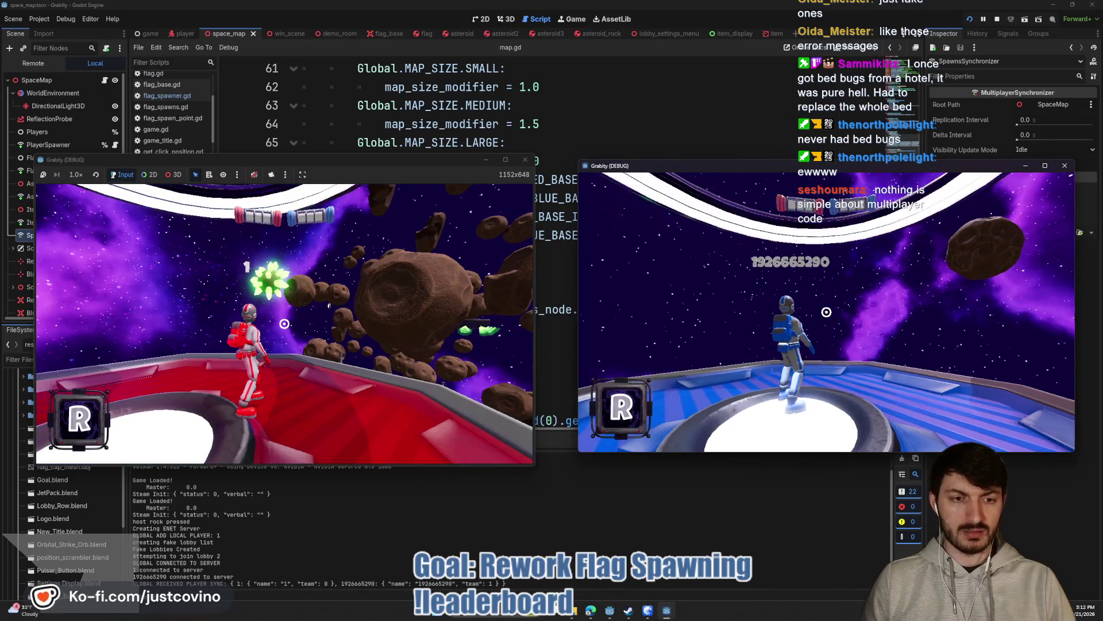
key("space")
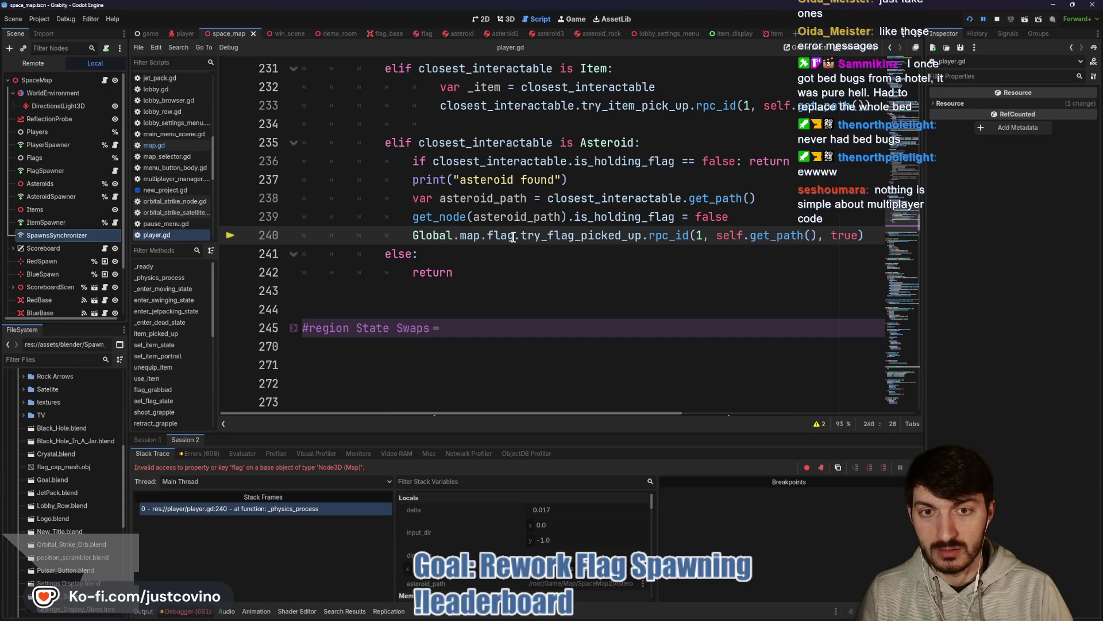
Step: Wrap Global.map.flag_path on line 240 in get_node()
type("get_node(")
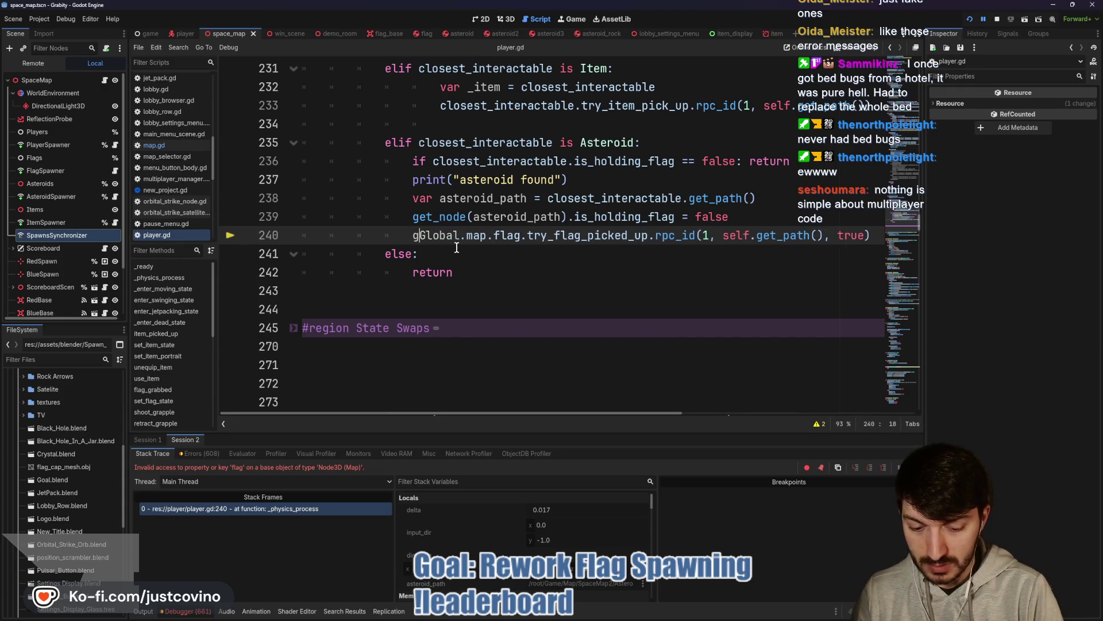
left_click(580, 236)
type("_")
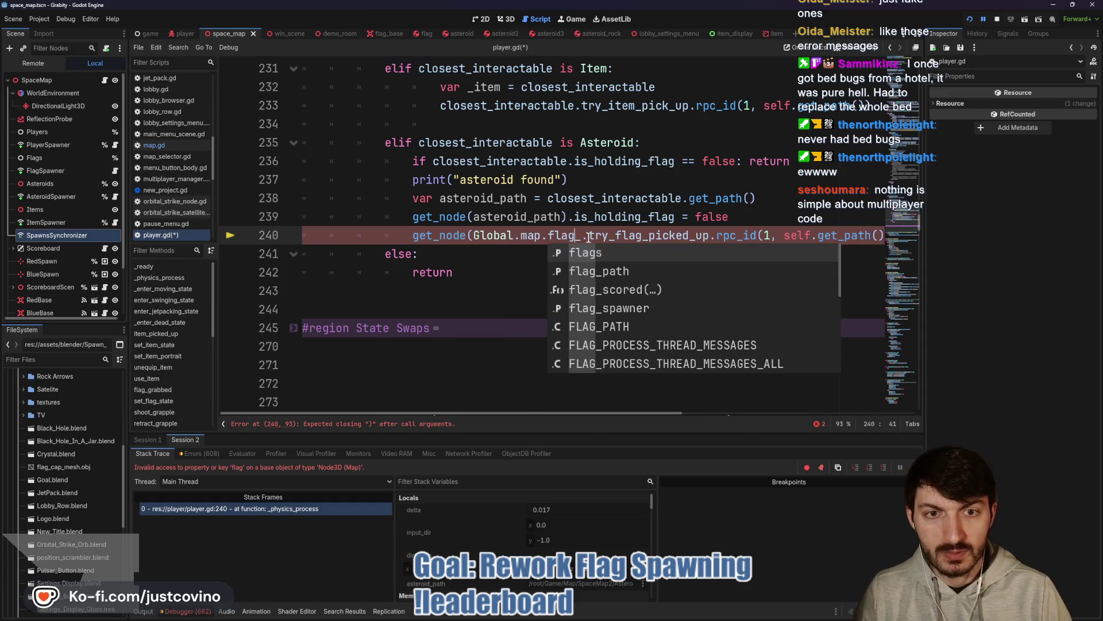
type("path")
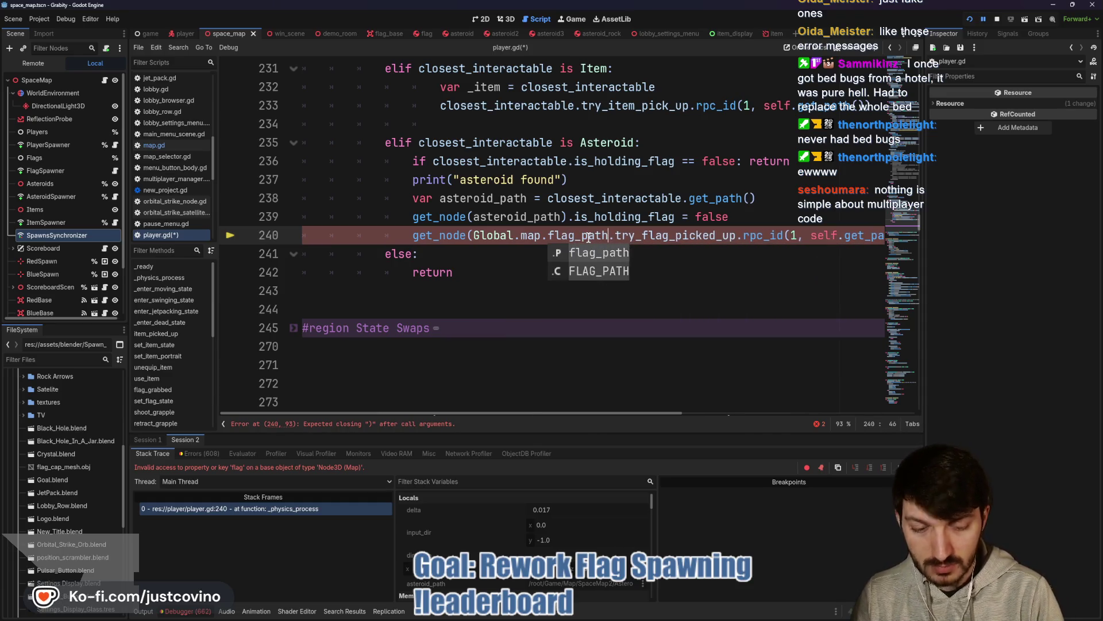
key("Return")
type(")")
Step: Save player.gd and restart the game for a fresh multiplayer test
left_click(630, 253)
key("ctrl+s")
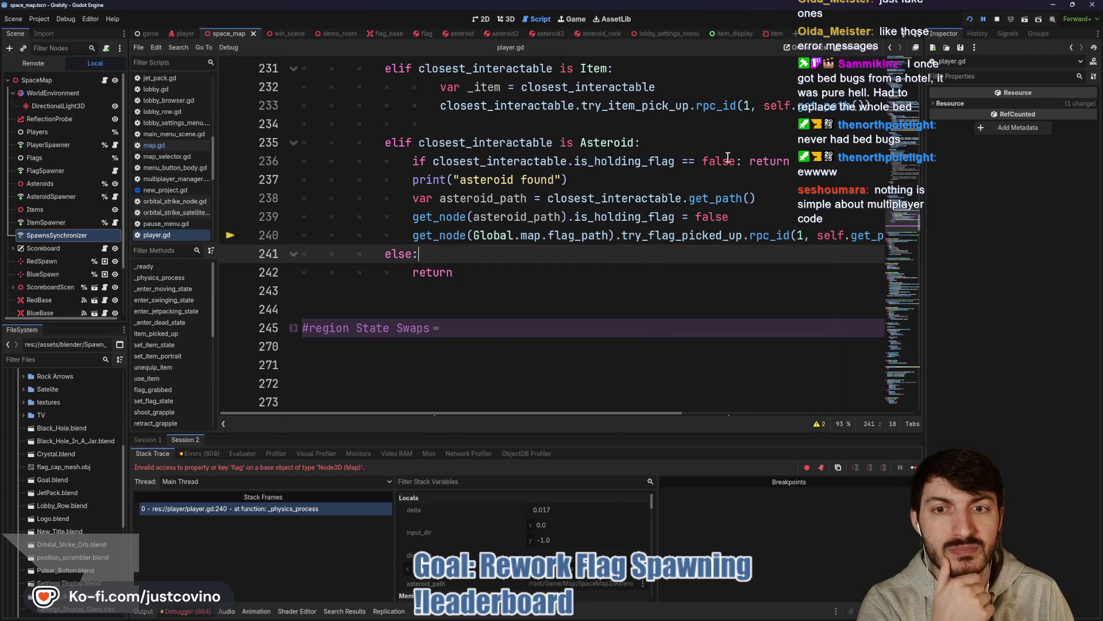
left_click(1000, 23)
left_click(970, 19)
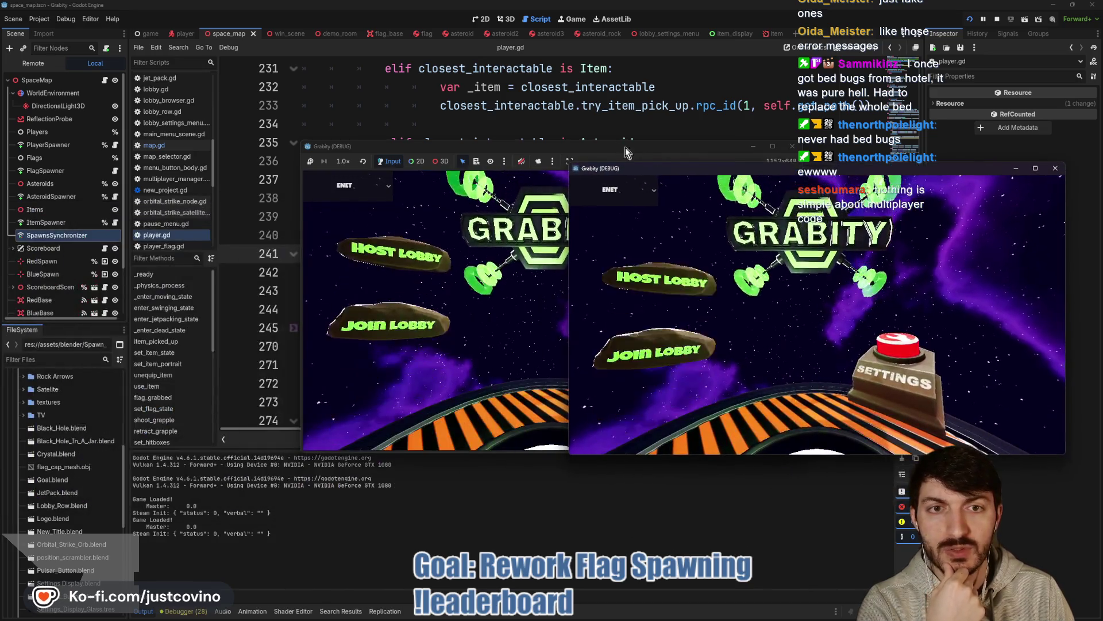
Step: Host a public lobby in the left window, join from the right, ready up and start the match
left_click_drag(626, 150, 370, 158)
left_click(138, 262)
left_click(298, 287)
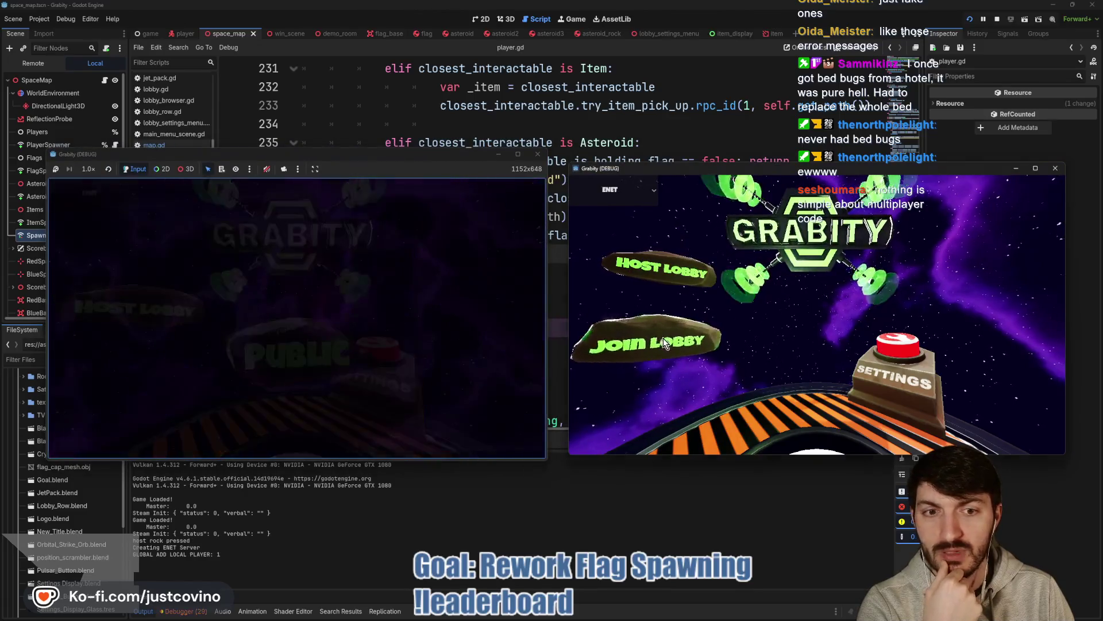
left_click(661, 339)
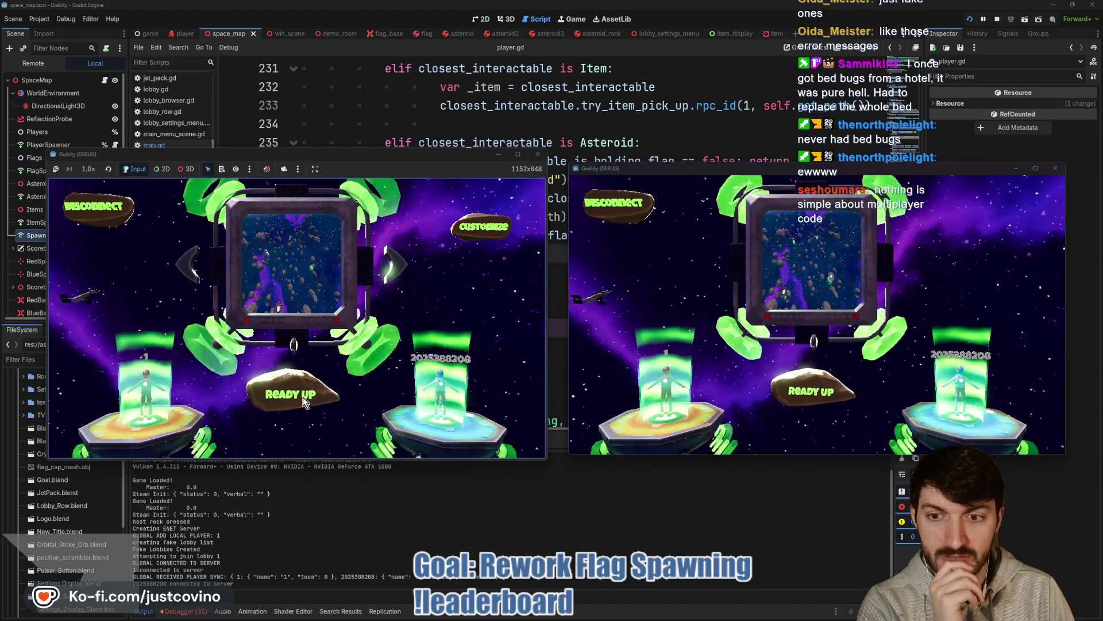
left_click(297, 381)
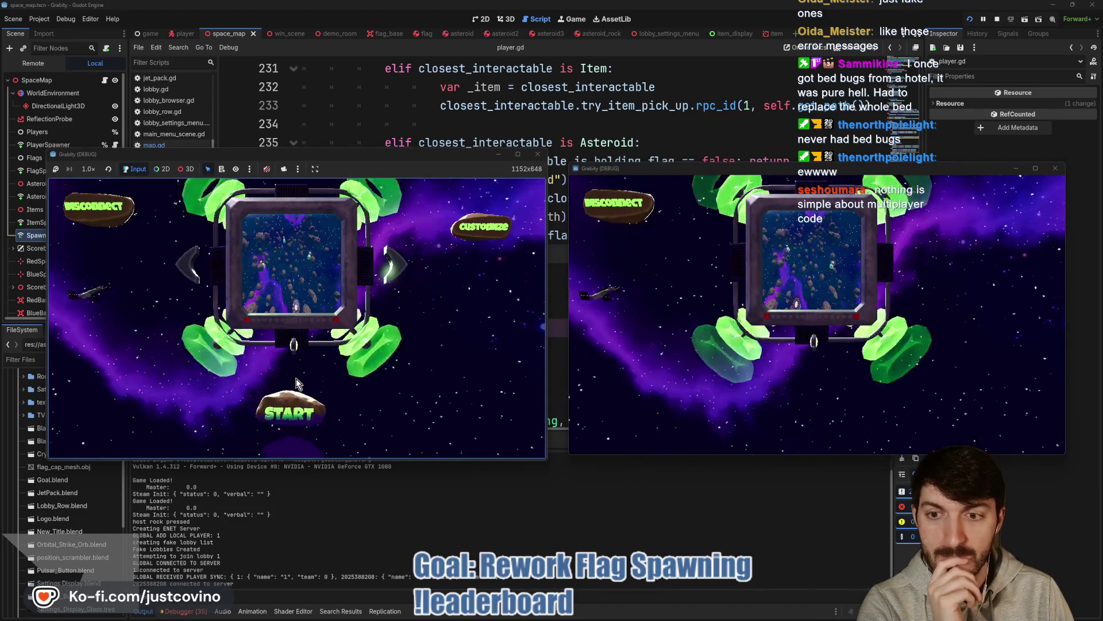
left_click(296, 379)
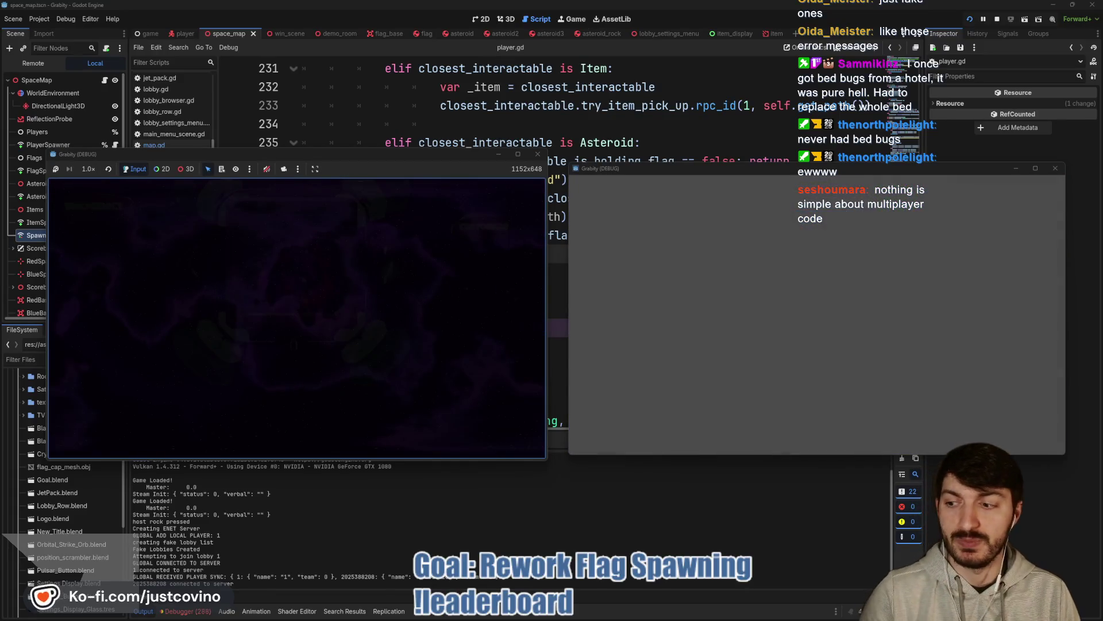
key("w")
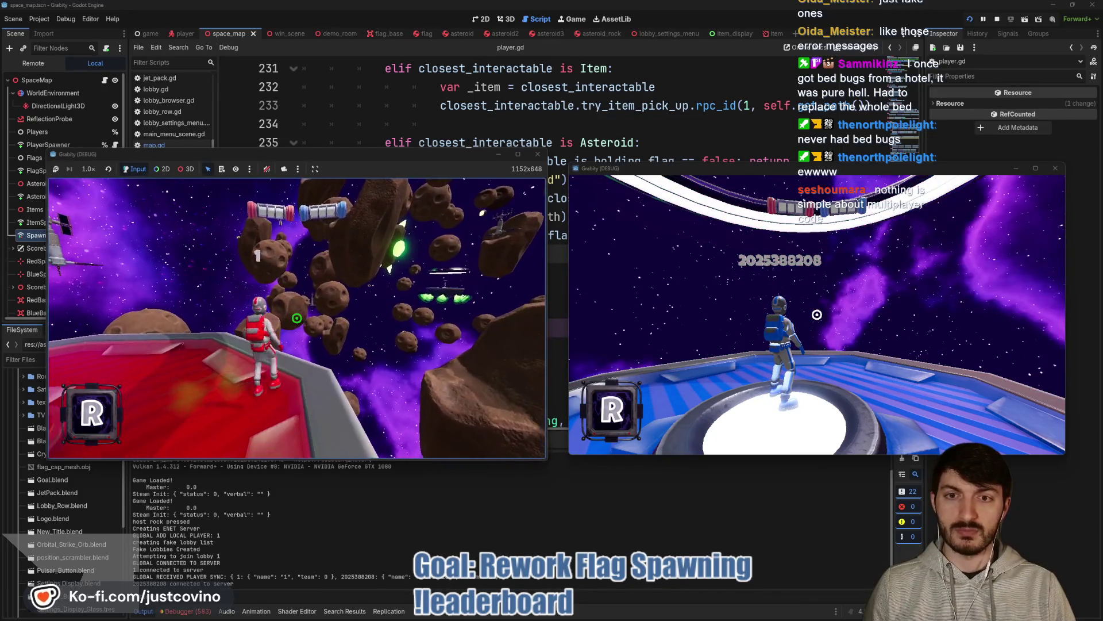
Step: Fly the blue player out among the asteroids while switching between the two game windows
key("w")
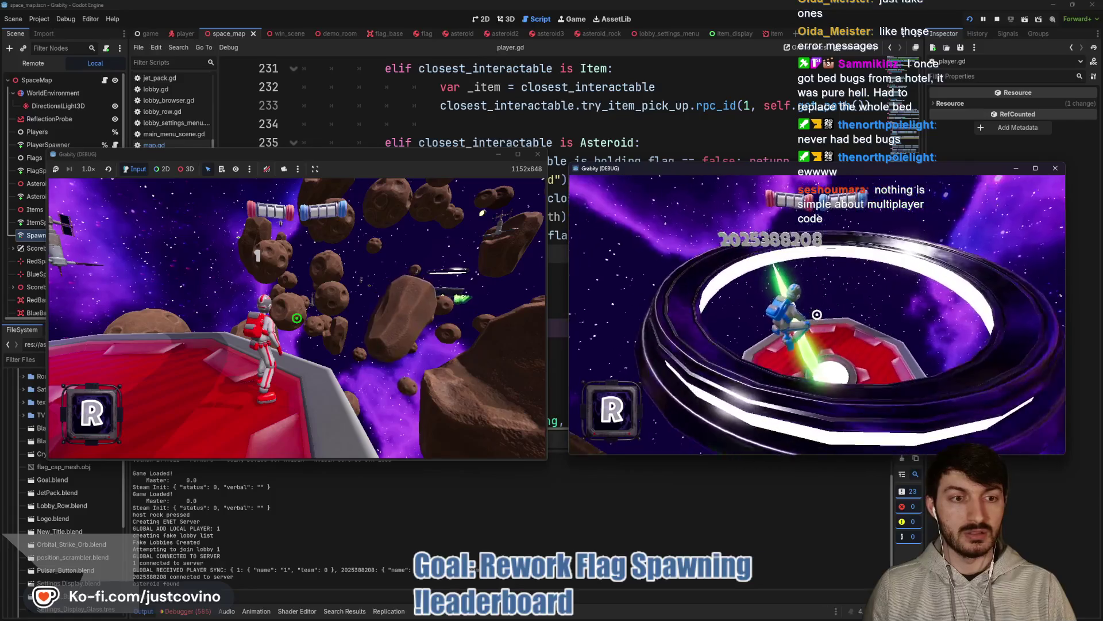
left_click(364, 323)
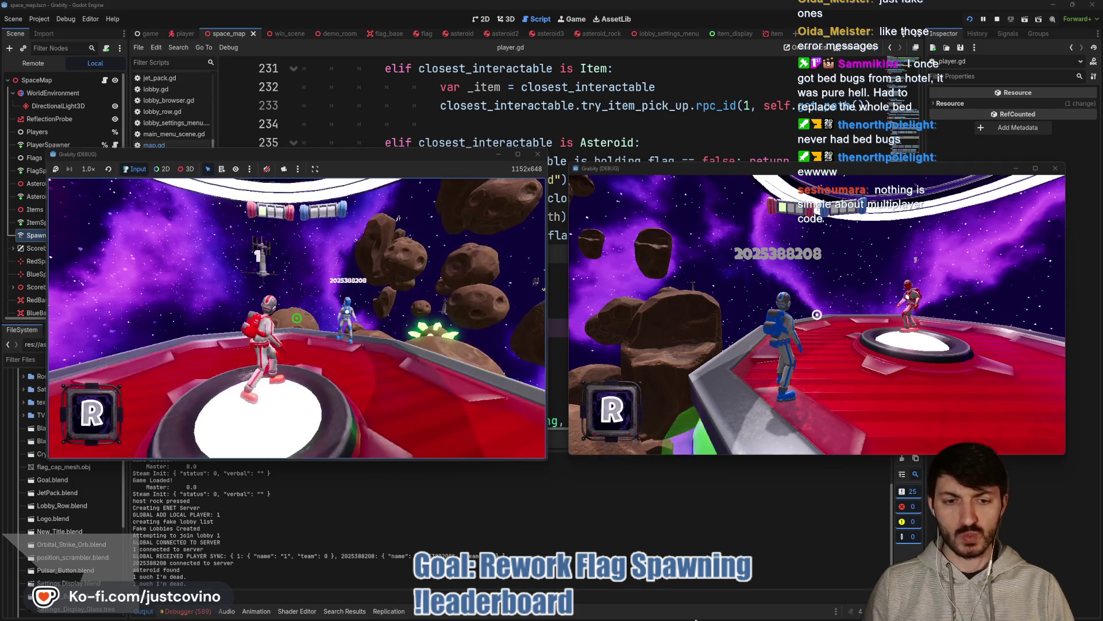
mouse_move(620, 607)
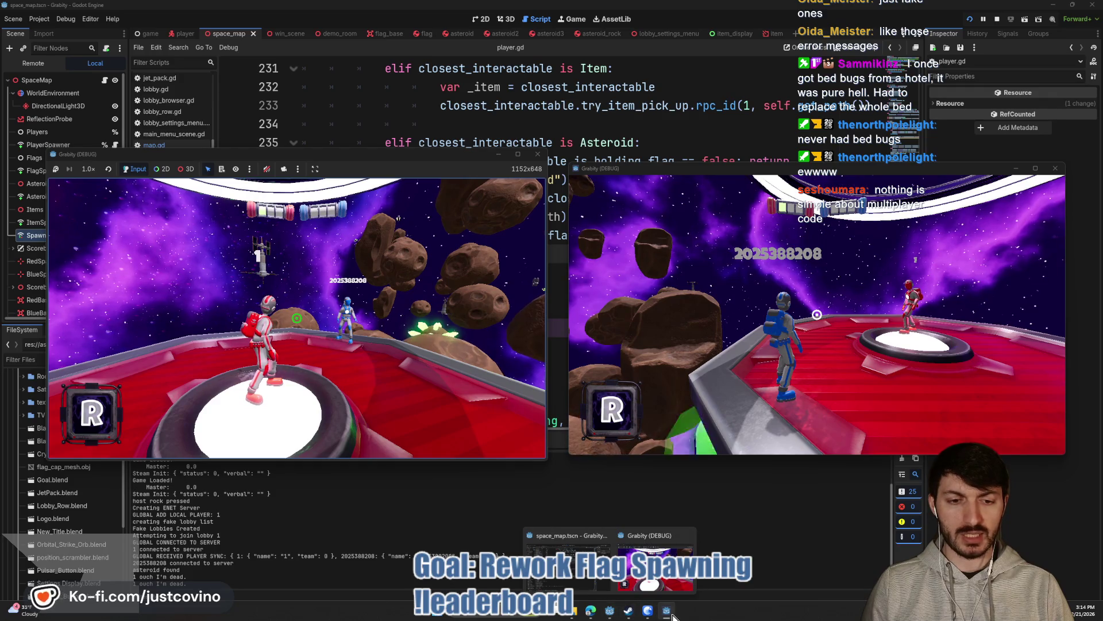
left_click(655, 566)
left_click(675, 614)
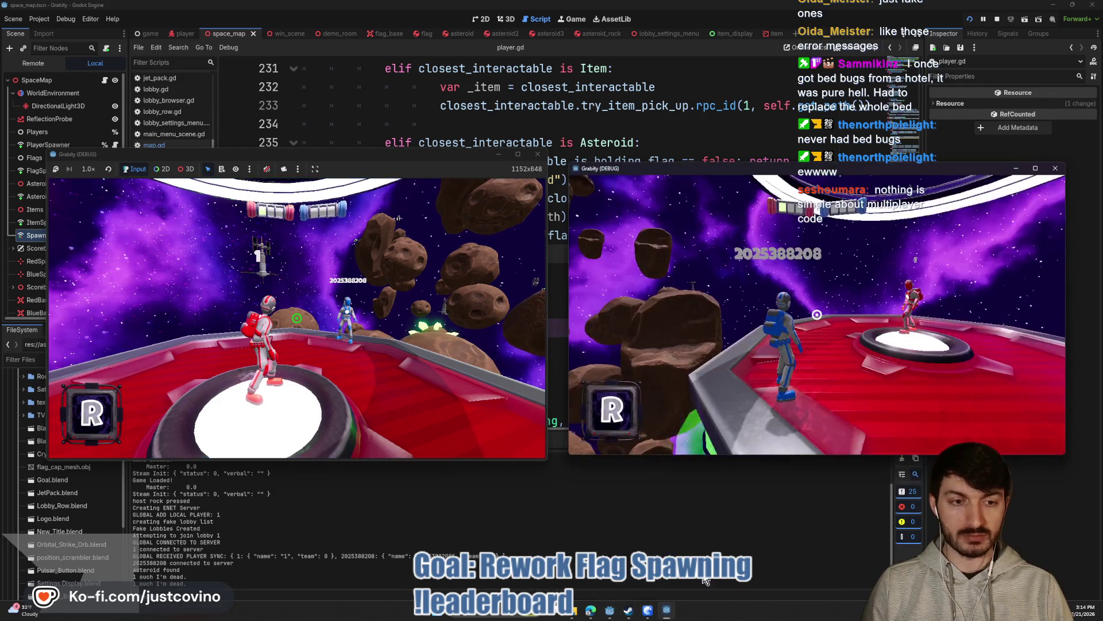
Step: Grapple the blue player between asteroids, then take control of the red player again
key("space")
left_click(816, 315)
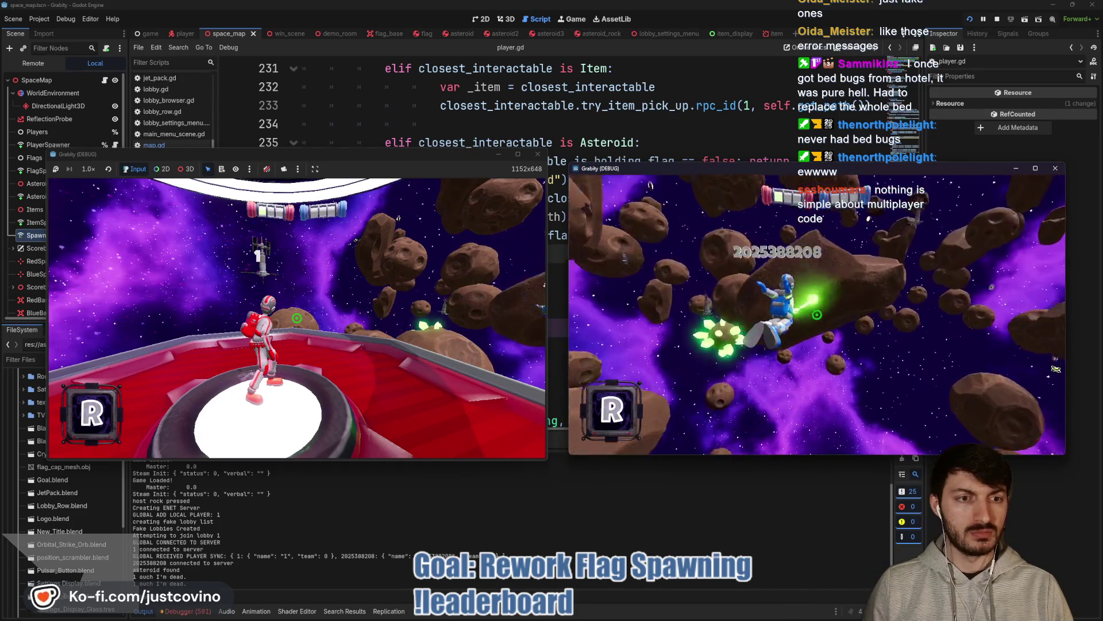
left_click(816, 314)
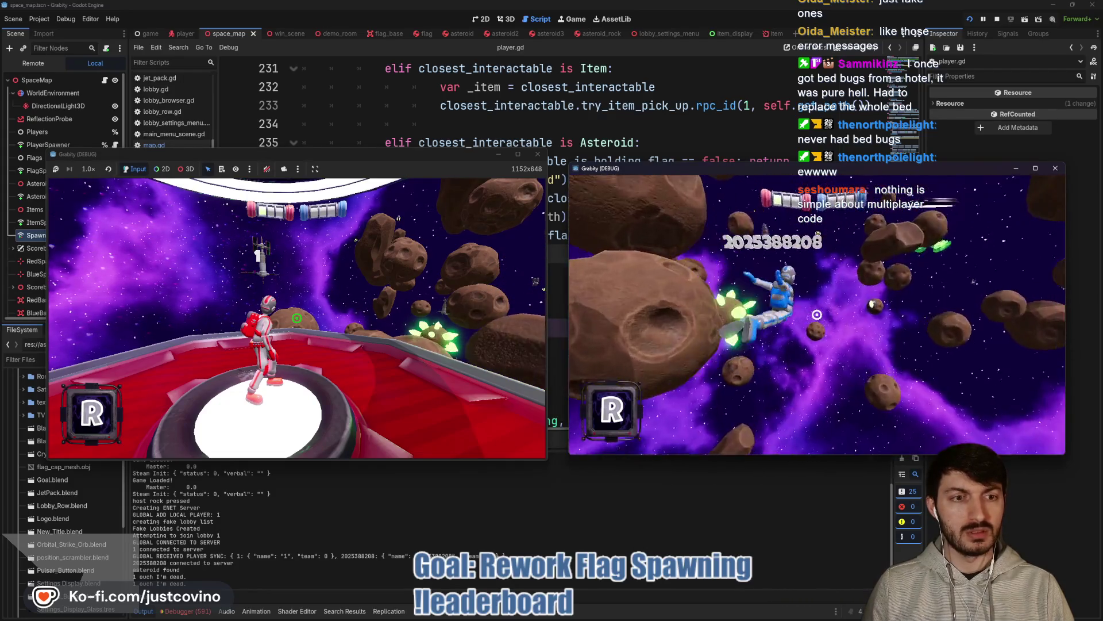
left_click(817, 315)
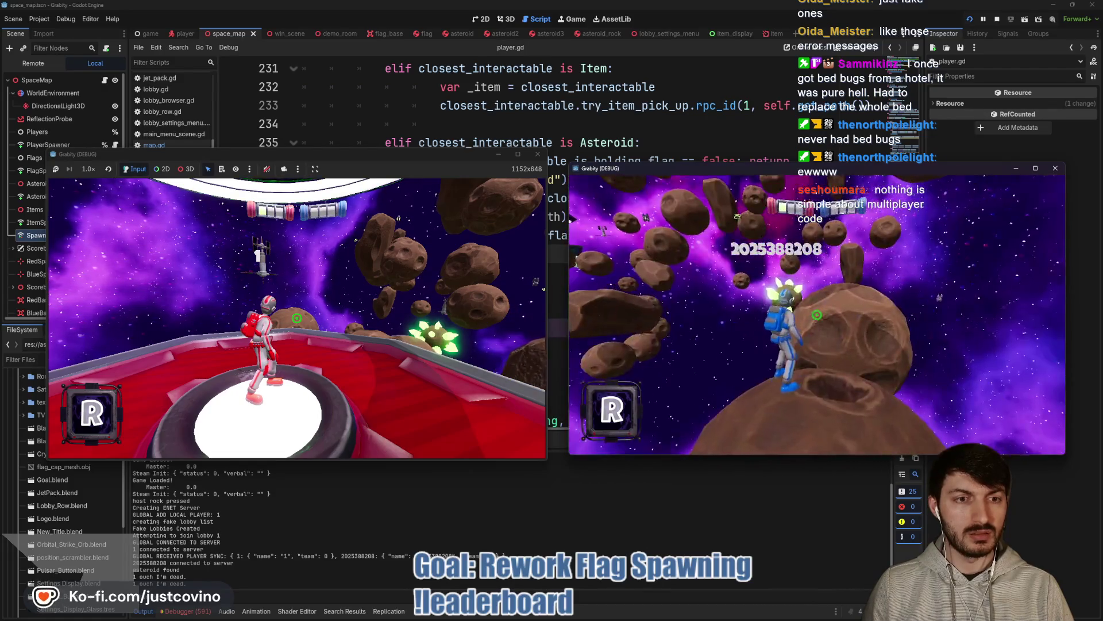
key("Escape")
left_click(405, 283)
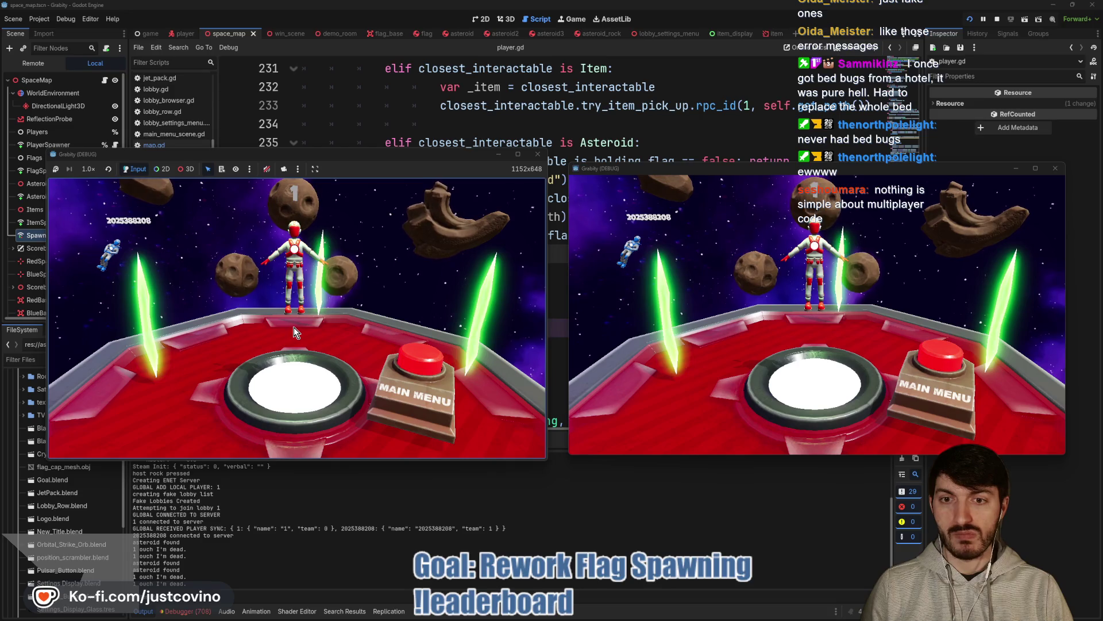
Step: Stop the running game once the test match has ended
left_click(999, 19)
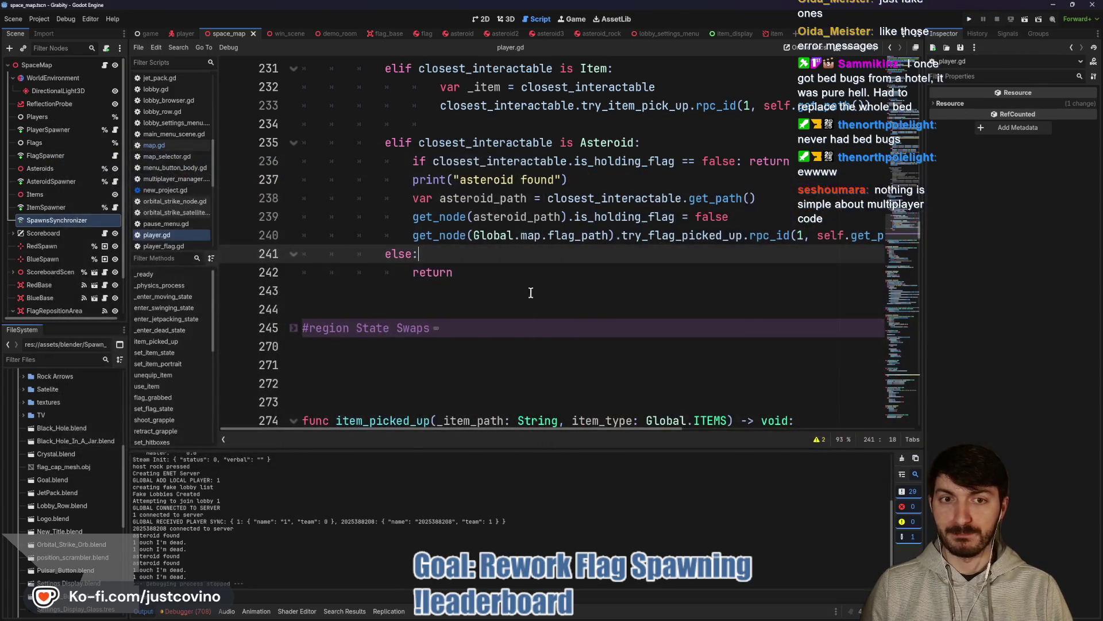
Step: Delete the print("asteroid found") line from player.gd's asteroid branch and save the script
key("ctrl+s")
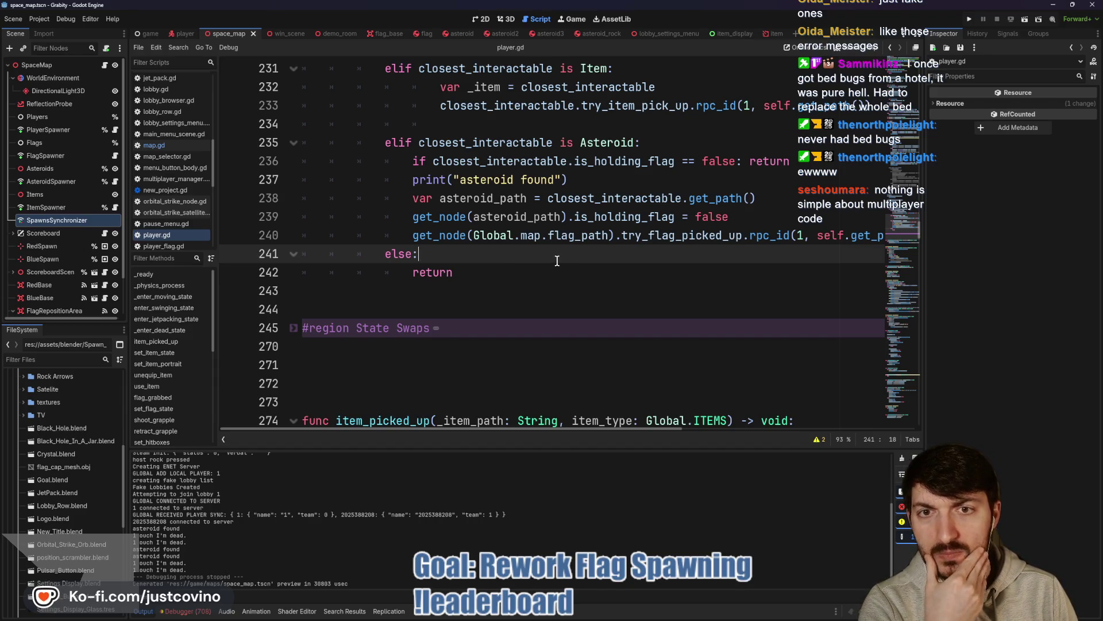
left_click_drag(573, 180, 284, 184)
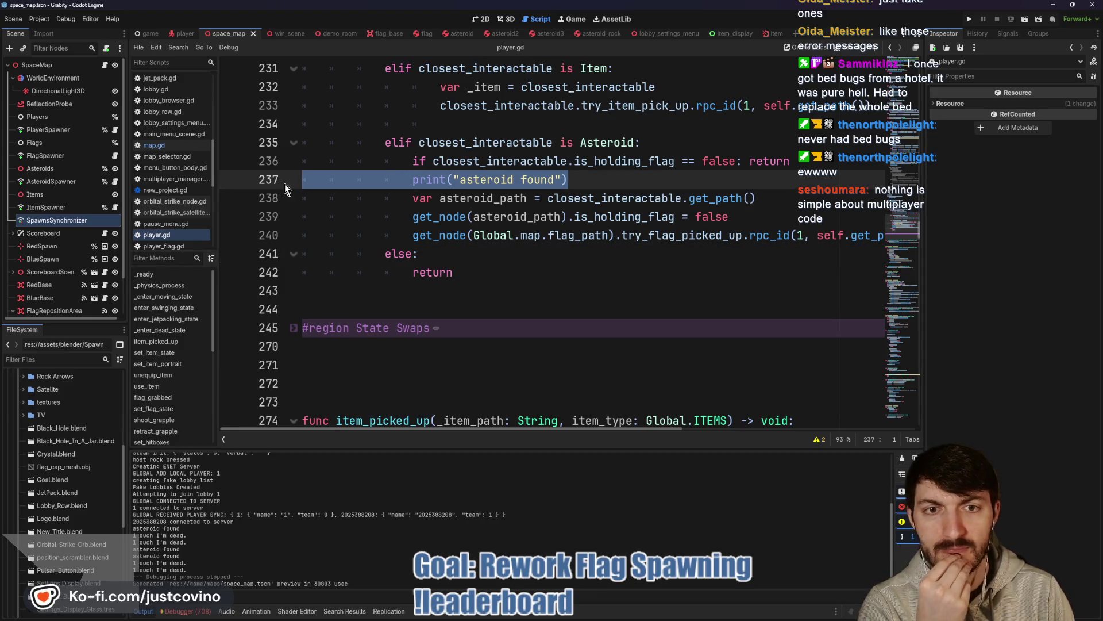
key("BackSpace")
key("BackSpace")
key("ctrl+s")
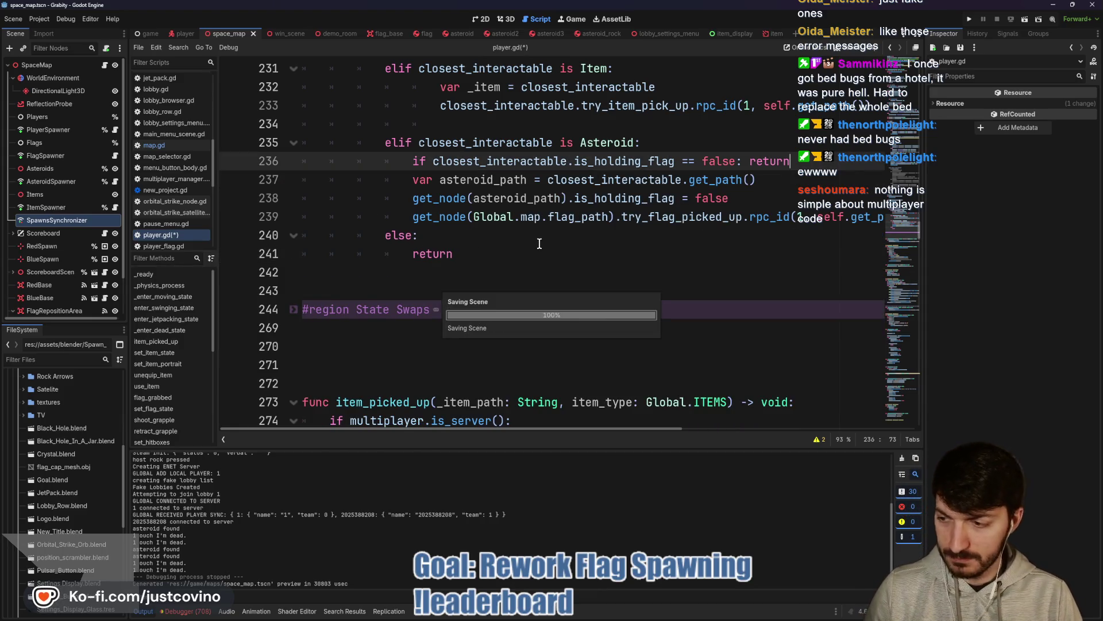
key("super")
Step: In GitHub Desktop, commit 16 files to MultiplayerRework as 'Crystal Flag can be grabbed from Asteroid'
type("gith")
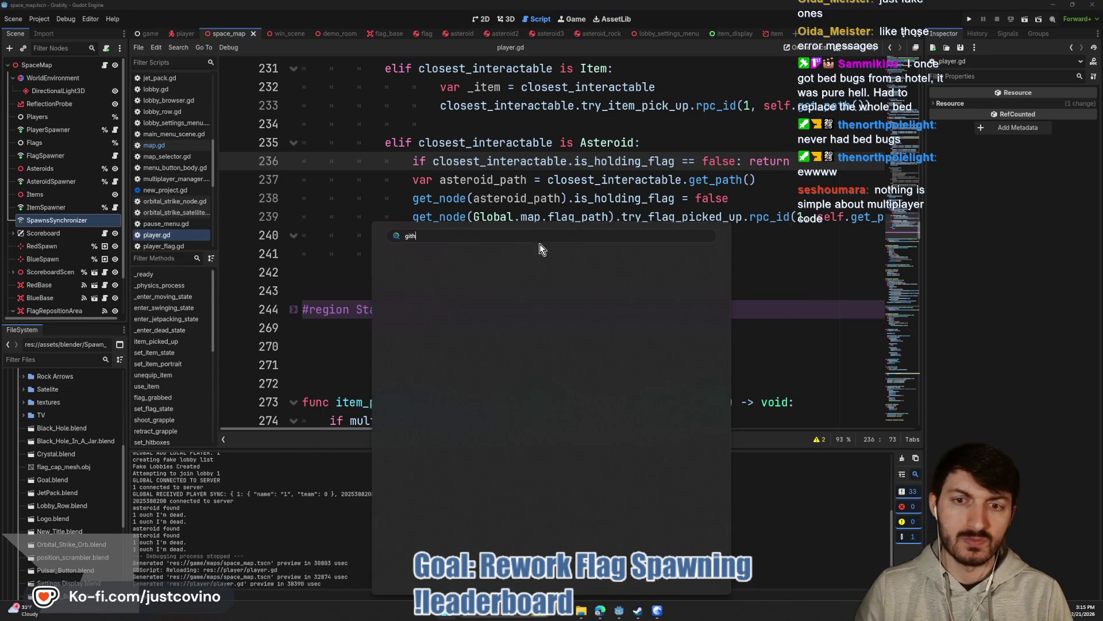
left_click(488, 305)
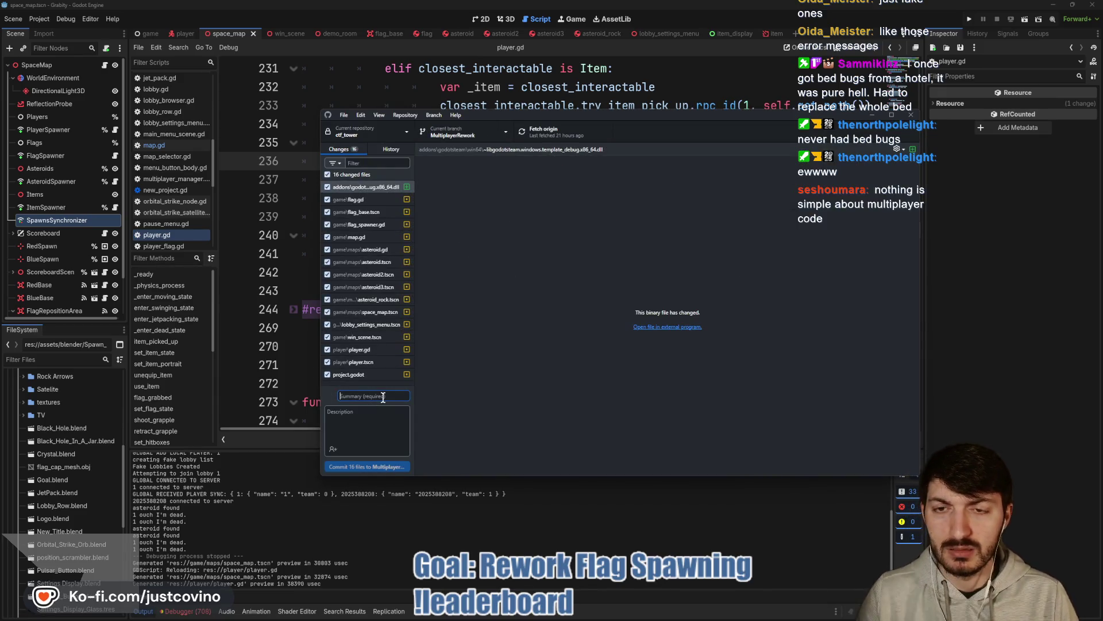
type("Flag")
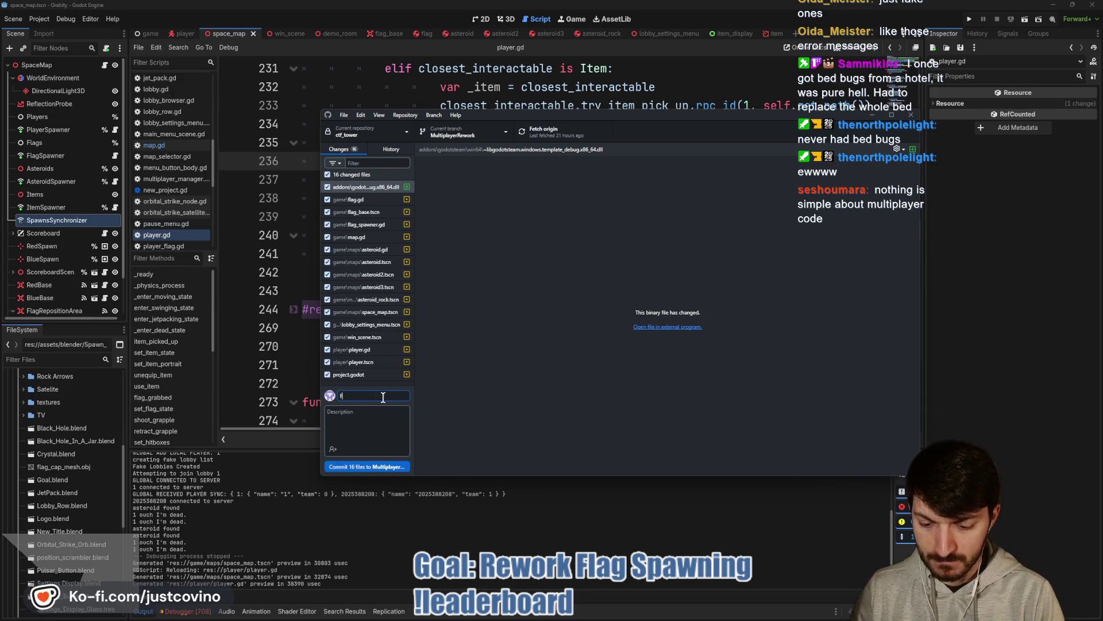
key("BackSpace")
key("BackSpace")
key("BackSpace")
type("cl F")
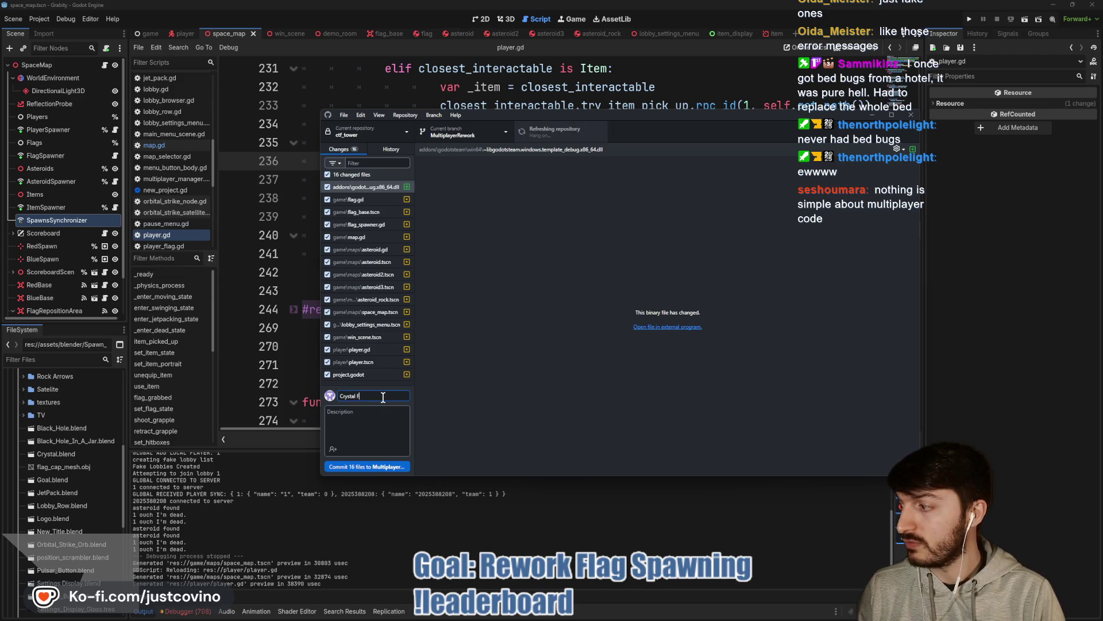
type("an be grabbed from Asteroi")
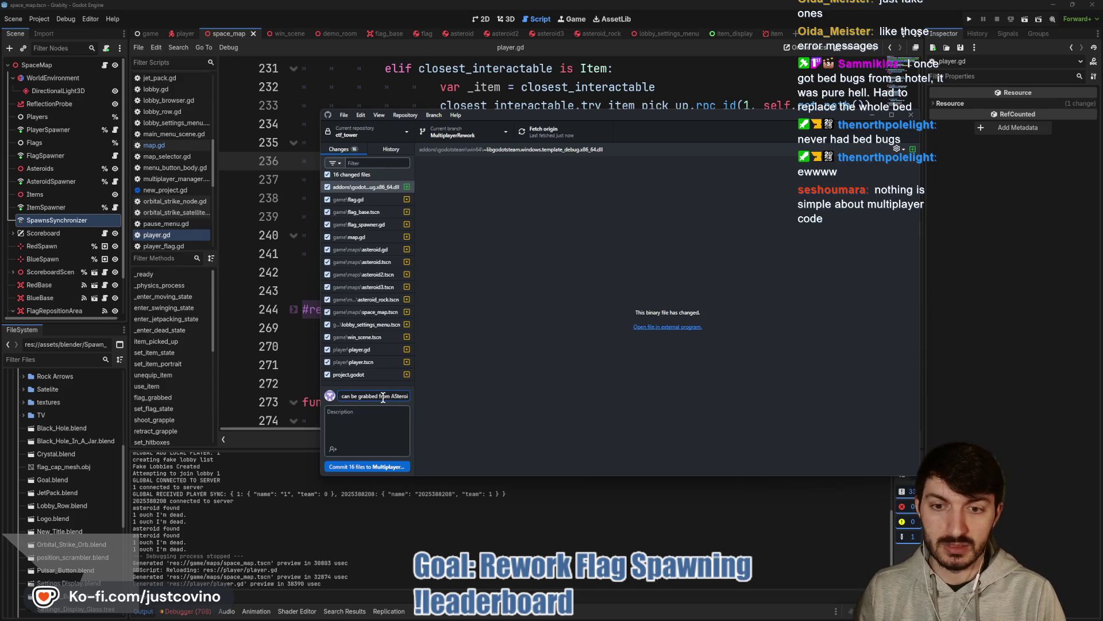
type("d")
left_click(387, 465)
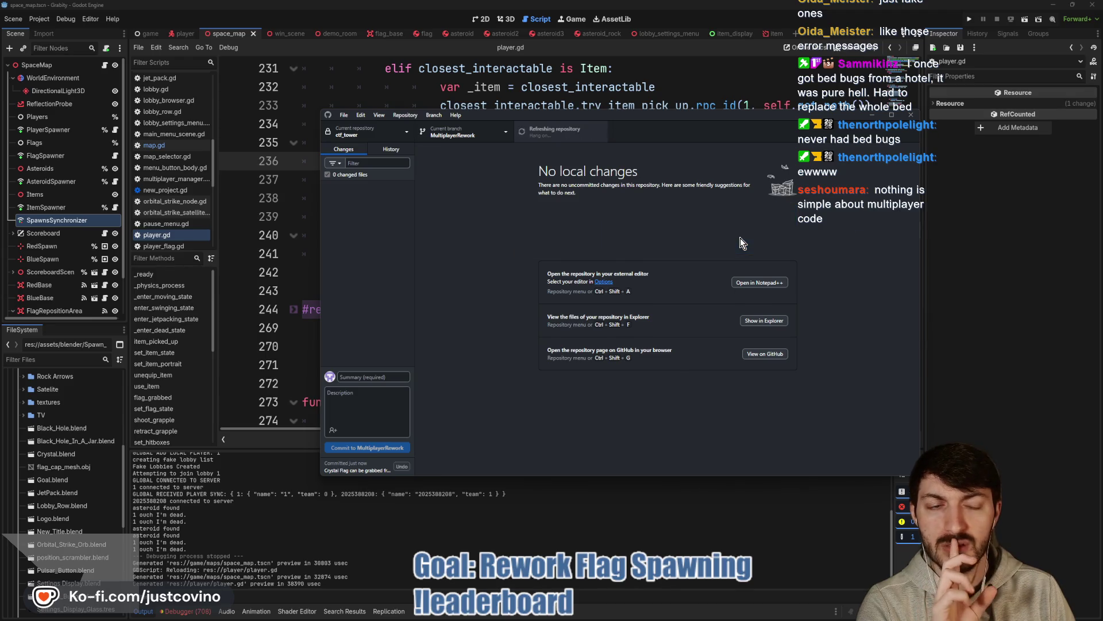
left_click(996, 282)
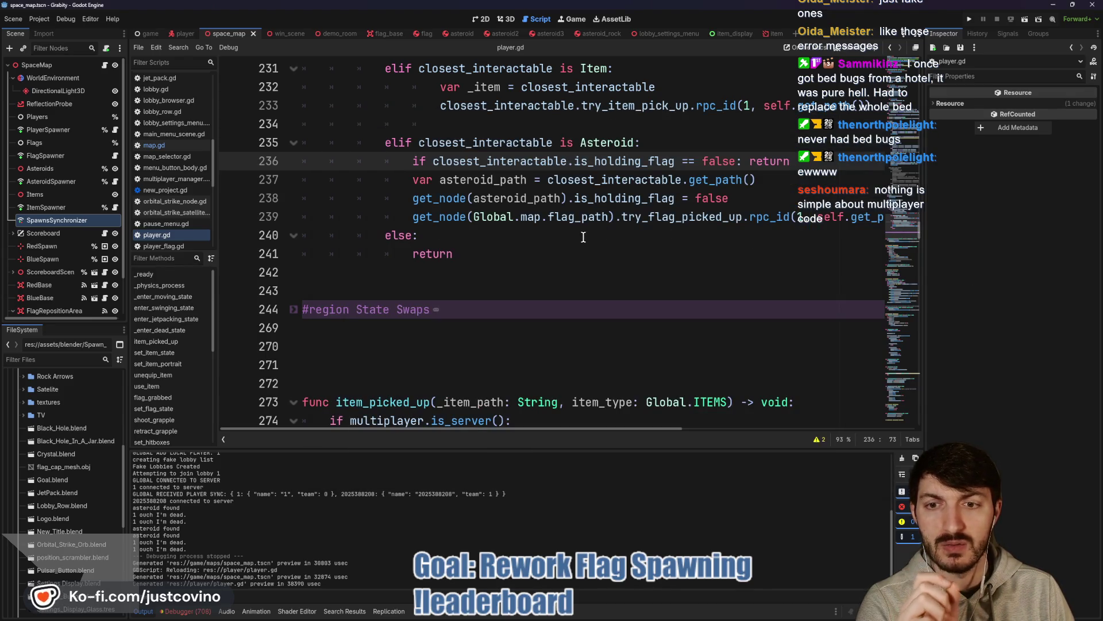
Step: Find the flag_scored call on line 49 of flag_base.gd and check its definition in map.gd
left_click(380, 33)
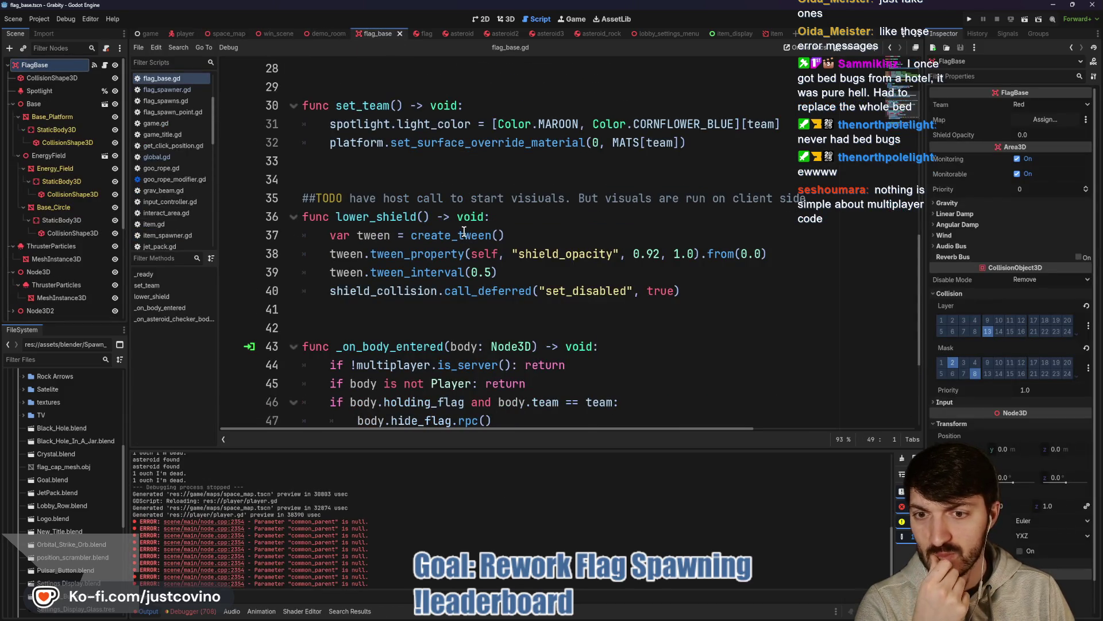
mouse_move(466, 236)
scroll(415, 248, "down", 3)
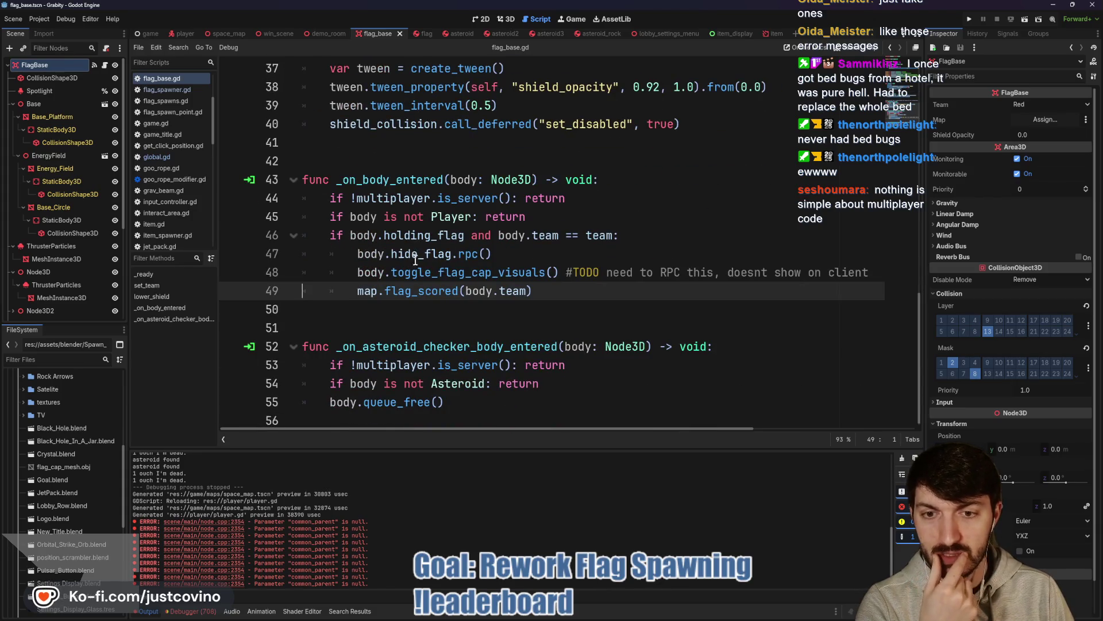
double_click(438, 292)
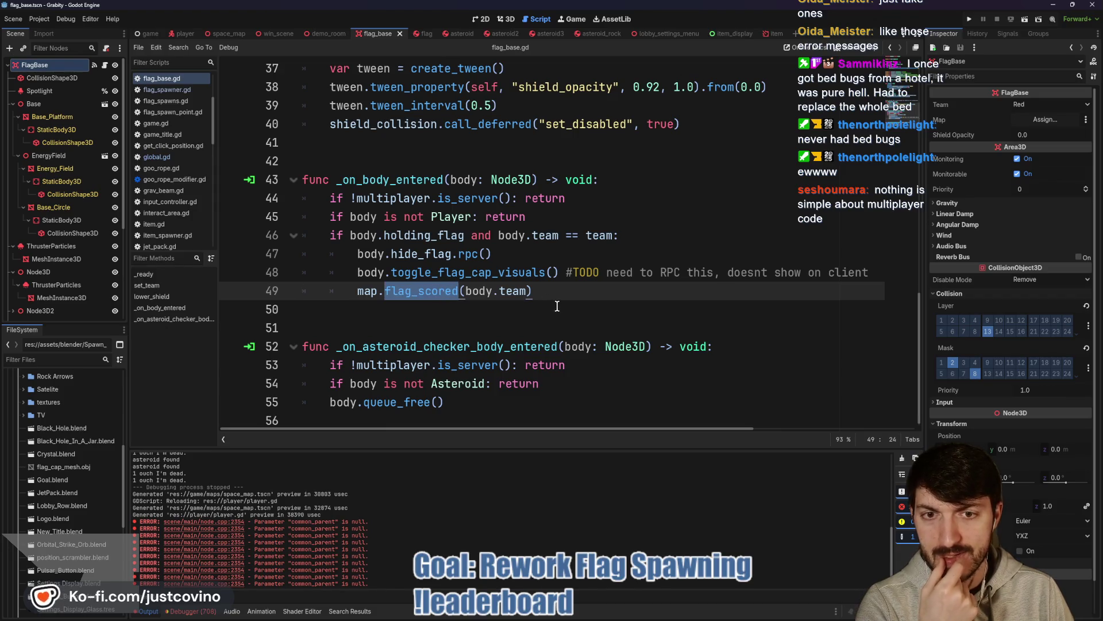
scroll(556, 305, "up", 1)
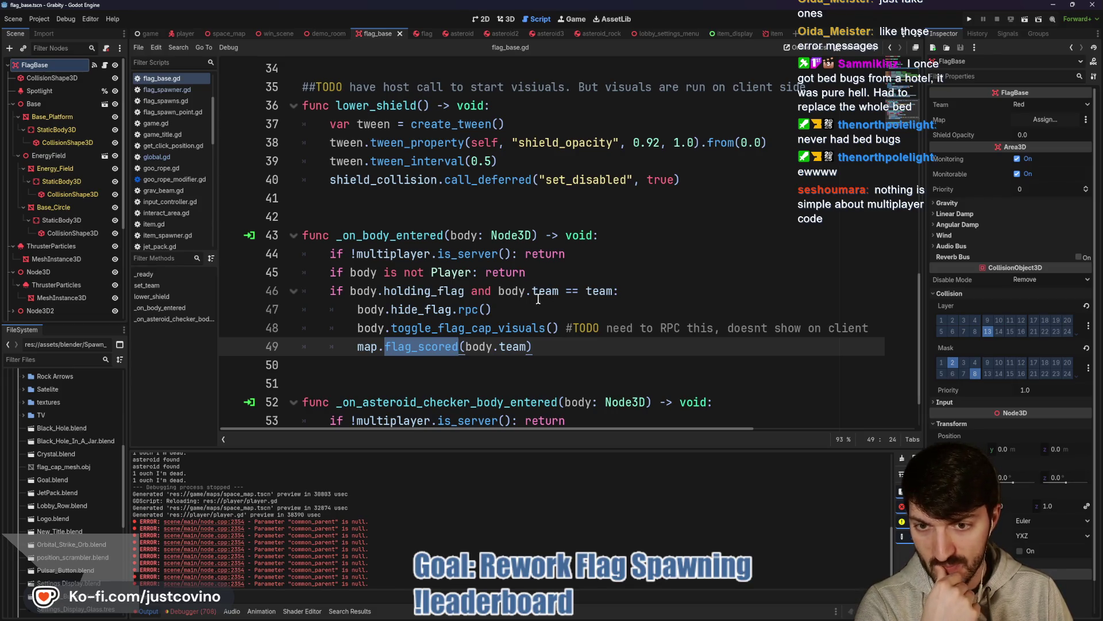
left_click(422, 347, "ctrl")
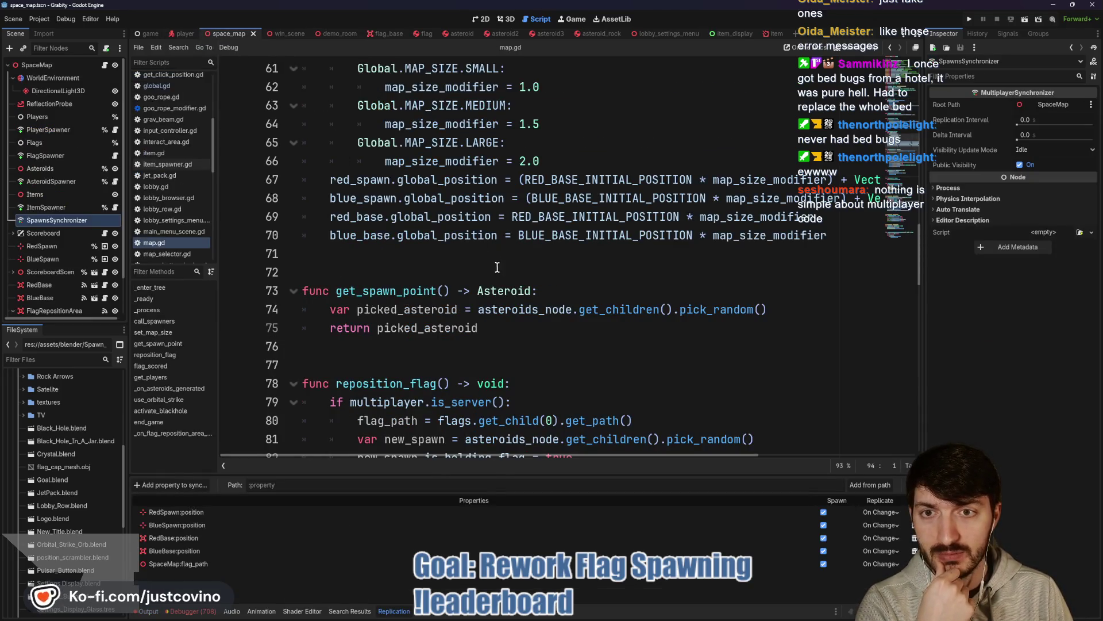
Step: Prefix line 49 with 'Global.' so it calls Global.map.flag_scored(body.team)
left_click(293, 37)
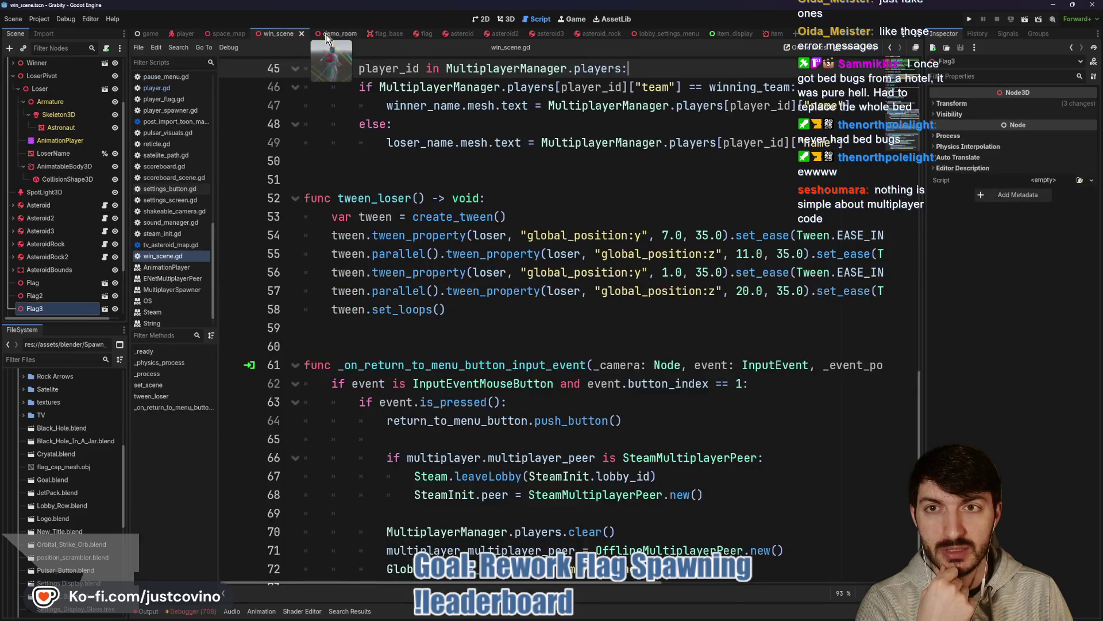
left_click(379, 33)
left_click(357, 458)
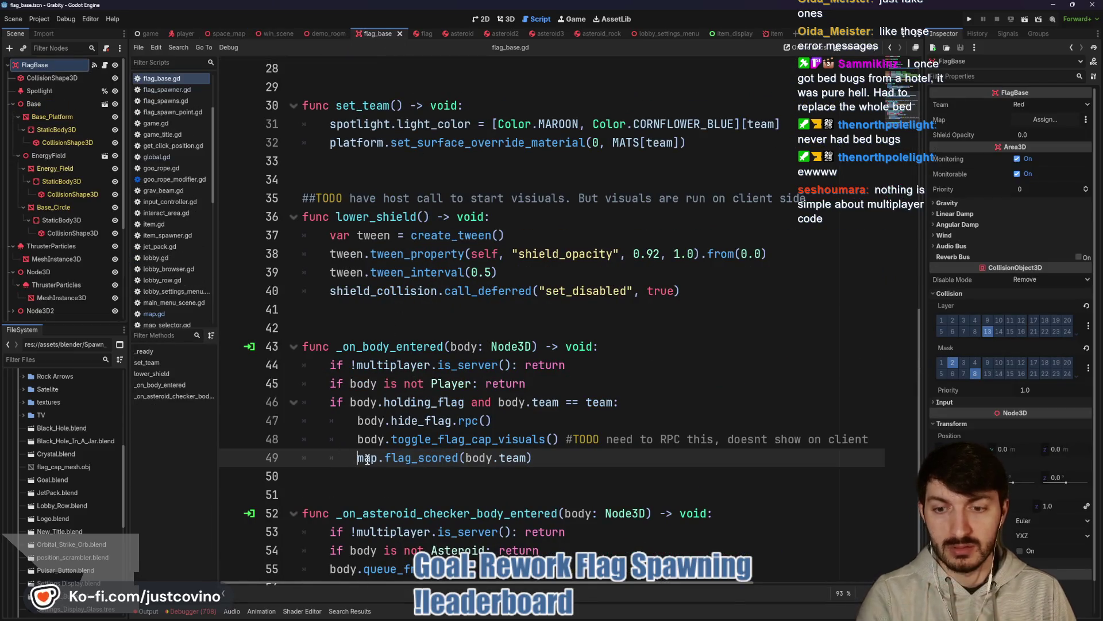
type("Global.")
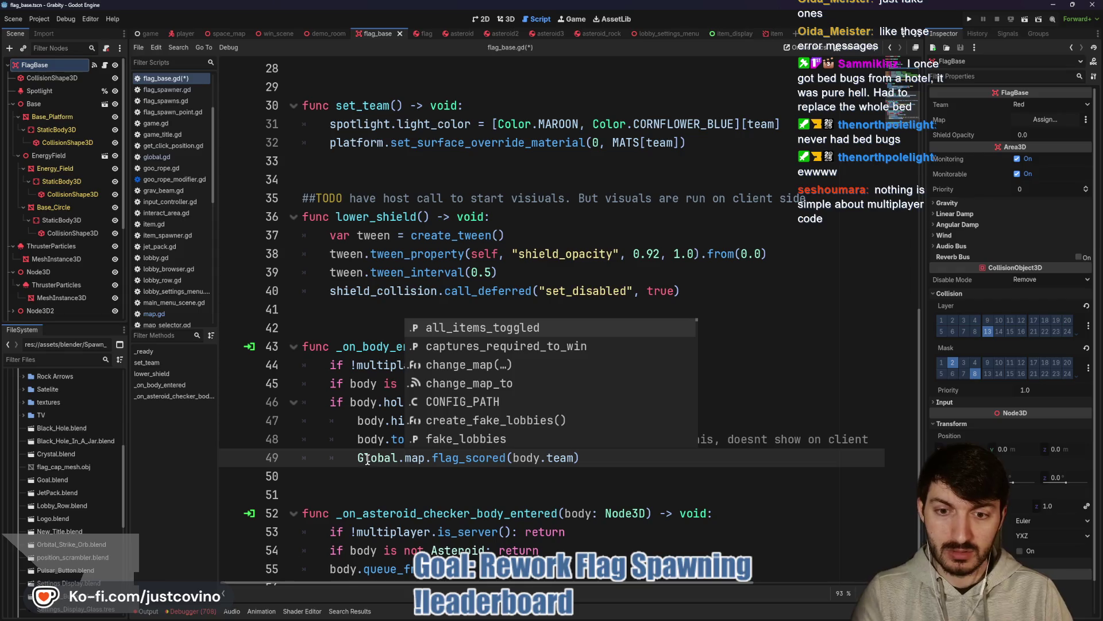
left_click(452, 475)
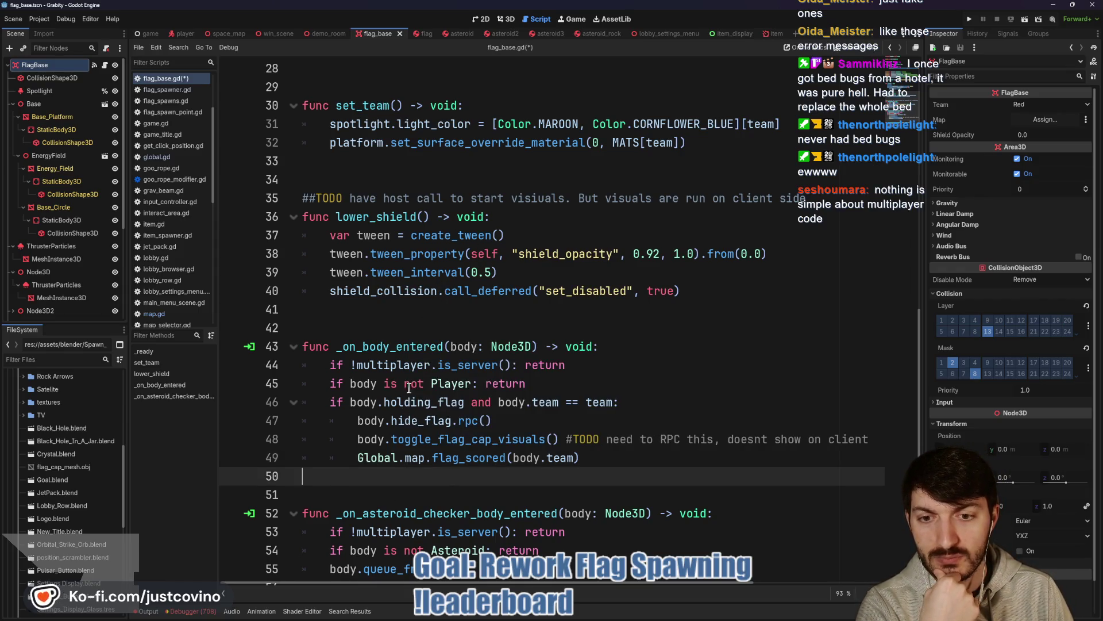
left_click(228, 34)
Step: Open map.gd and go to its flag_scored function
left_click(105, 65)
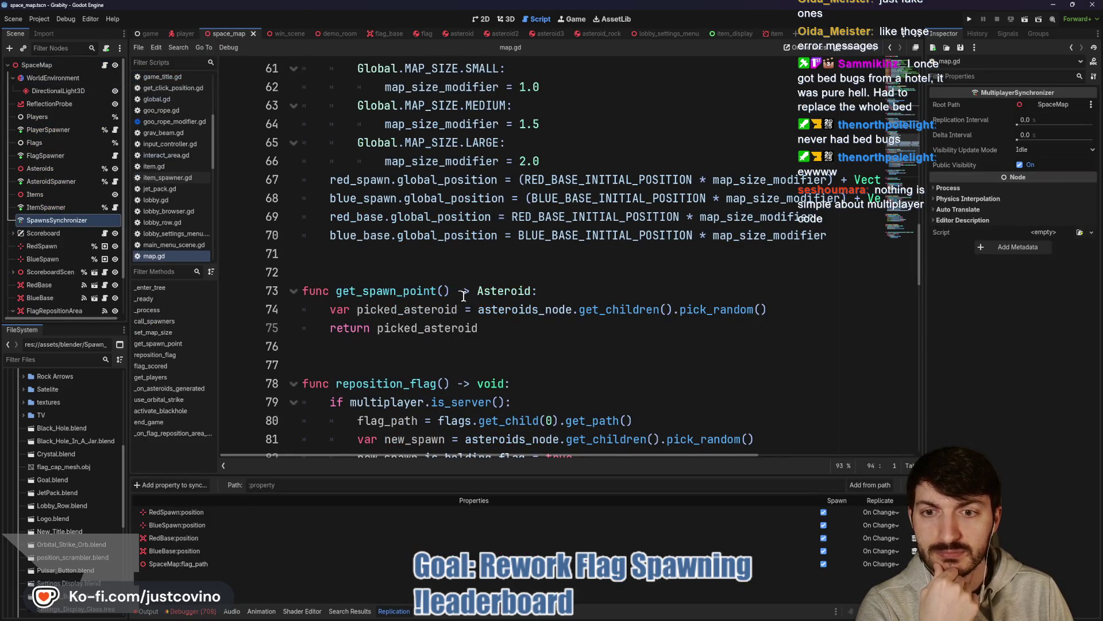
scroll(464, 296, "up", 5)
scroll(464, 296, "up", 8)
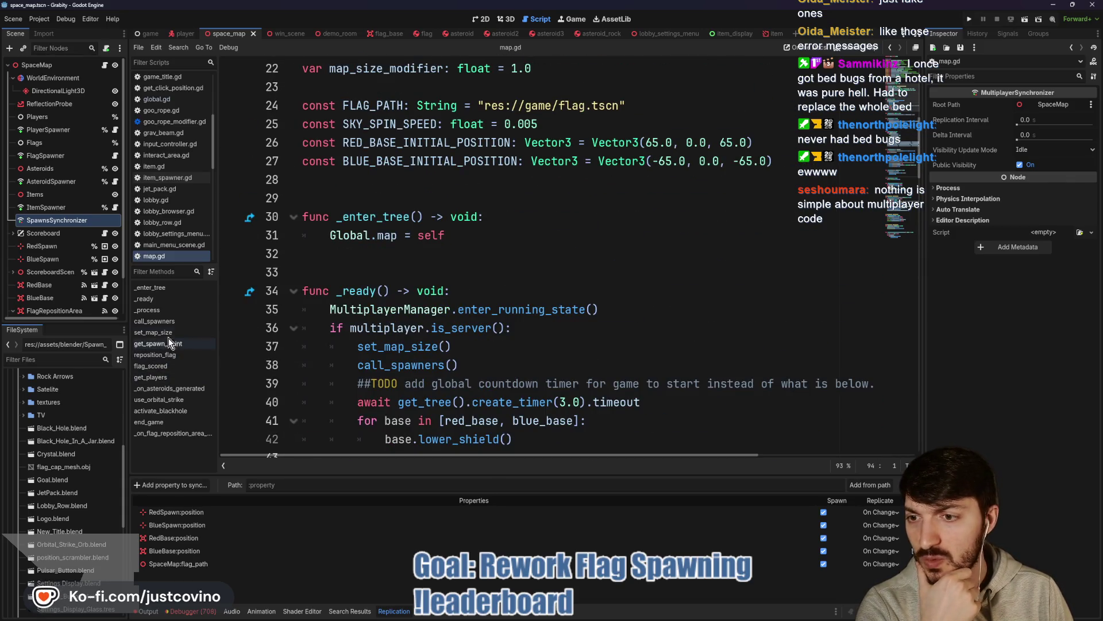
left_click(172, 365)
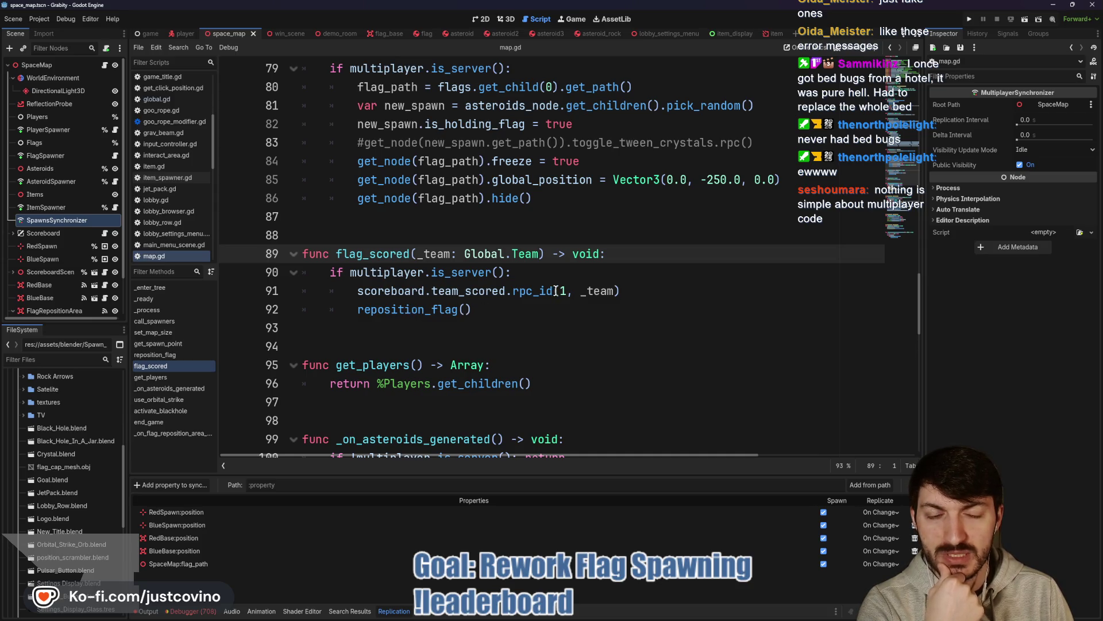
Step: Follow the reposition_flag call to its definition and place the cursor in the -250.0 value
left_click(396, 313)
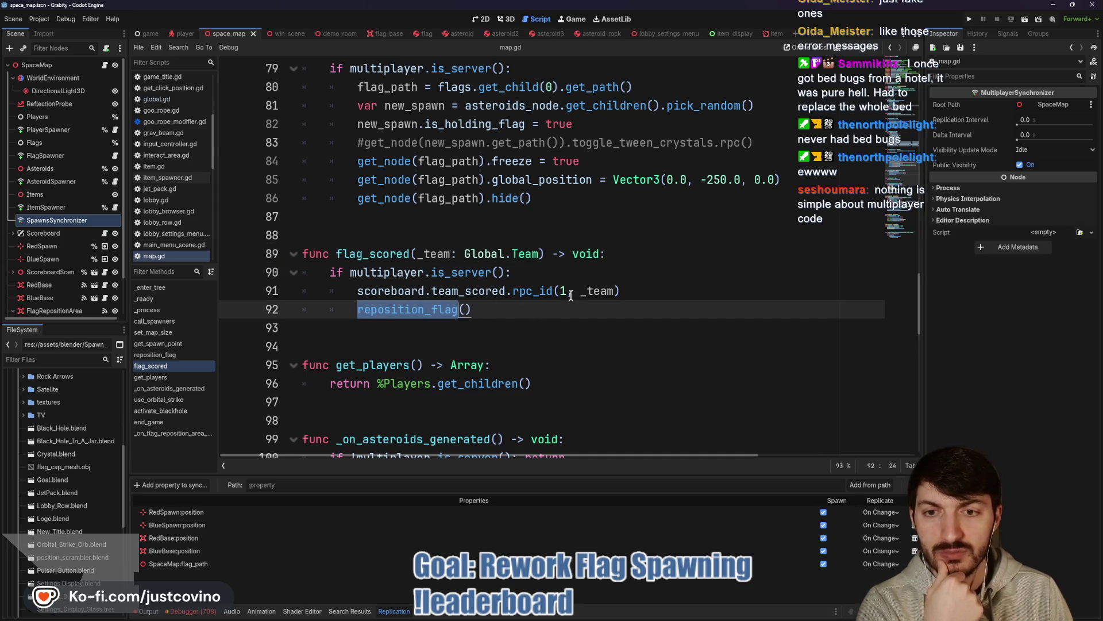
left_click(454, 309, "ctrl")
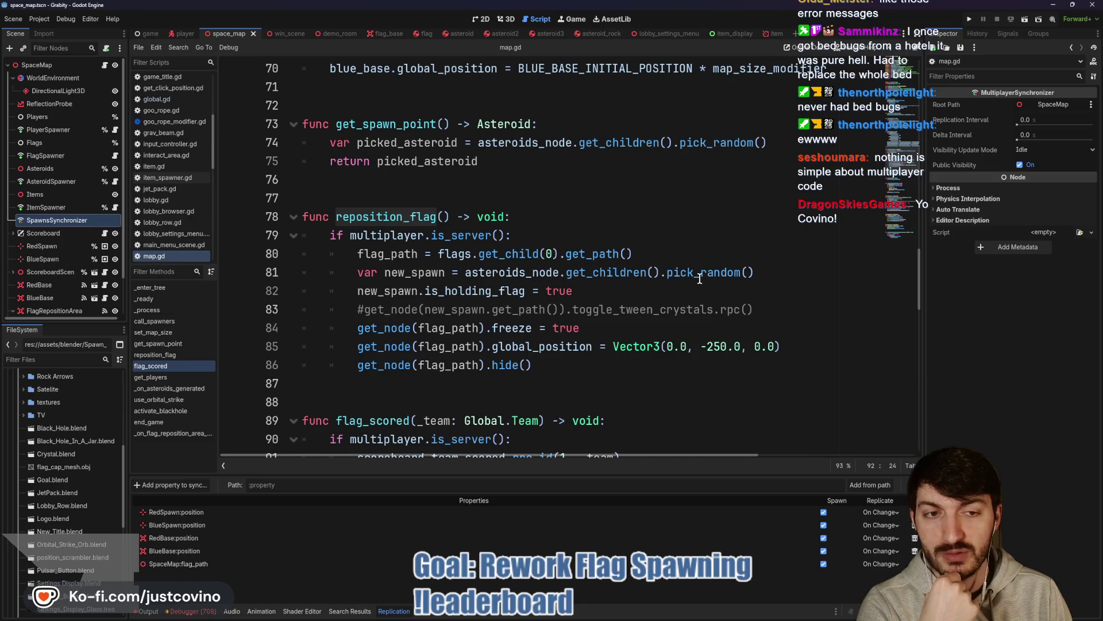
mouse_move(700, 279)
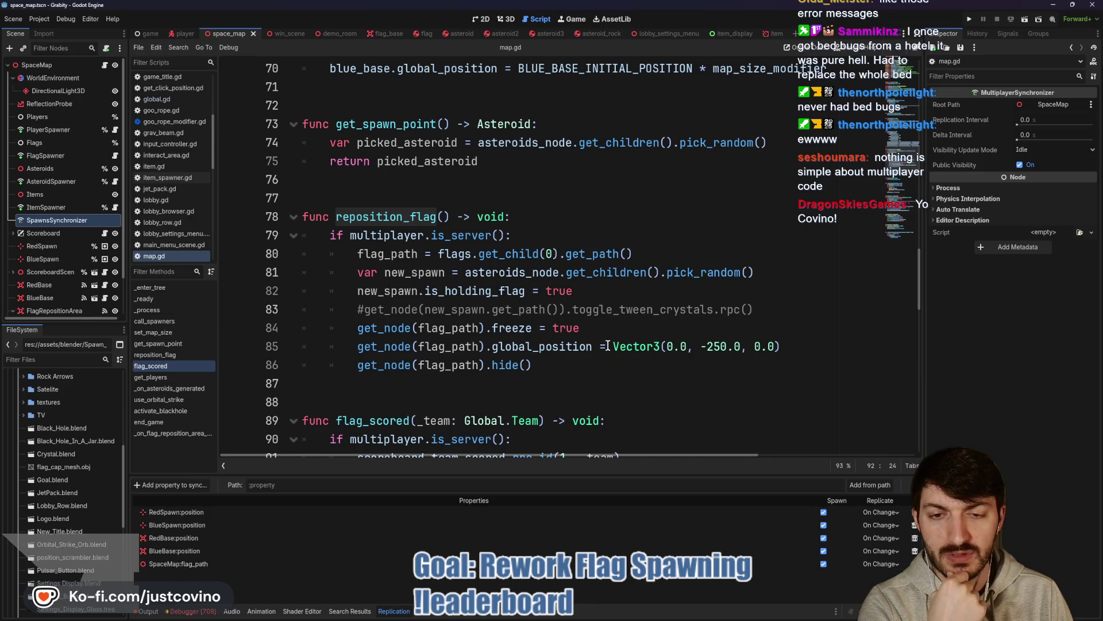
left_click(738, 346)
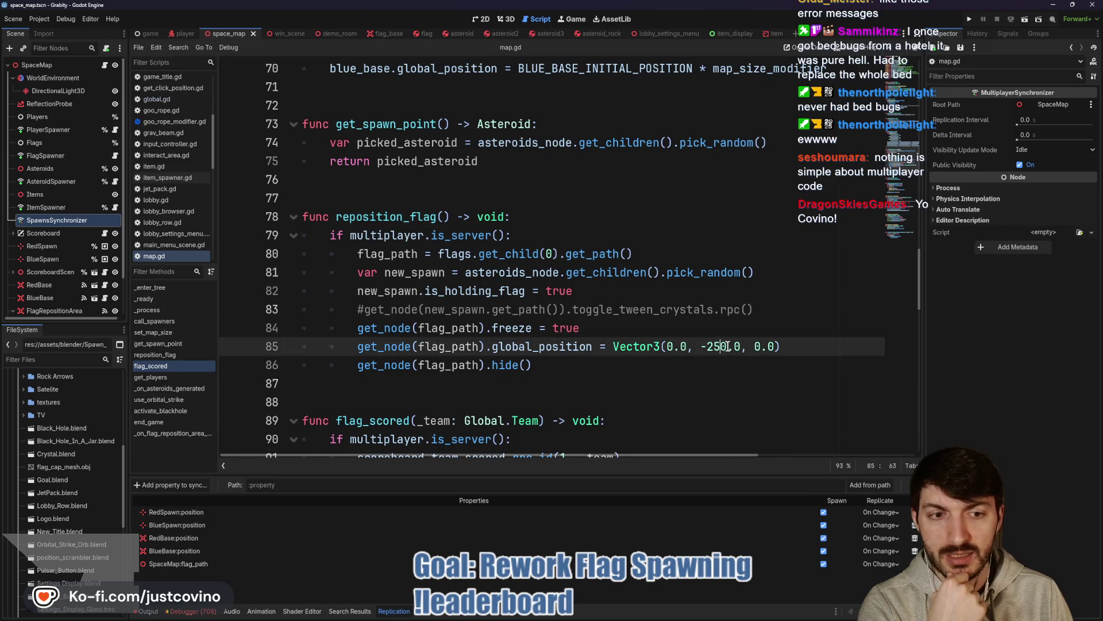
Step: Change the reposition y value on line 85 from -250.0 to -150.0
key("BackSpace")
type("0")
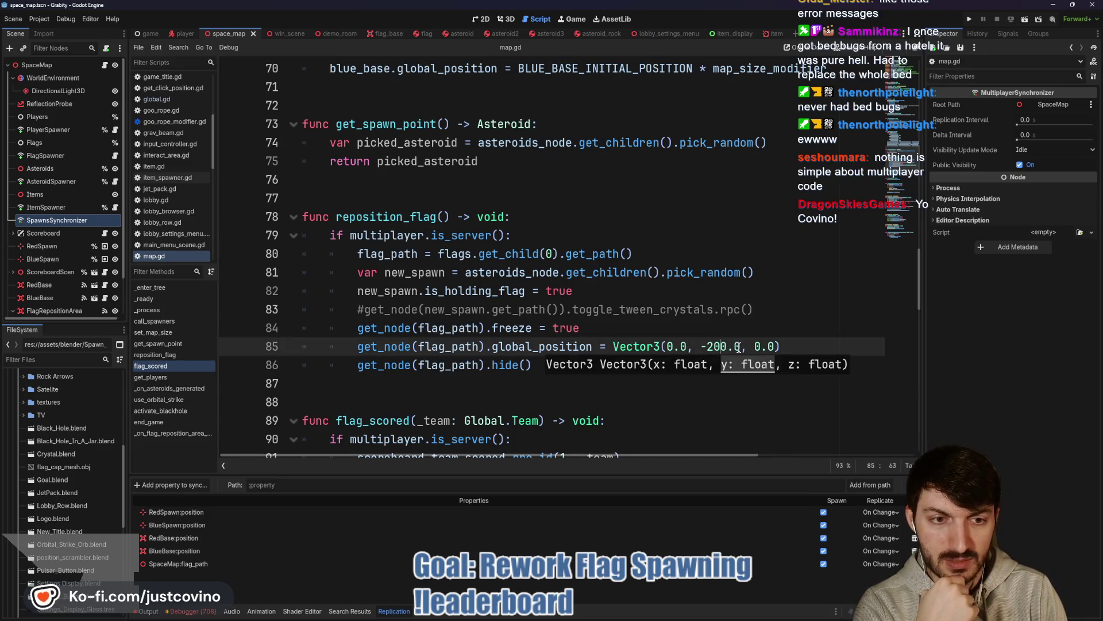
left_click(644, 331)
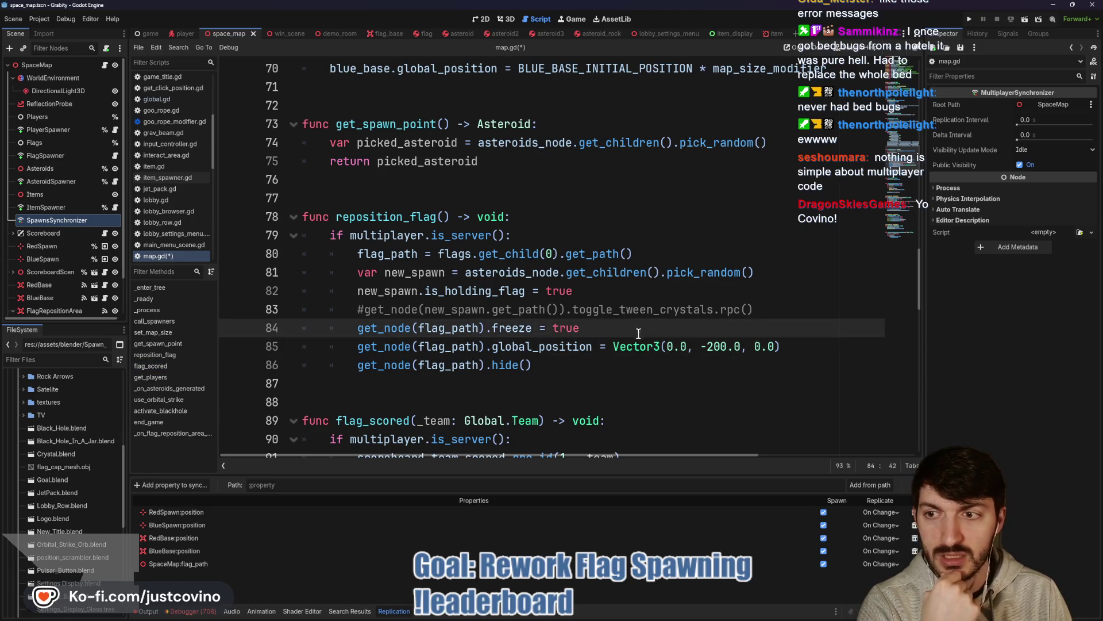
Step: Change the FlagRepositionArea node's y position from 200 to 150
scroll(78, 240, "down", 2)
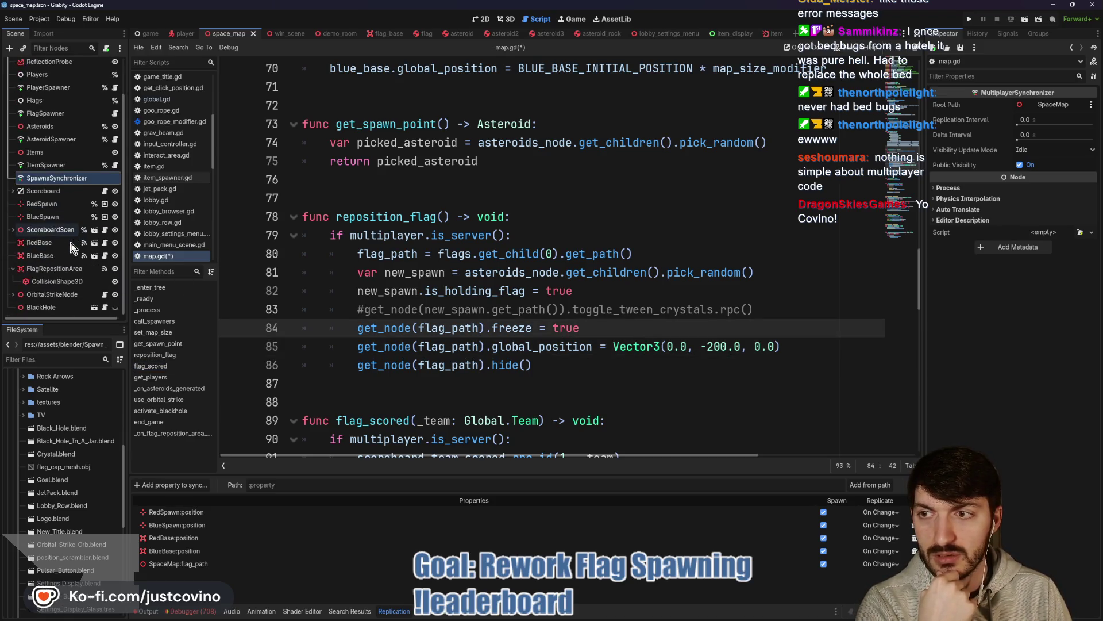
left_click(56, 271)
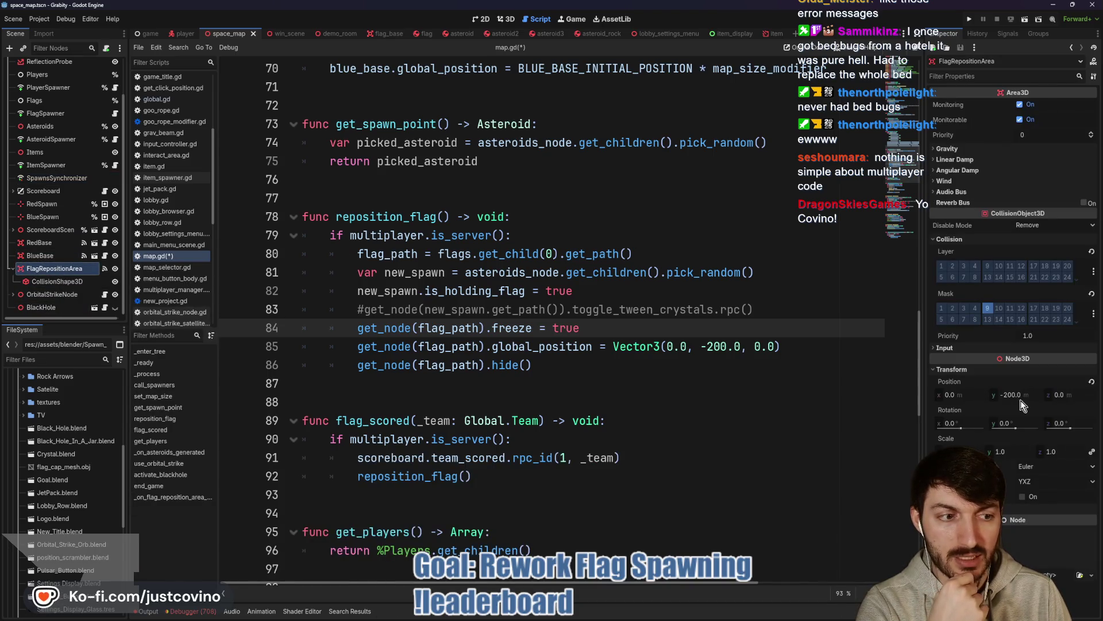
left_click_drag(727, 347, 711, 348)
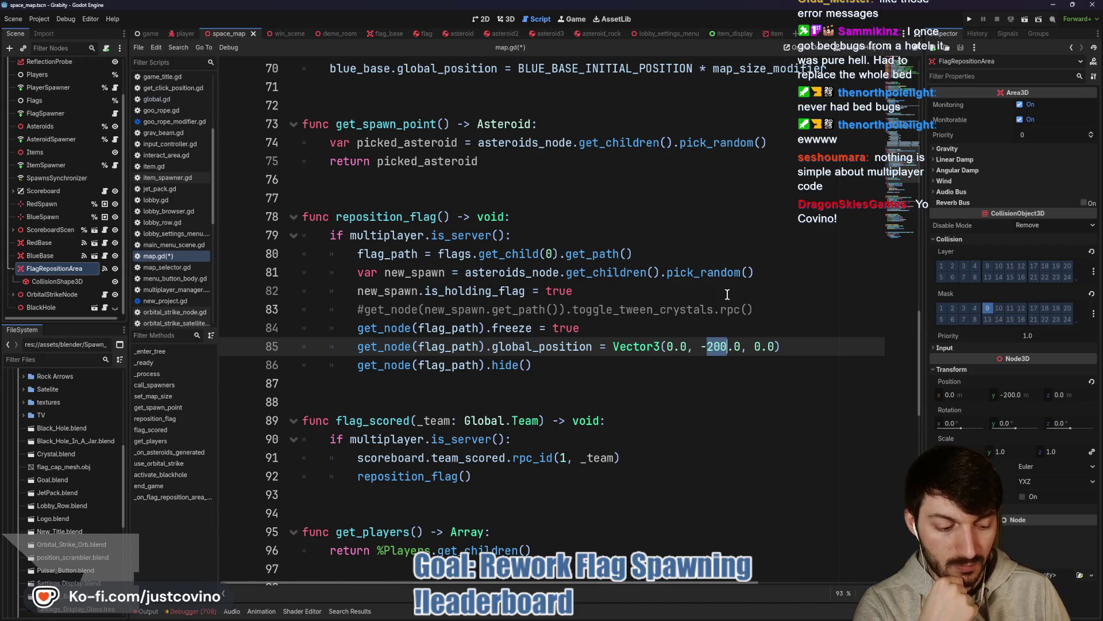
type("150")
left_click(722, 320)
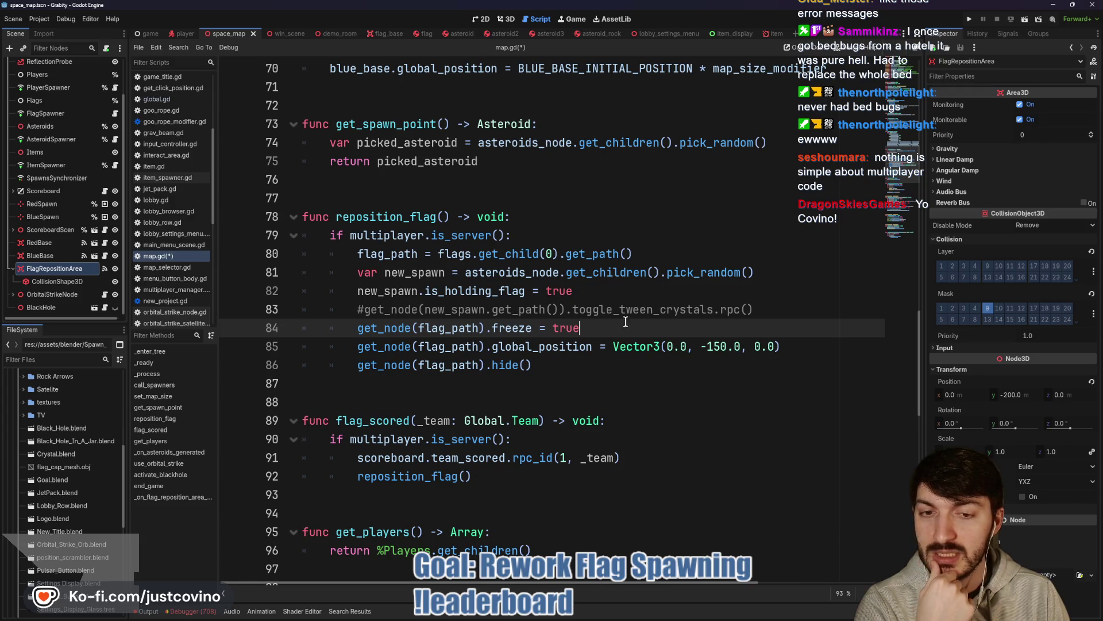
Step: Delete the commented toggle_tween_crystals line, save the script, and run the game
left_click(578, 368)
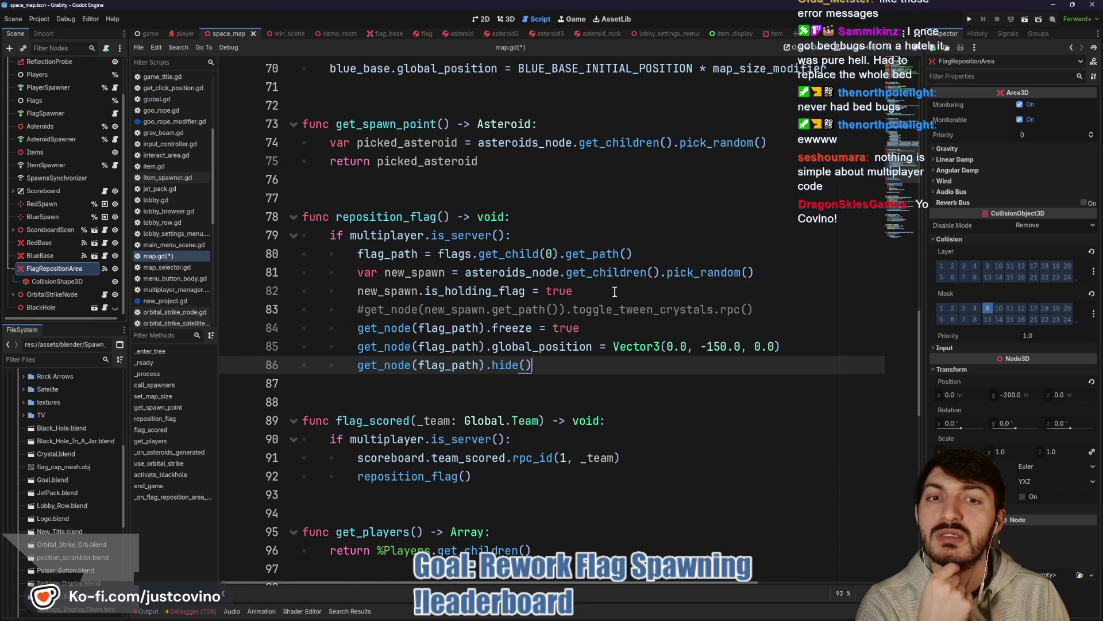
left_click_drag(754, 310, 285, 310)
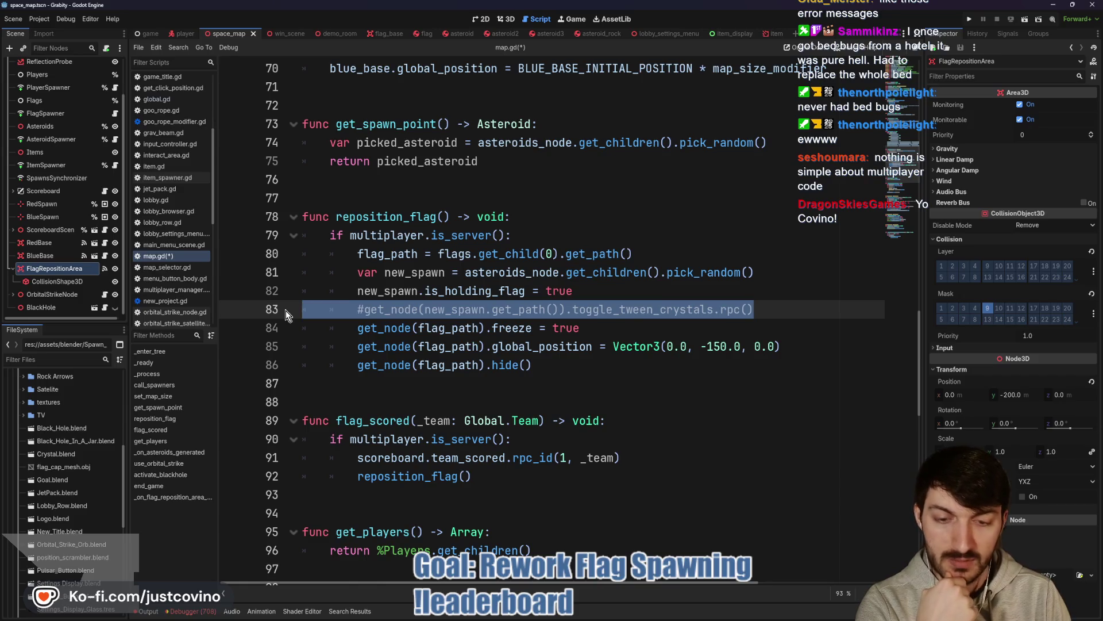
key("BackSpace")
key("BackSpace")
key("ctrl+s")
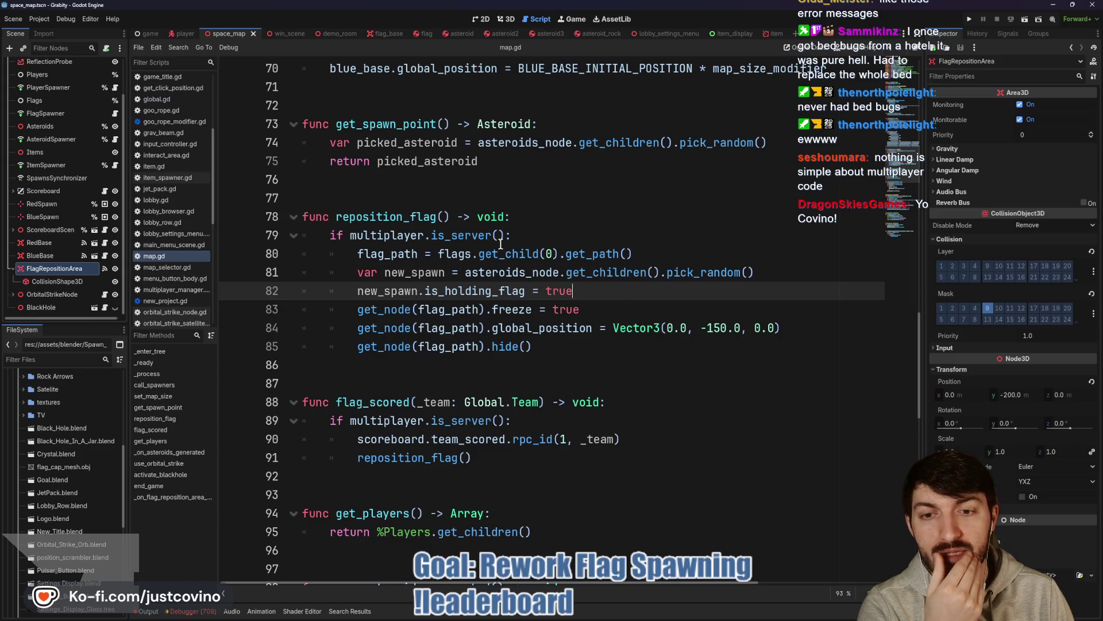
key("F5")
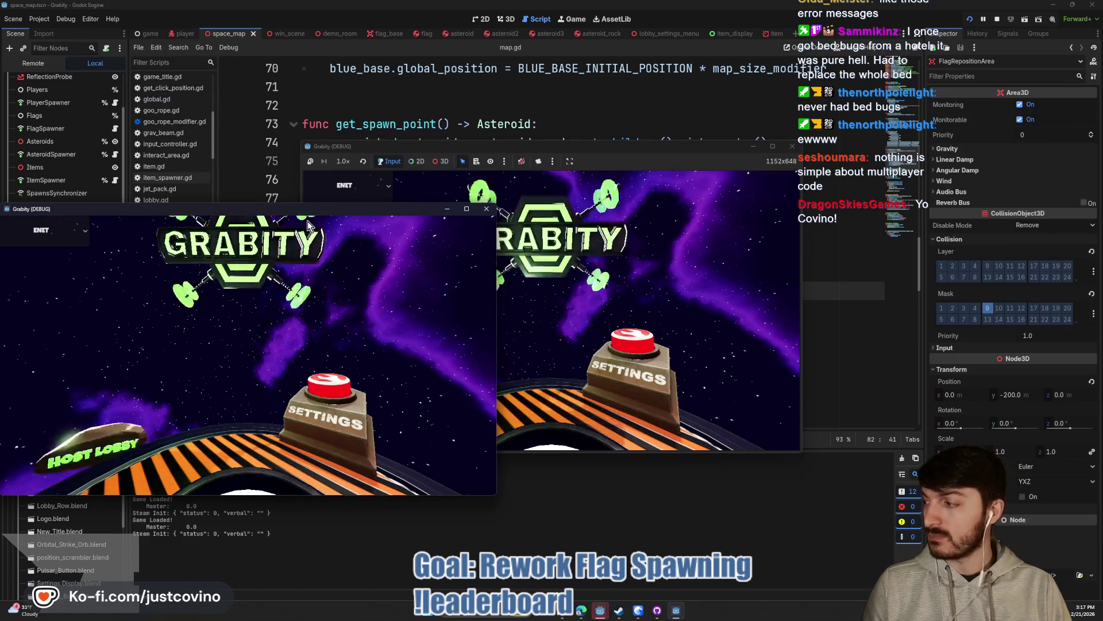
Step: Place both game windows side by side, host a lobby and start the match
left_click_drag(282, 213, 777, 159)
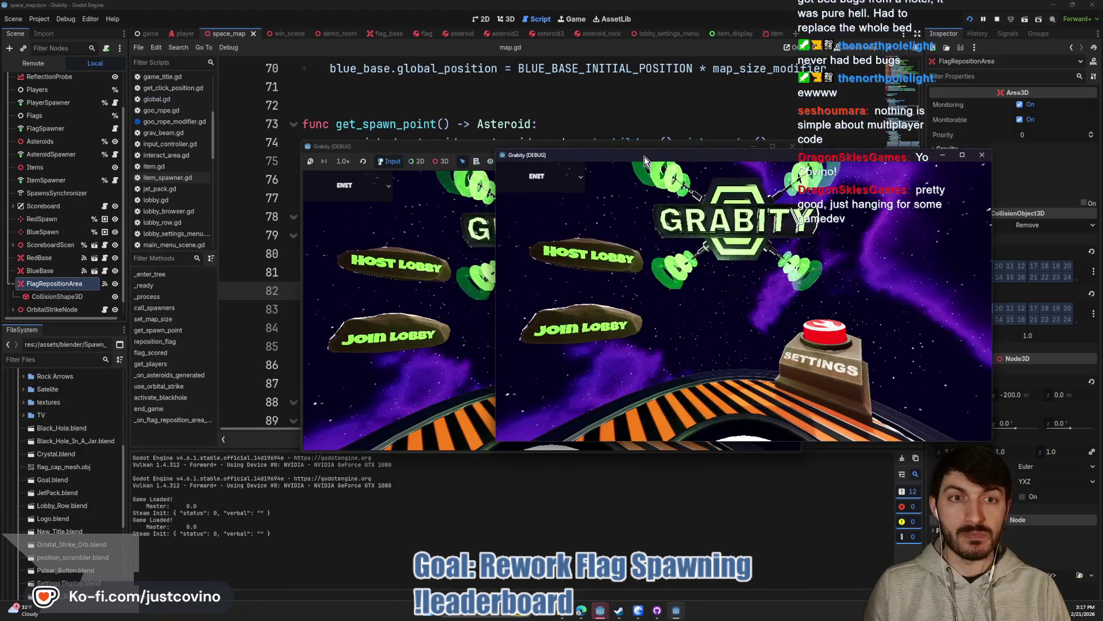
left_click_drag(433, 149, 201, 149)
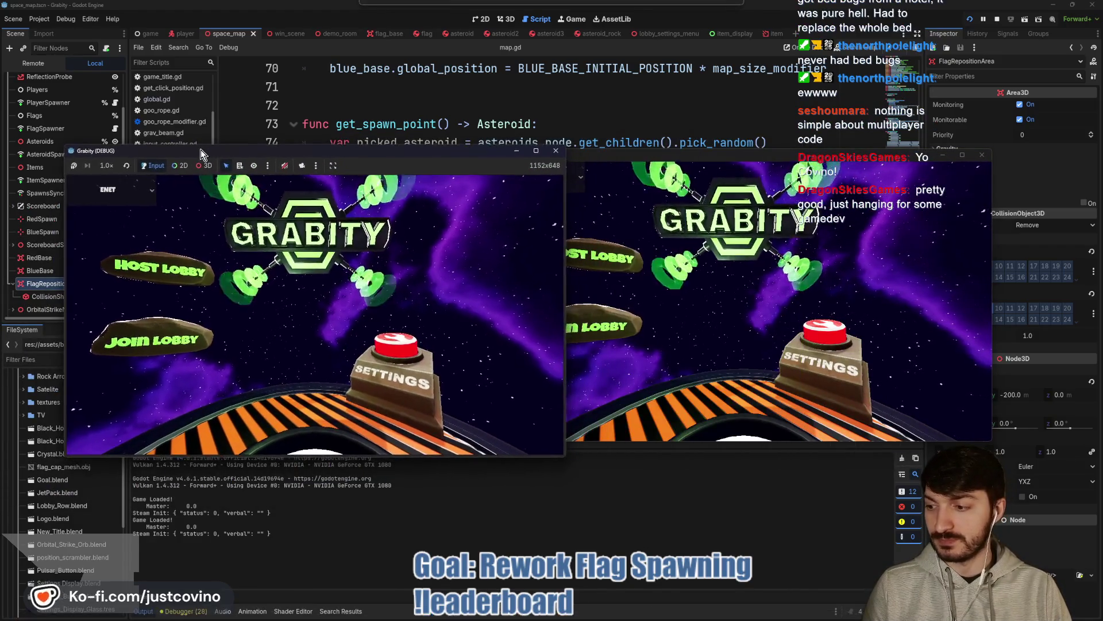
left_click(158, 268)
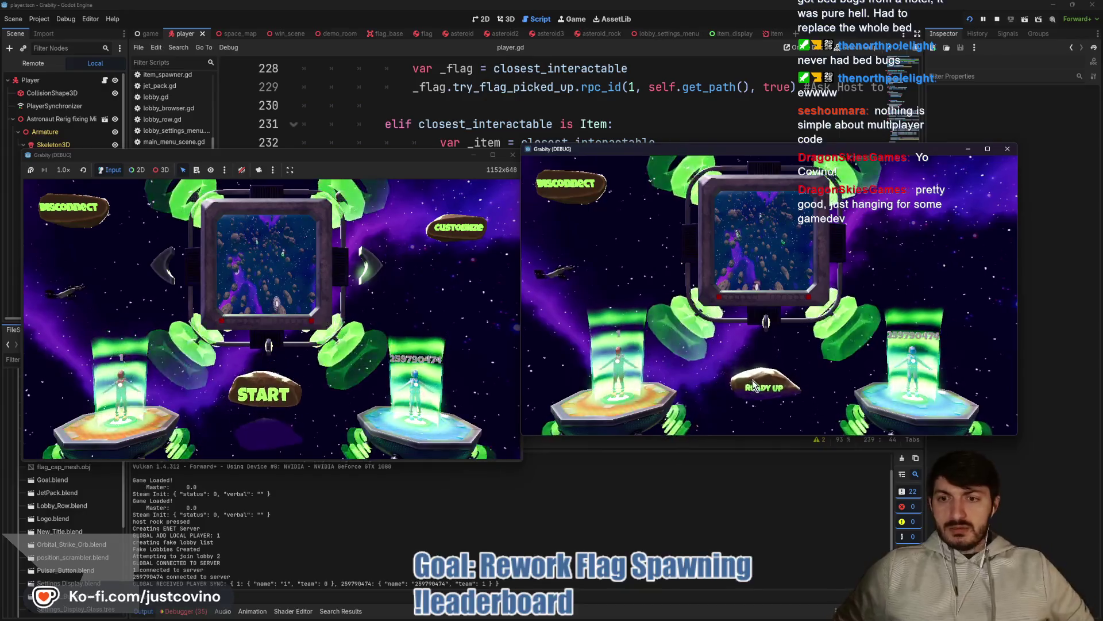
left_click(279, 381)
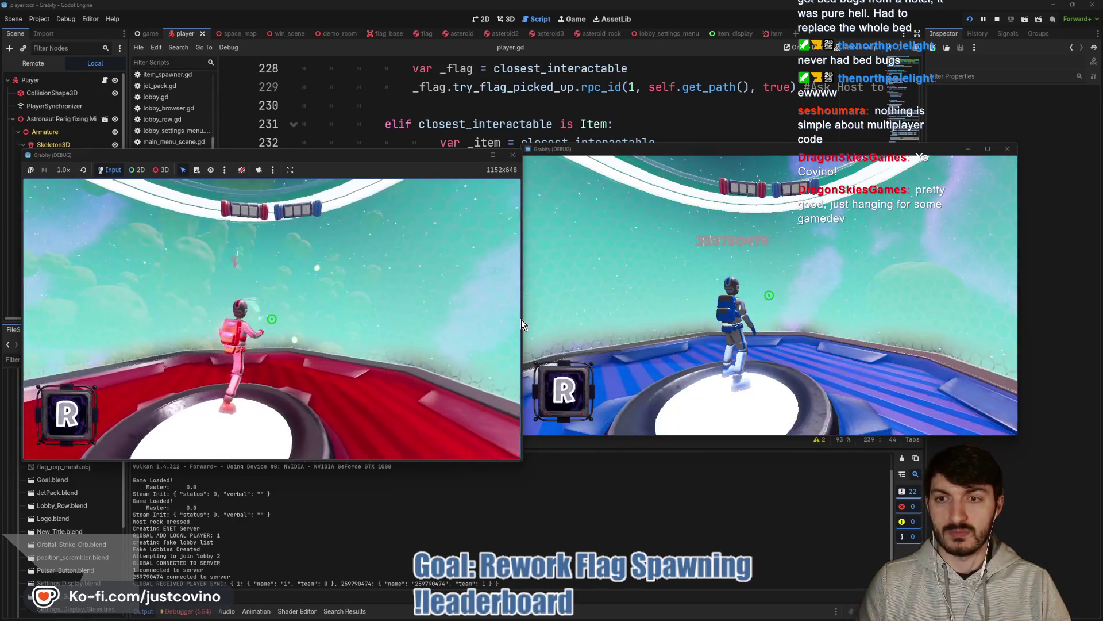
Step: Walk the blue player off its pad, jetpack toward an asteroid, then stop the game
key("super")
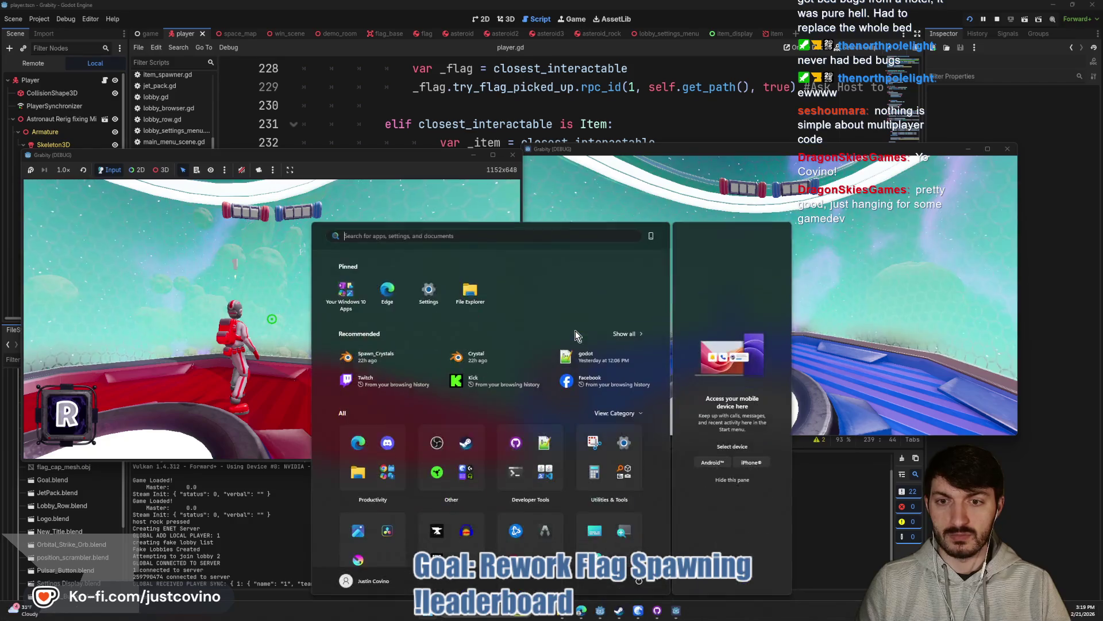
key("super")
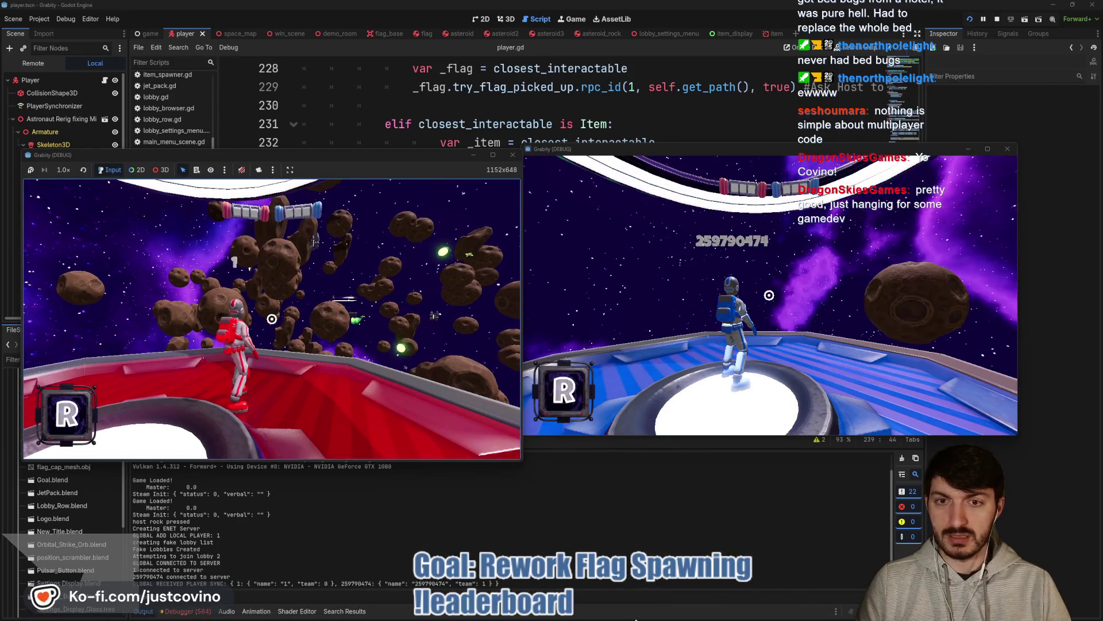
mouse_move(664, 610)
key("w")
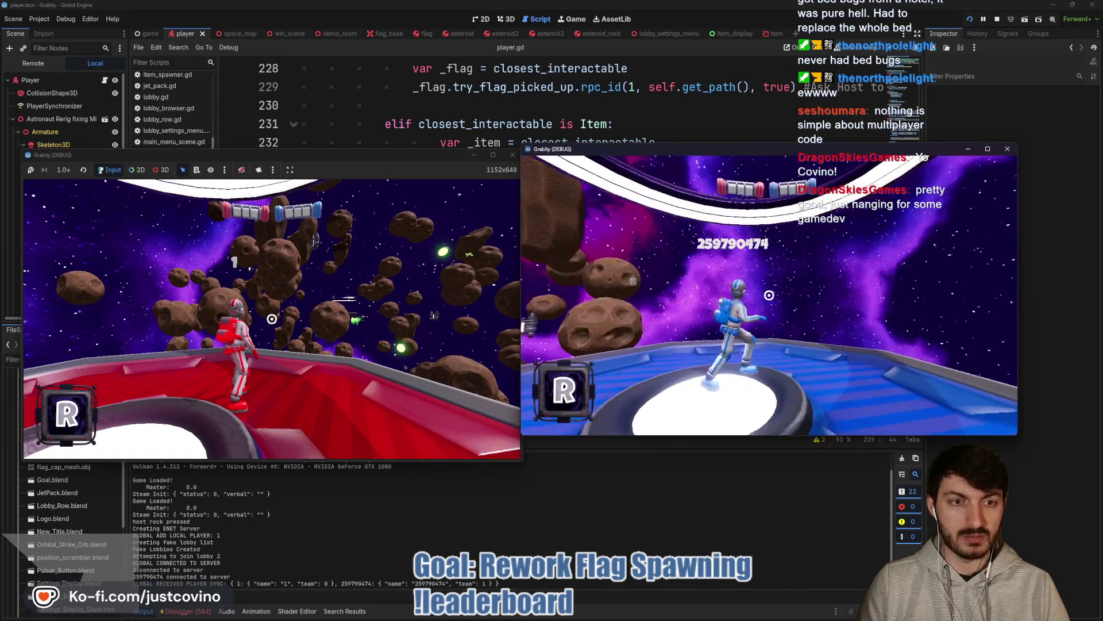
key("space")
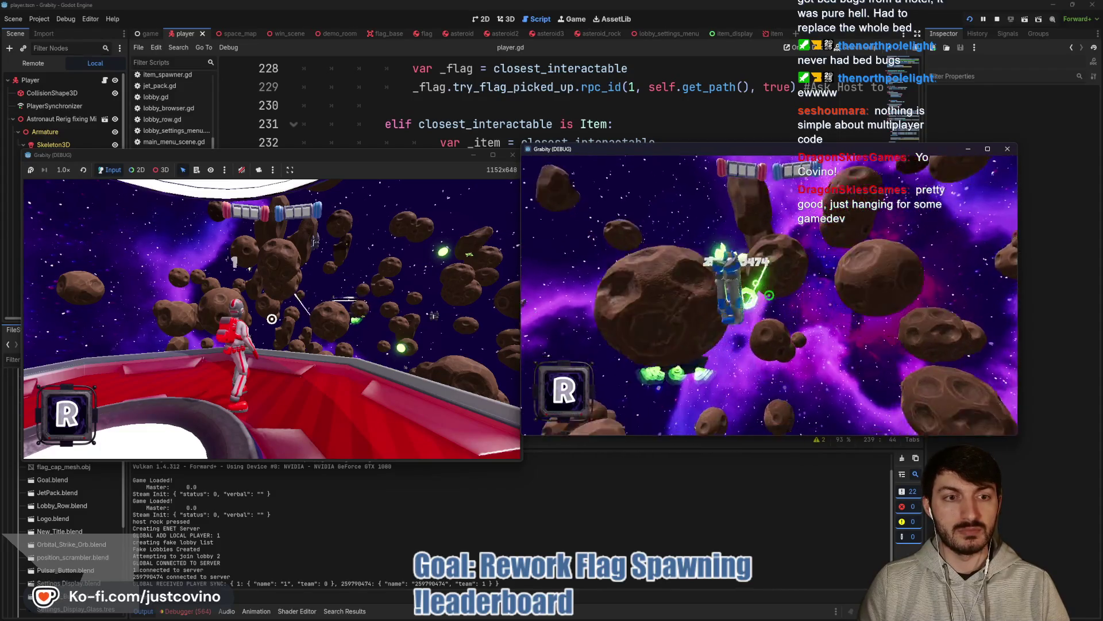
key("space")
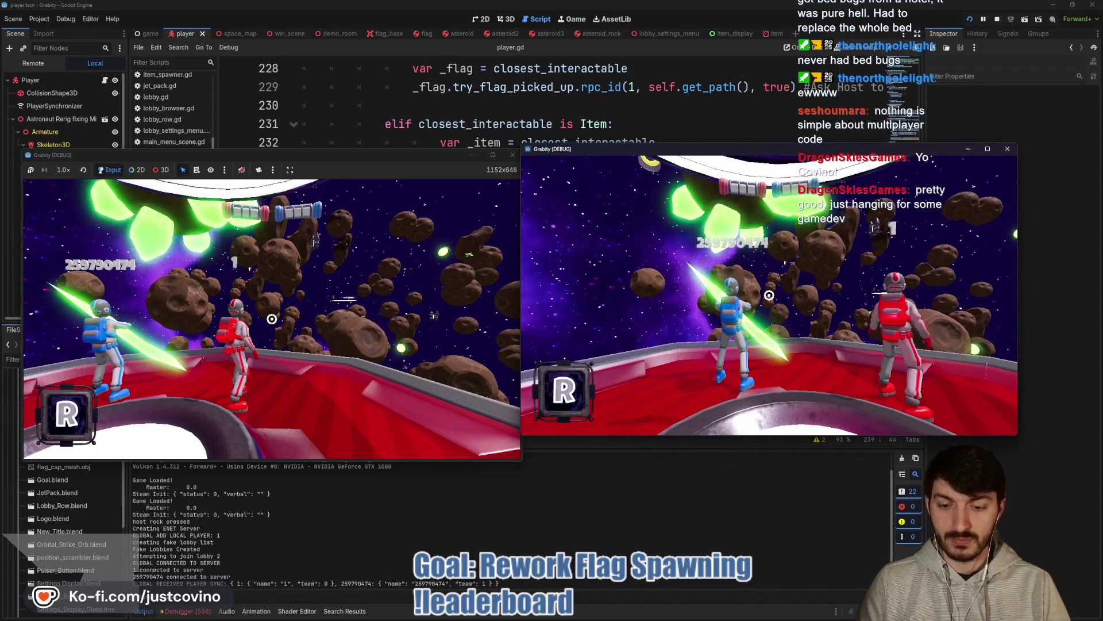
key("F8")
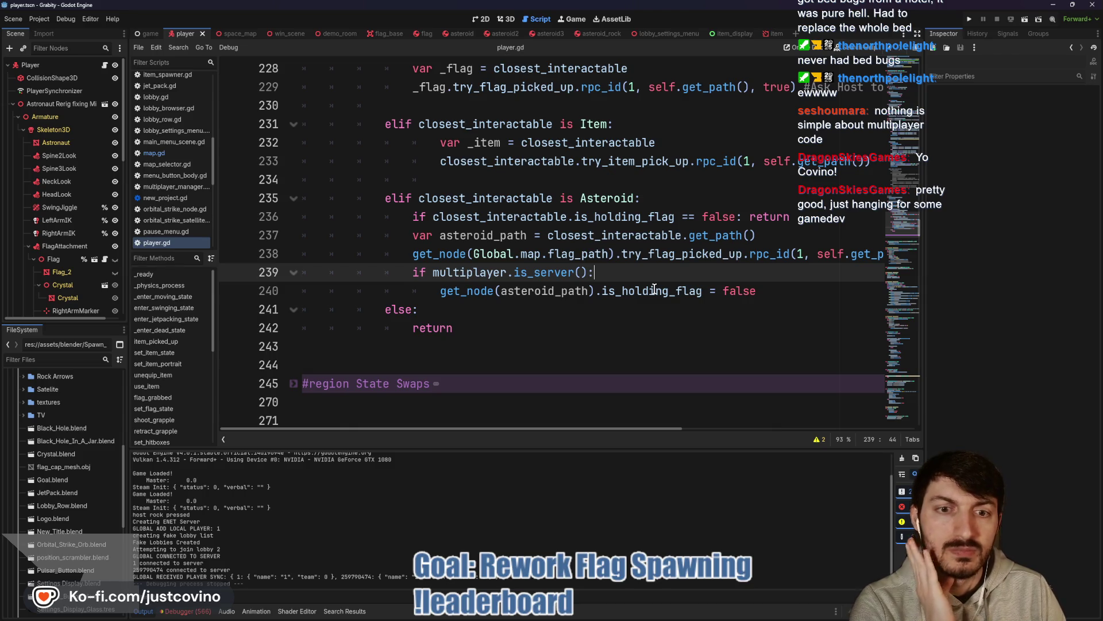
Step: Look over the server-only is_holding_flag lines in player.gd, then switch to flag.gd
mouse_move(788, 292)
left_mouse_down()
mouse_move(396, 270)
mouse_move(406, 273)
left_mouse_up()
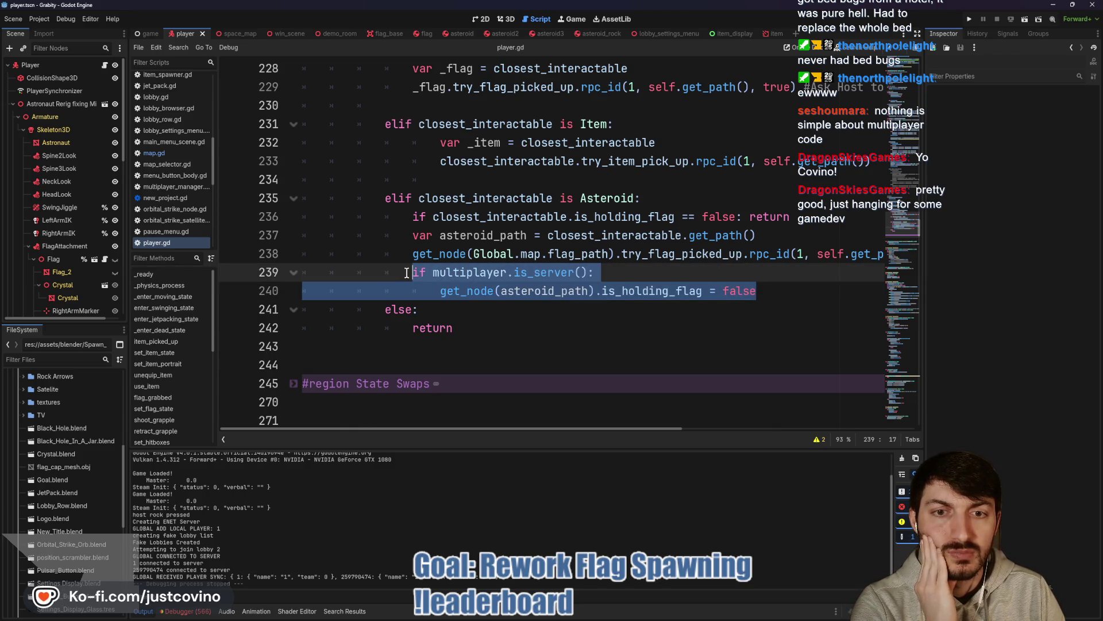
left_click(669, 270)
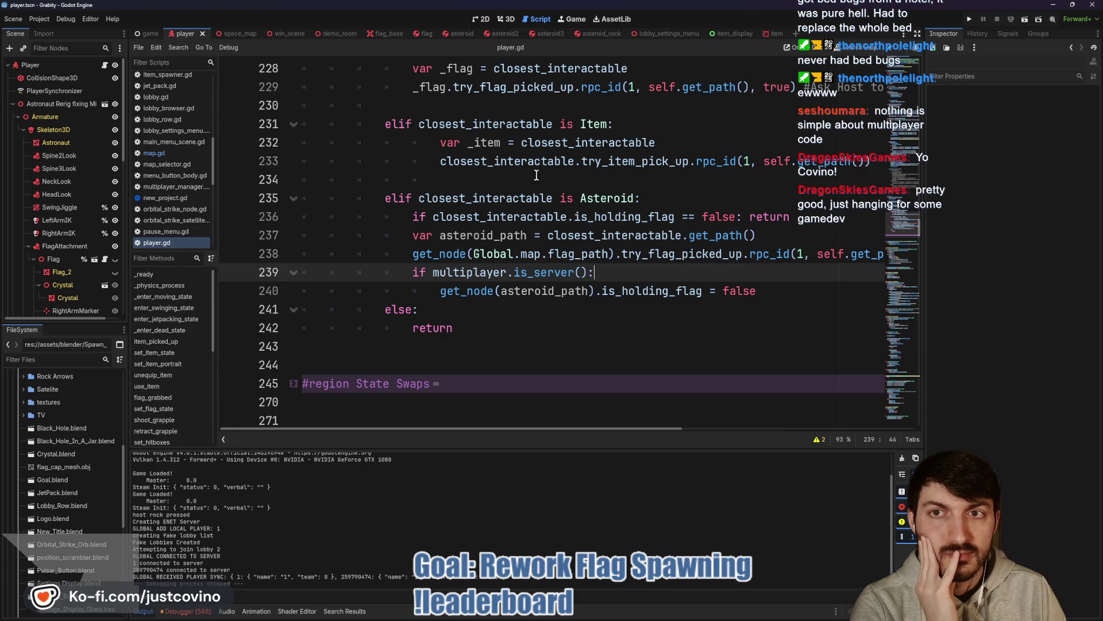
left_click(415, 34)
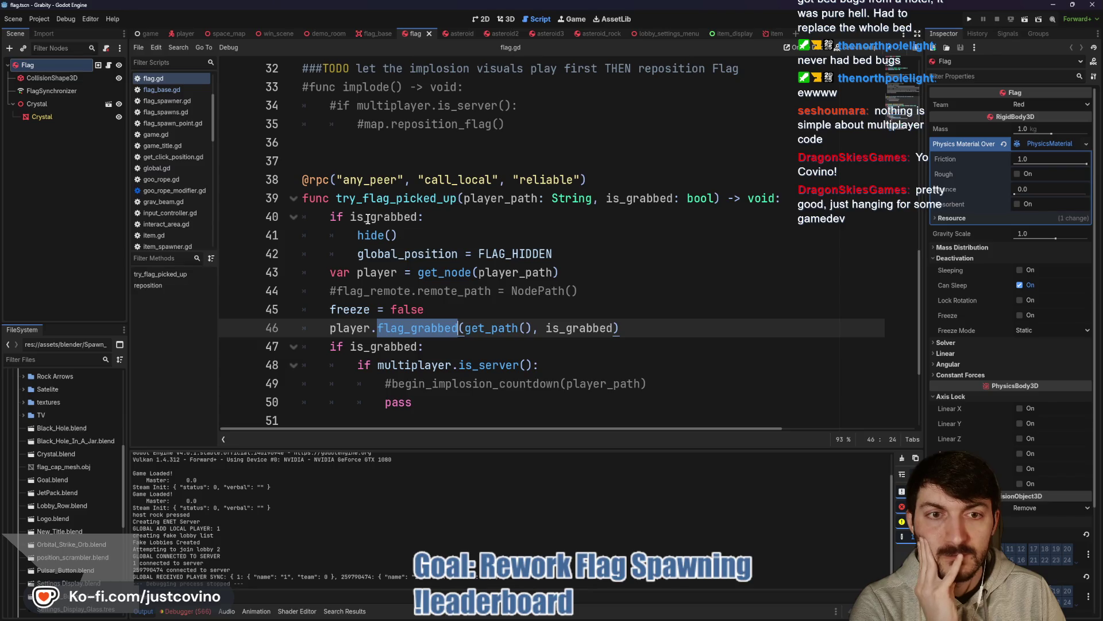
Step: Read through try_flag_picked_up in flag.gd, then switch to map.gd in the space_map scene
mouse_move(368, 219)
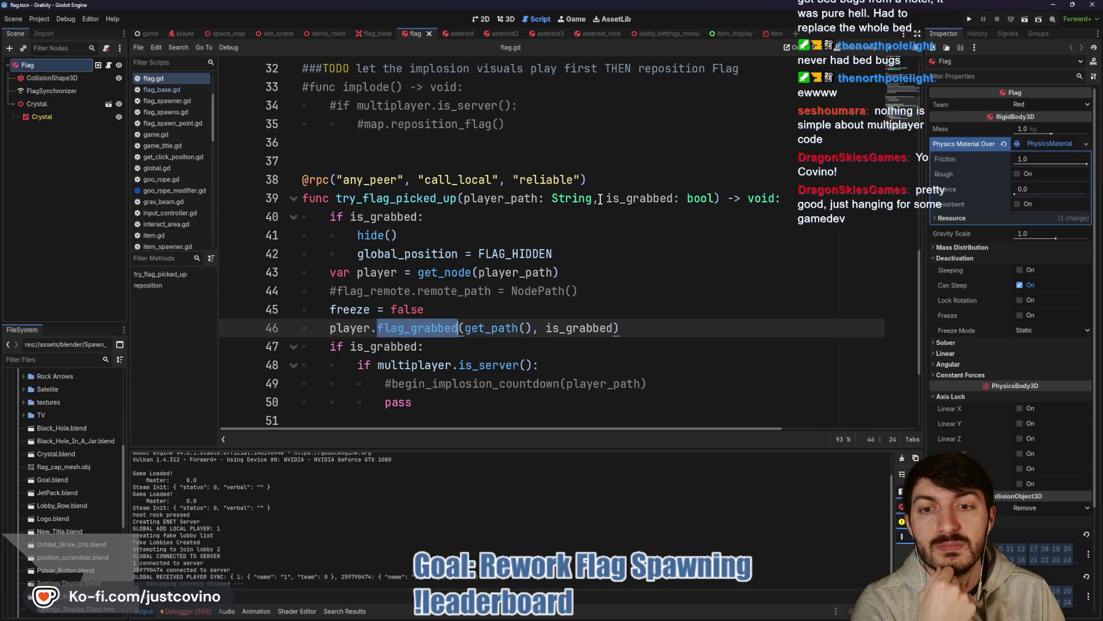
left_click(600, 199)
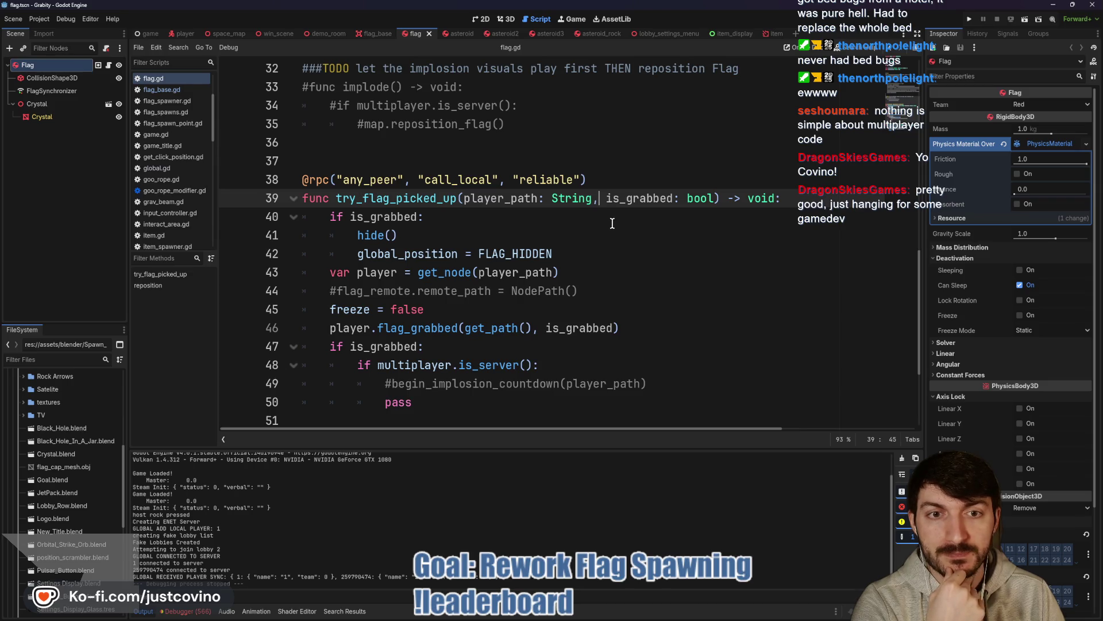
scroll(598, 225, "down", 1)
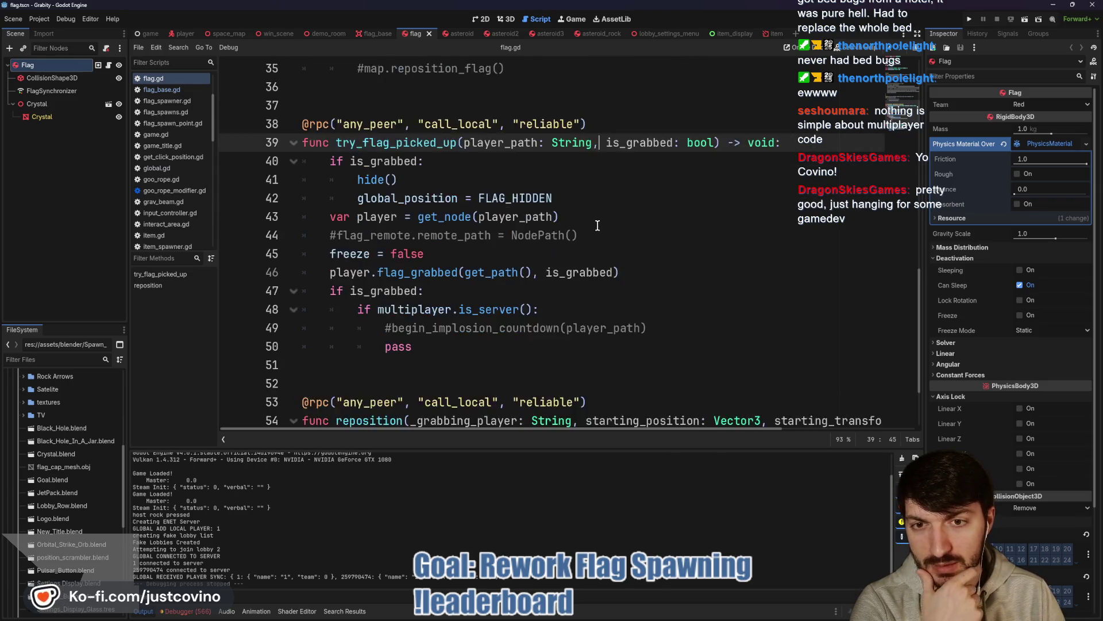
scroll(598, 225, "down", 2)
scroll(593, 227, "up", 2)
scroll(592, 226, "down", 2)
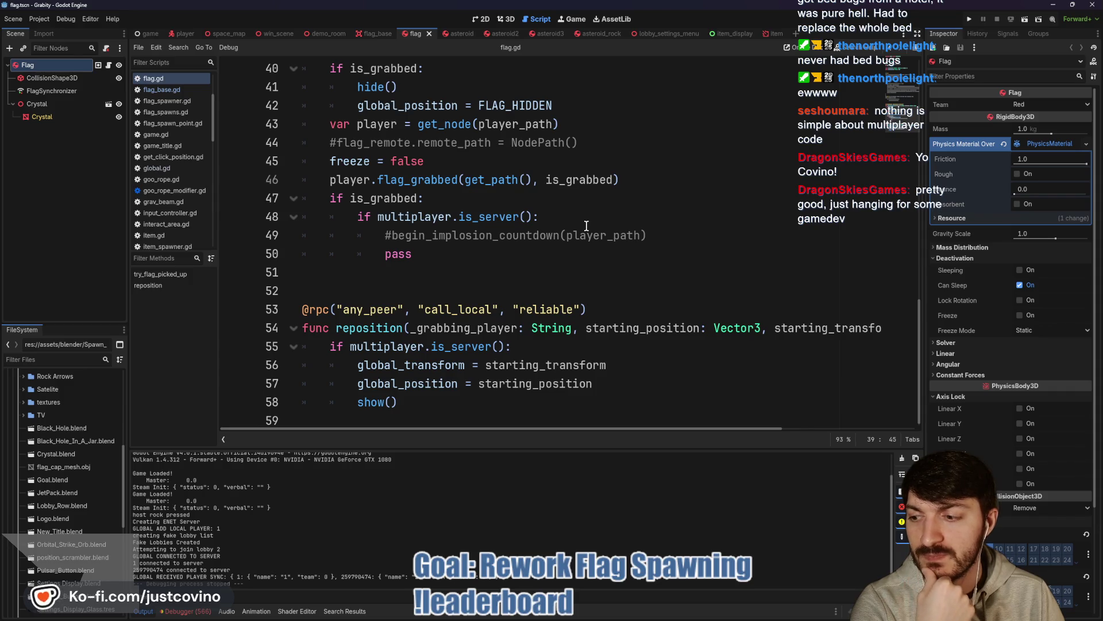
scroll(586, 225, "up", 1)
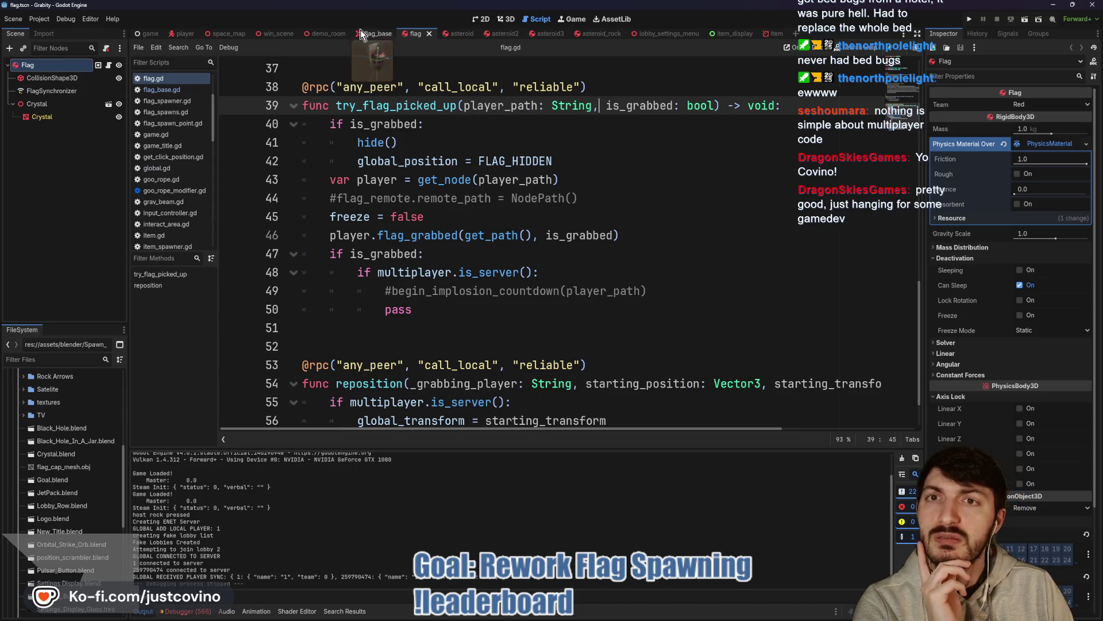
left_click(239, 35)
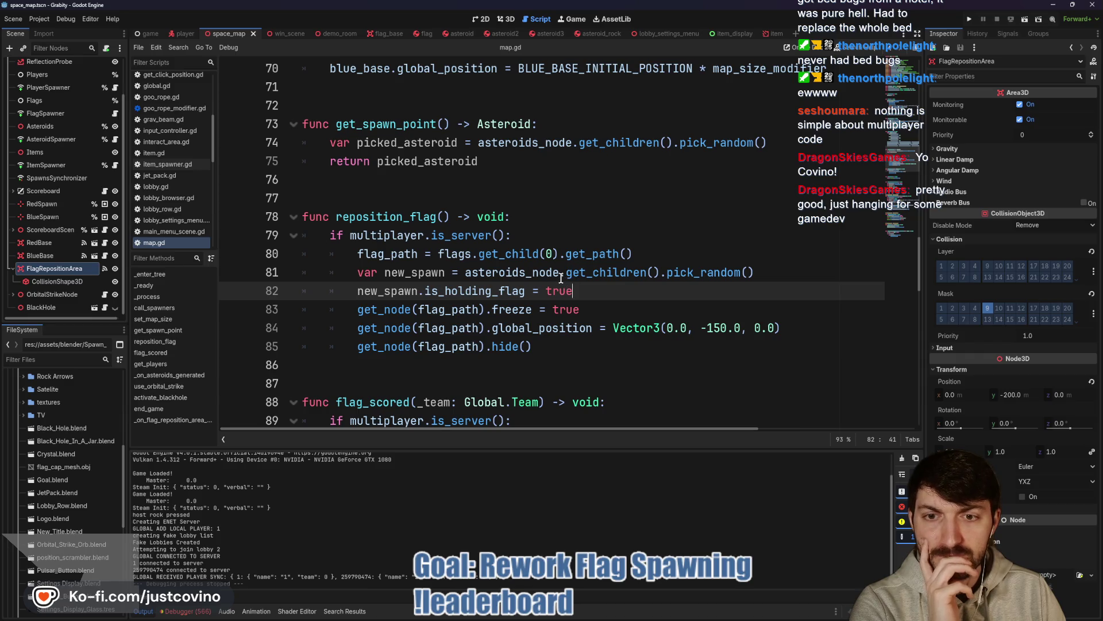
Step: Check is_holding_flag uses in map.gd and player.gd lines 239–240, then switch to asteroid.gd
scroll(561, 278, "down", 6)
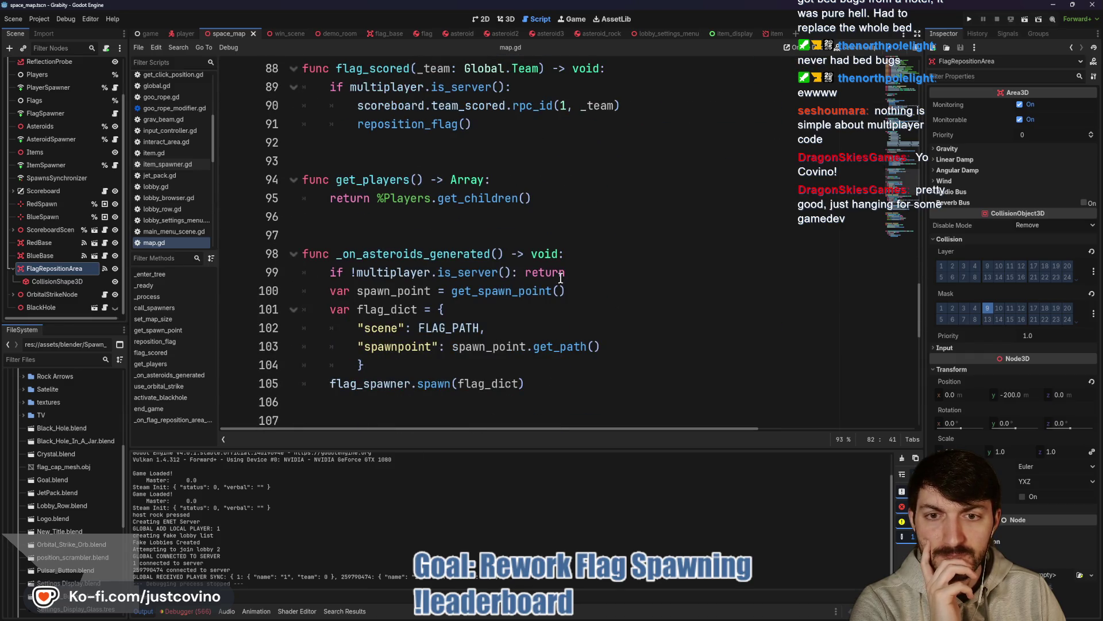
scroll(561, 278, "up", 9)
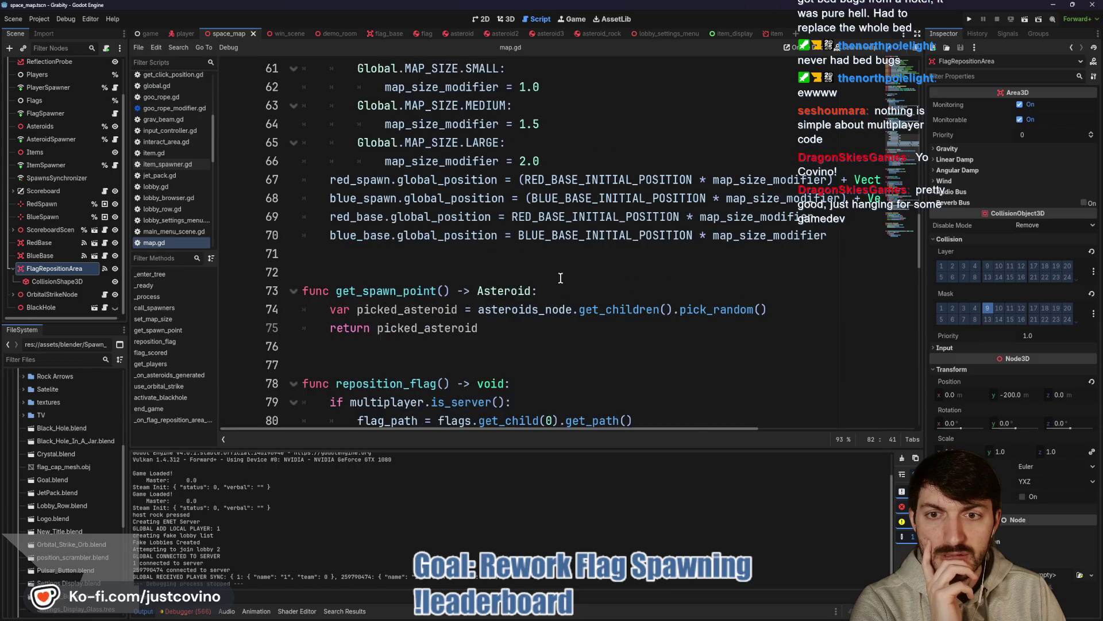
scroll(561, 278, "up", 6)
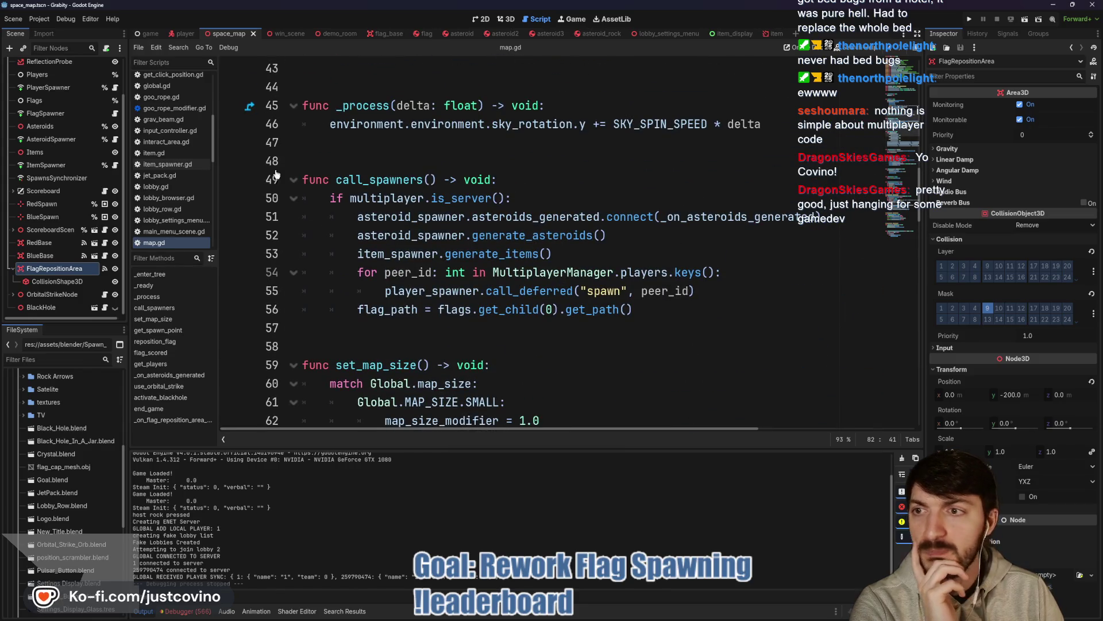
left_click(185, 33)
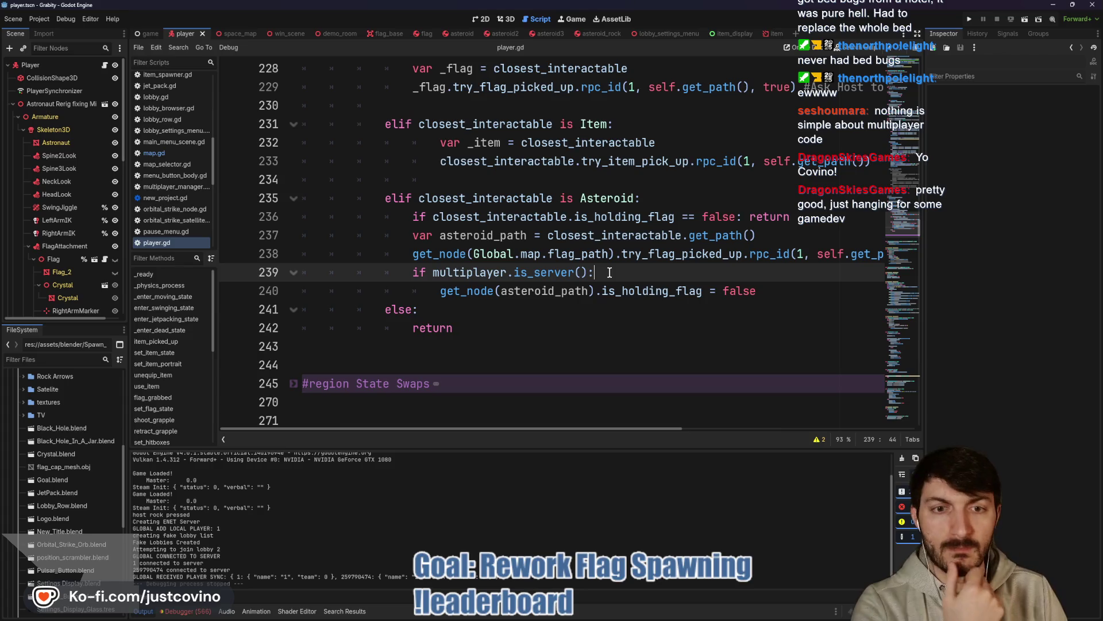
double_click(620, 290)
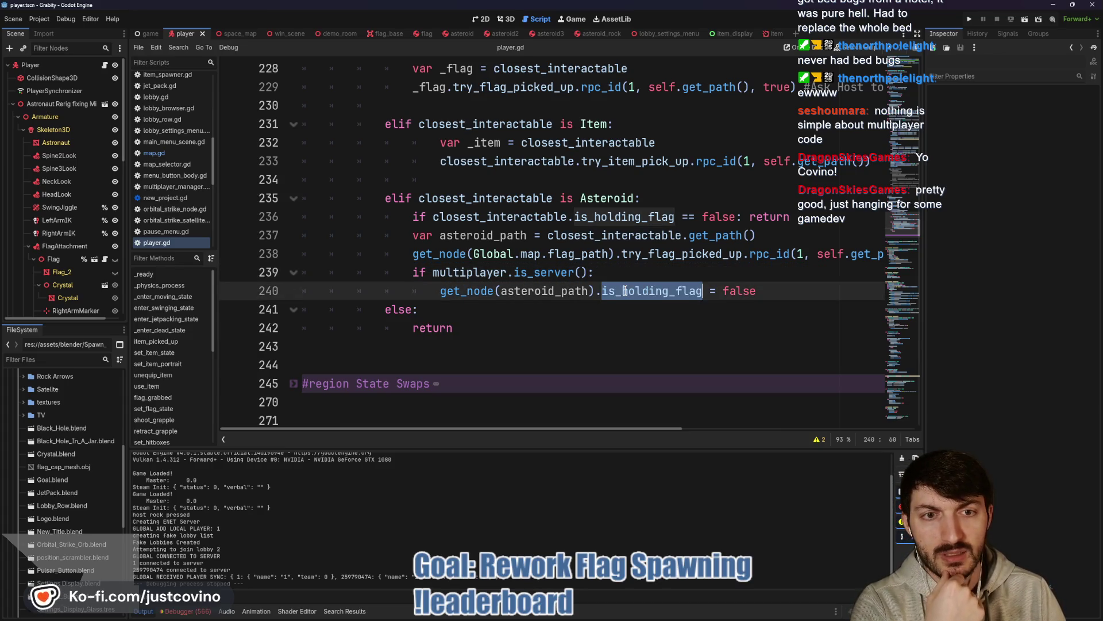
scroll(622, 290, "down", 2)
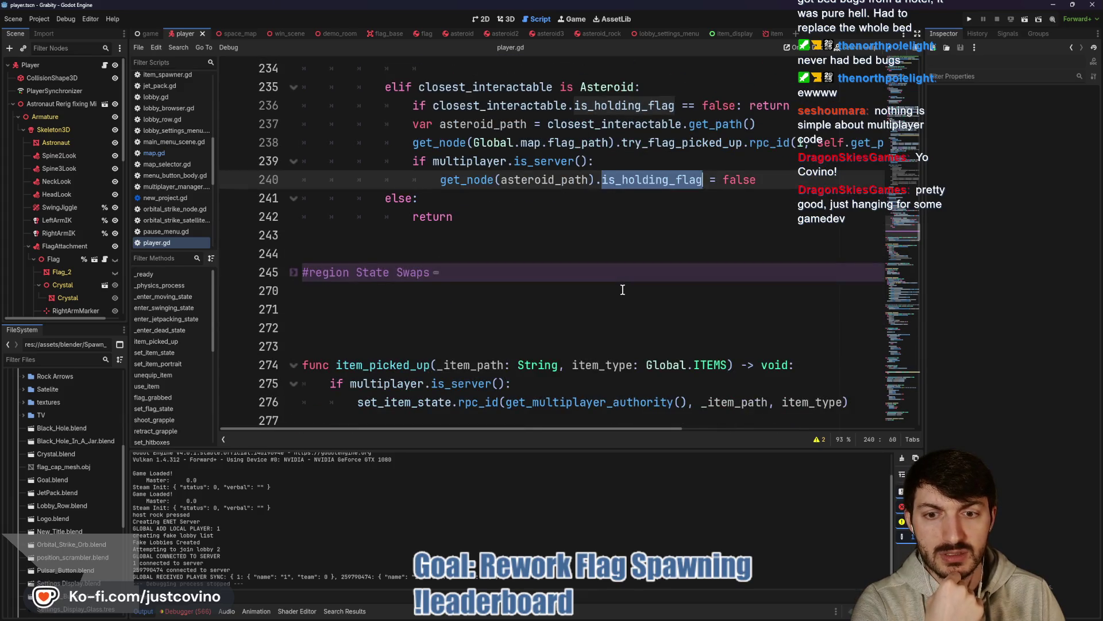
scroll(622, 290, "up", 1)
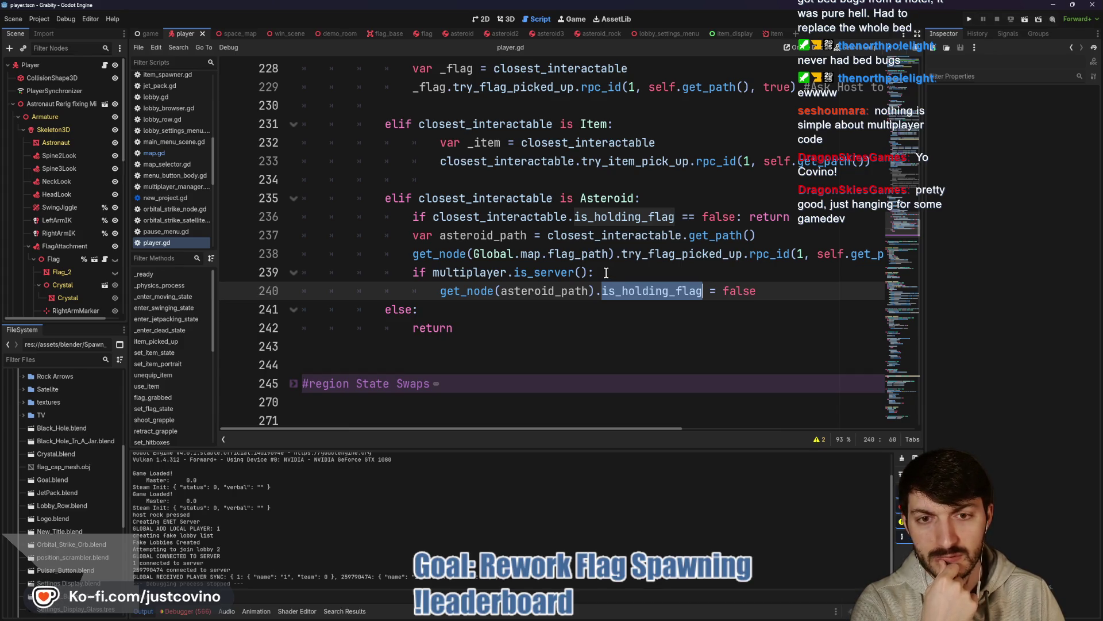
left_click_drag(605, 273, 303, 274)
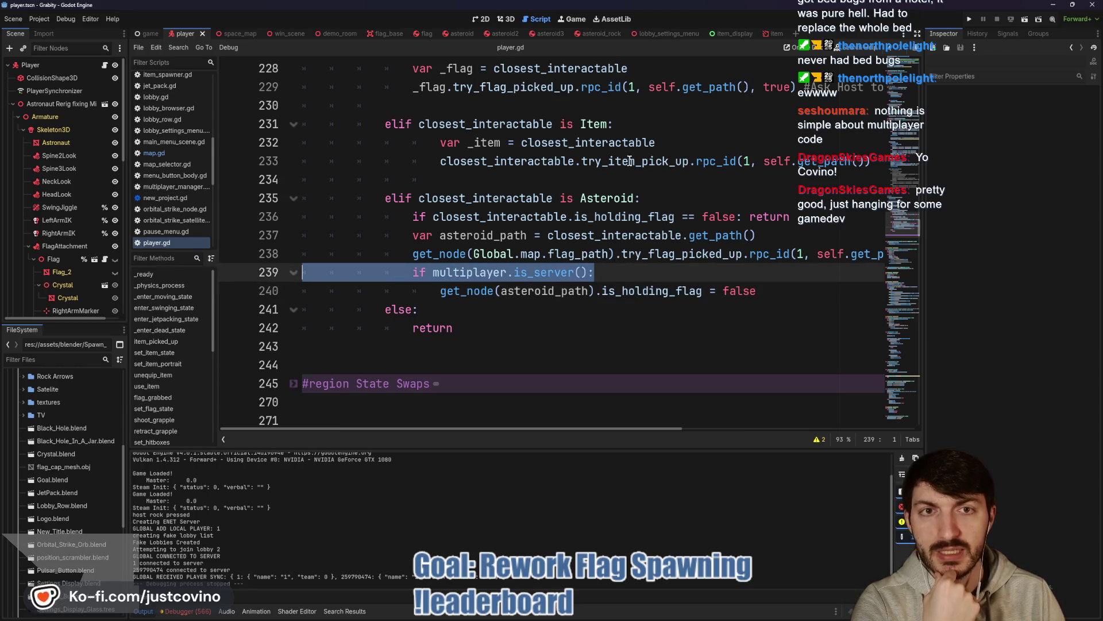
left_click(459, 34)
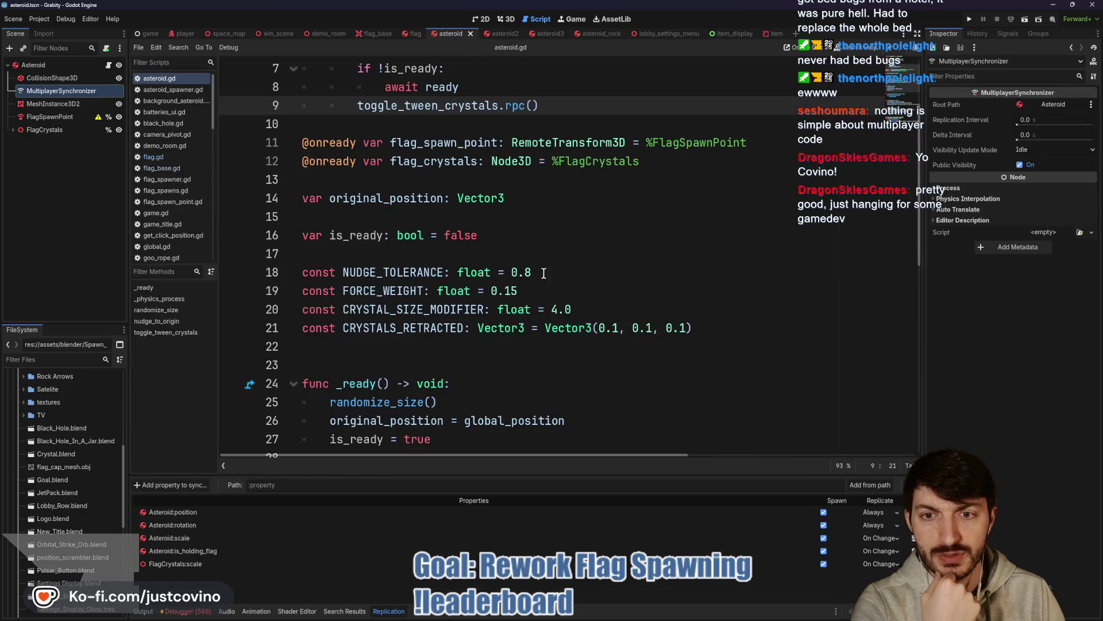
scroll(544, 273, "down", 7)
scroll(538, 283, "down", 1)
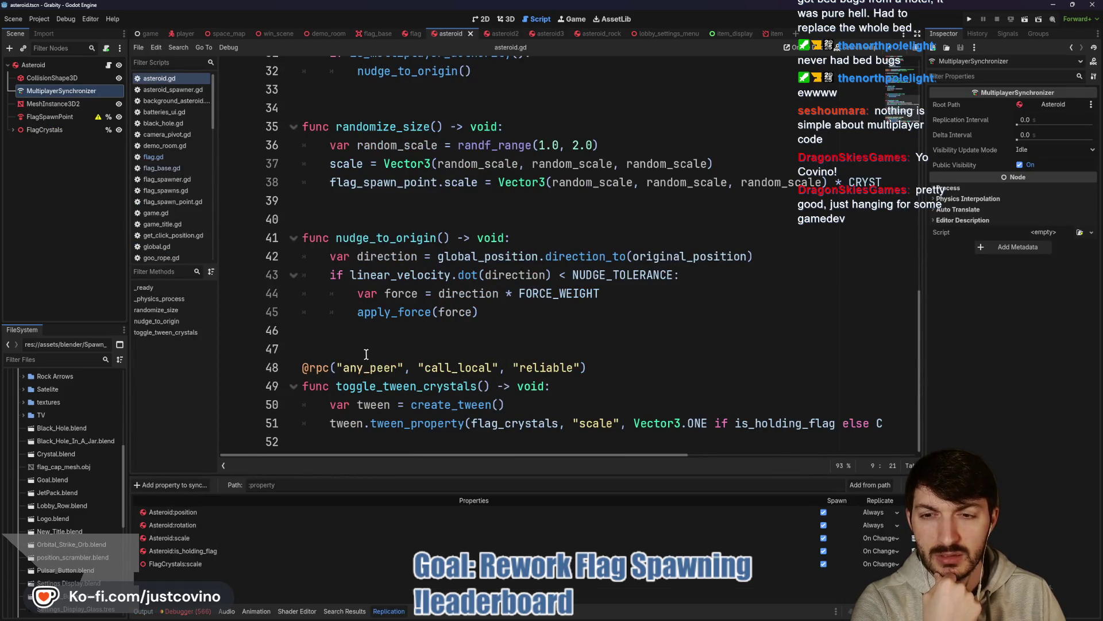
left_click(346, 448)
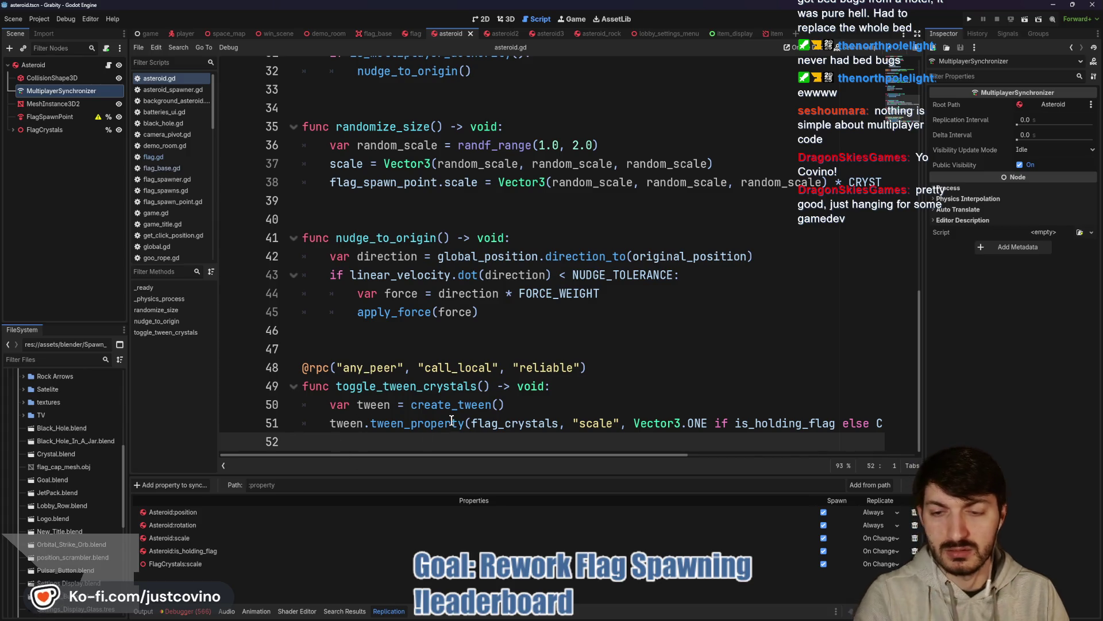
key("Return")
key("Return")
type("rpoc")
key("BackSpace")
key("BackSpace")
type("c")
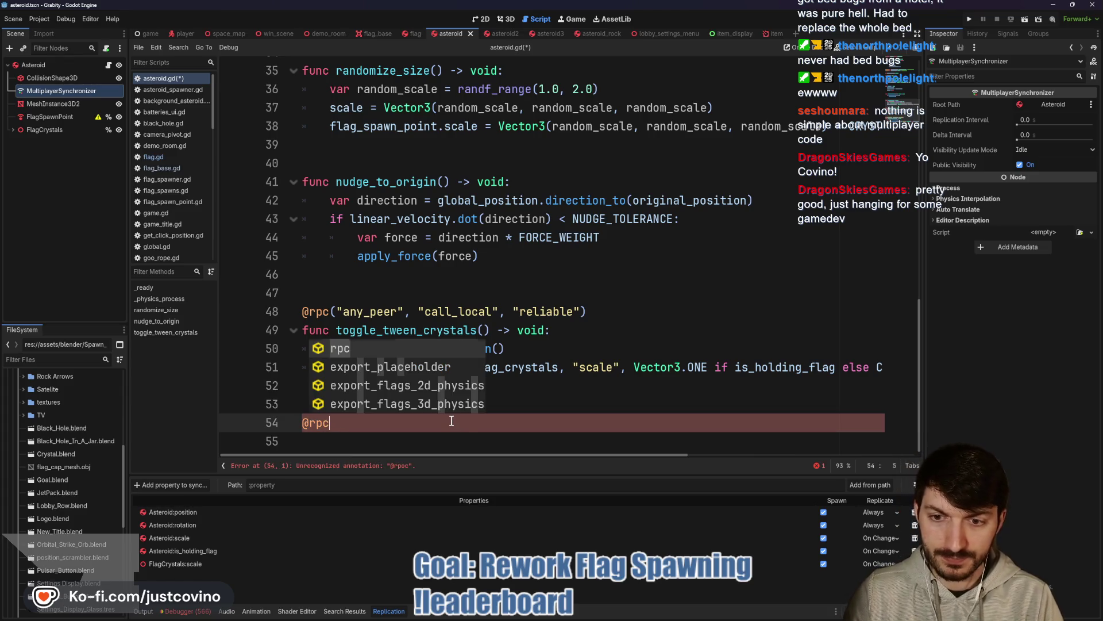
type("(")
key("Return")
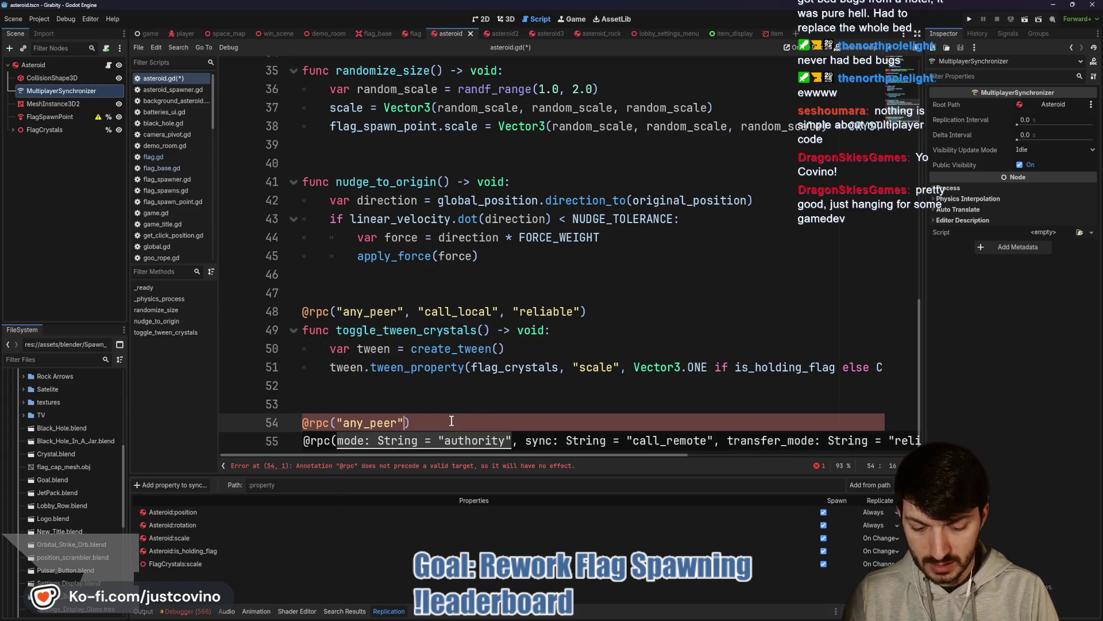
type(",")
key("Down")
key("Return")
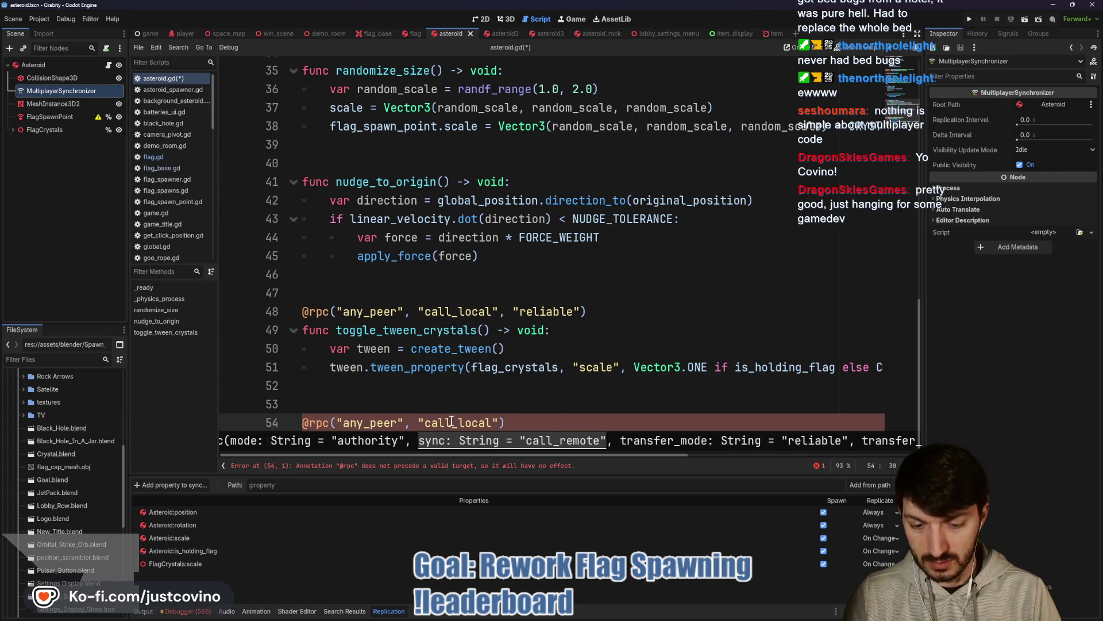
type("r")
key("Return")
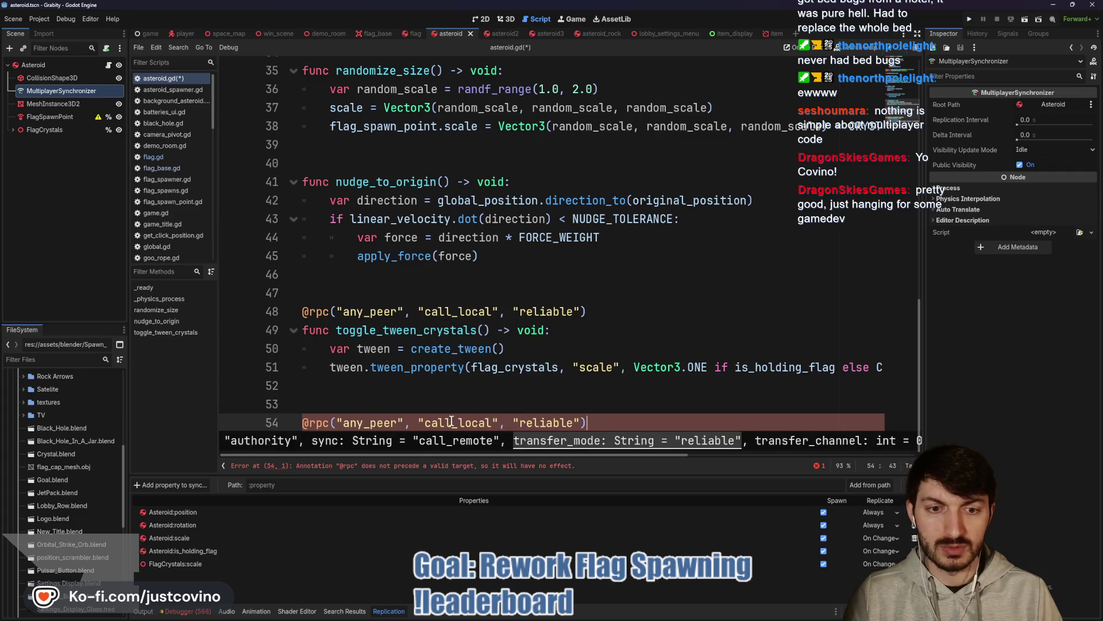
key("Return")
Step: Write func toggle_holding_flag(is_toggled: bool) -> void setting is_holding_flag = is_toggled, and save
type("func")
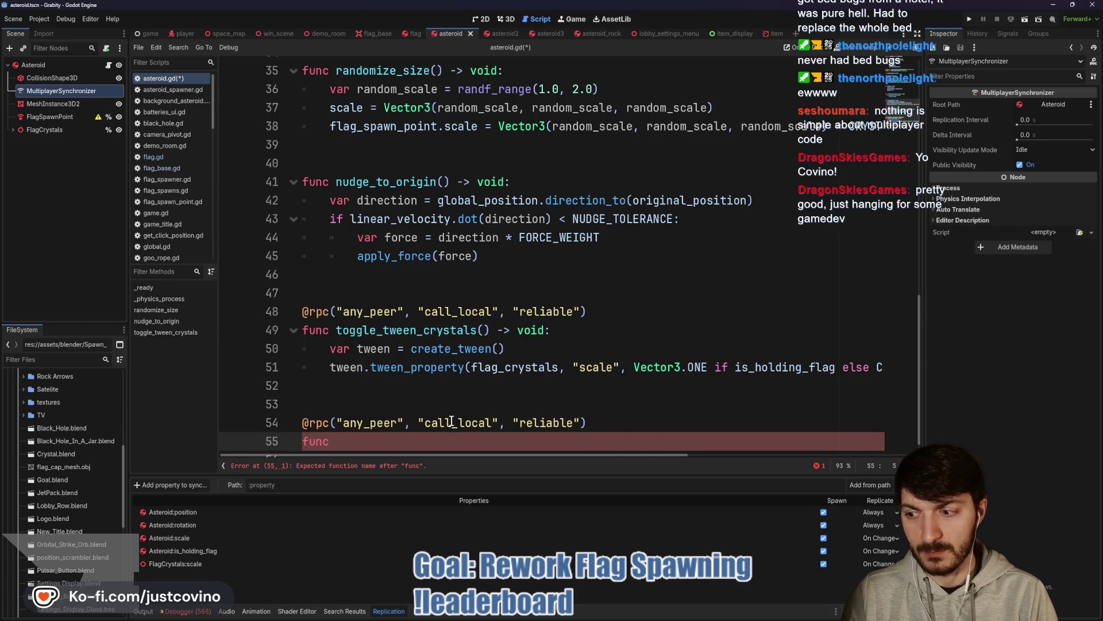
type(" toggle_")
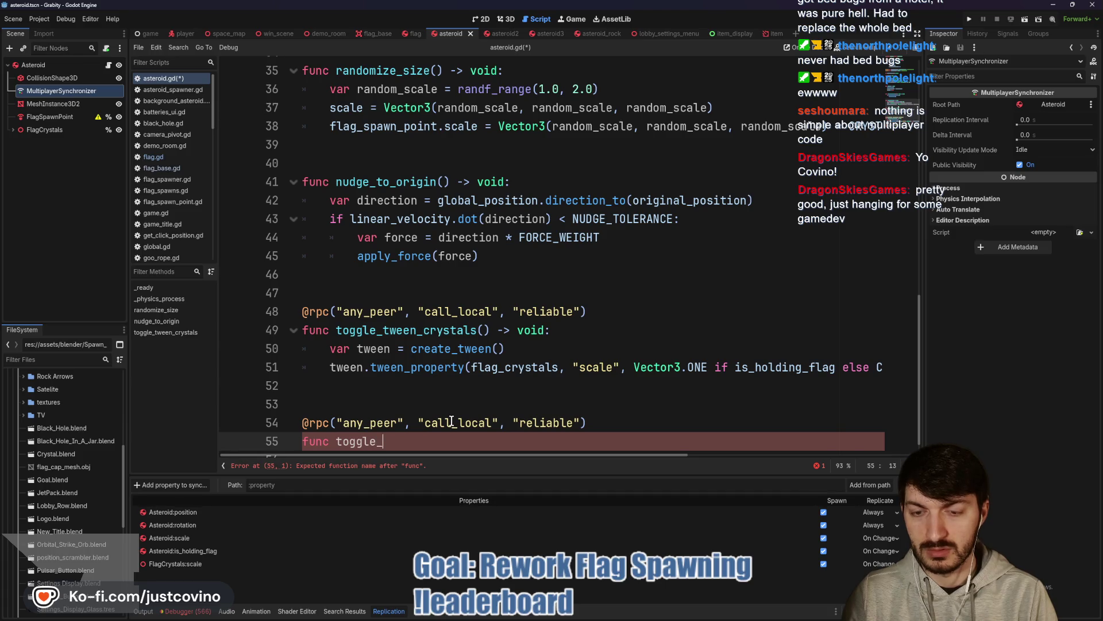
type("holding_flag(")
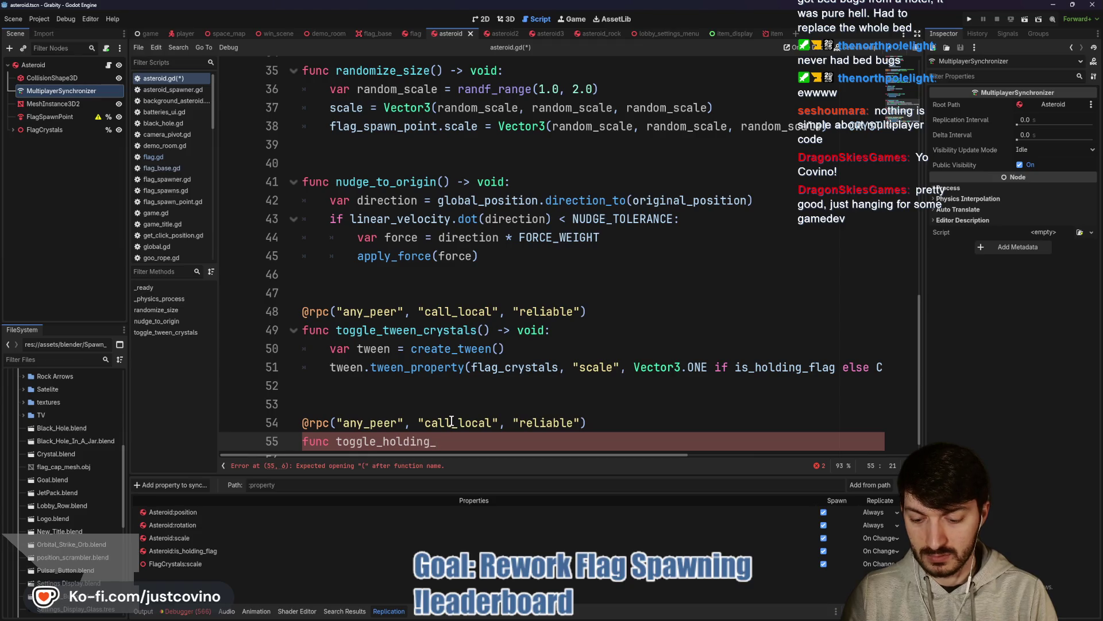
type("is_toggled: bool) -> ")
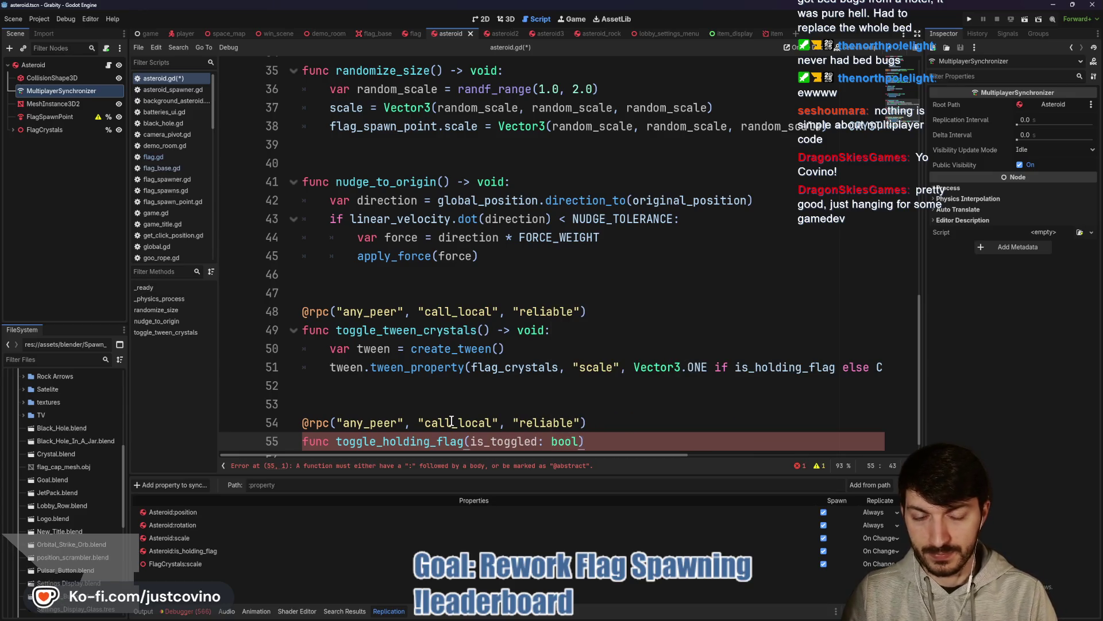
type("void:")
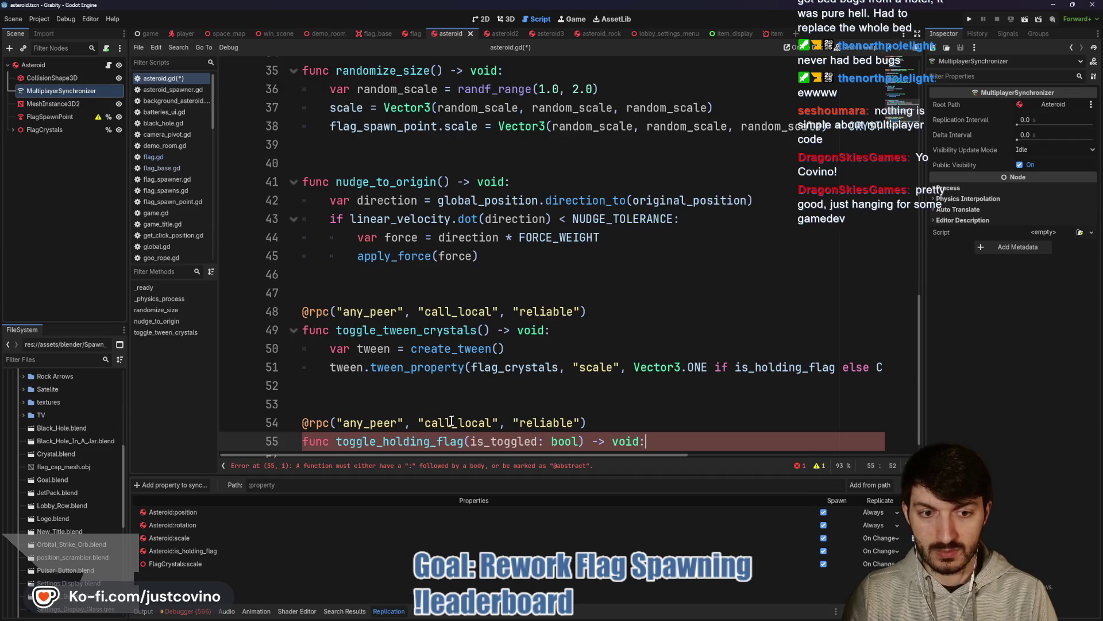
key("Return")
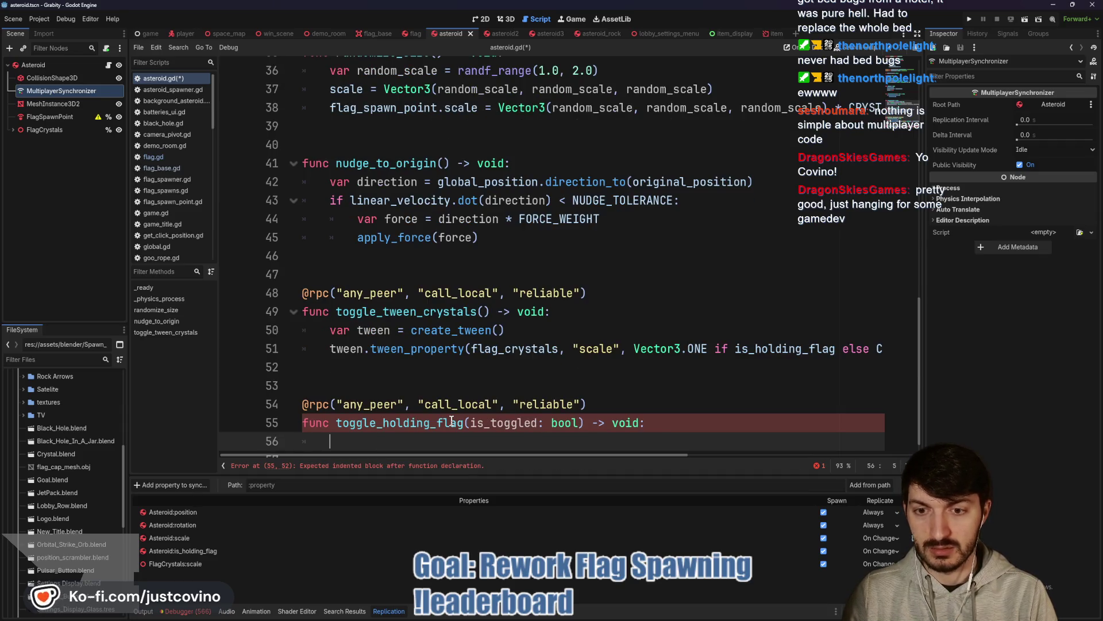
type("is_")
key("Return")
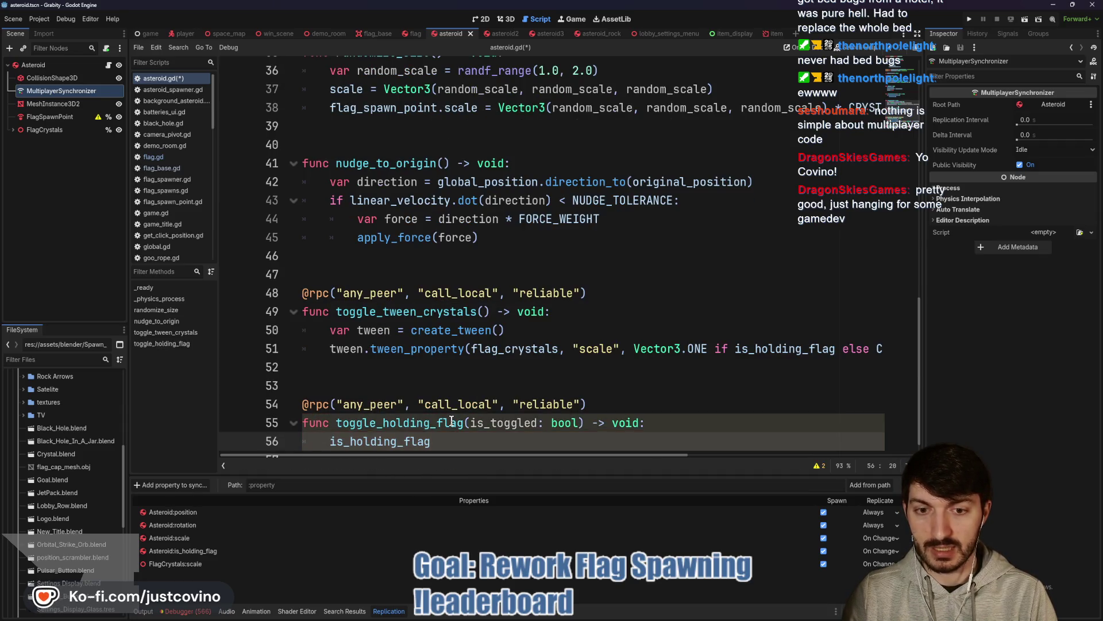
type("= is")
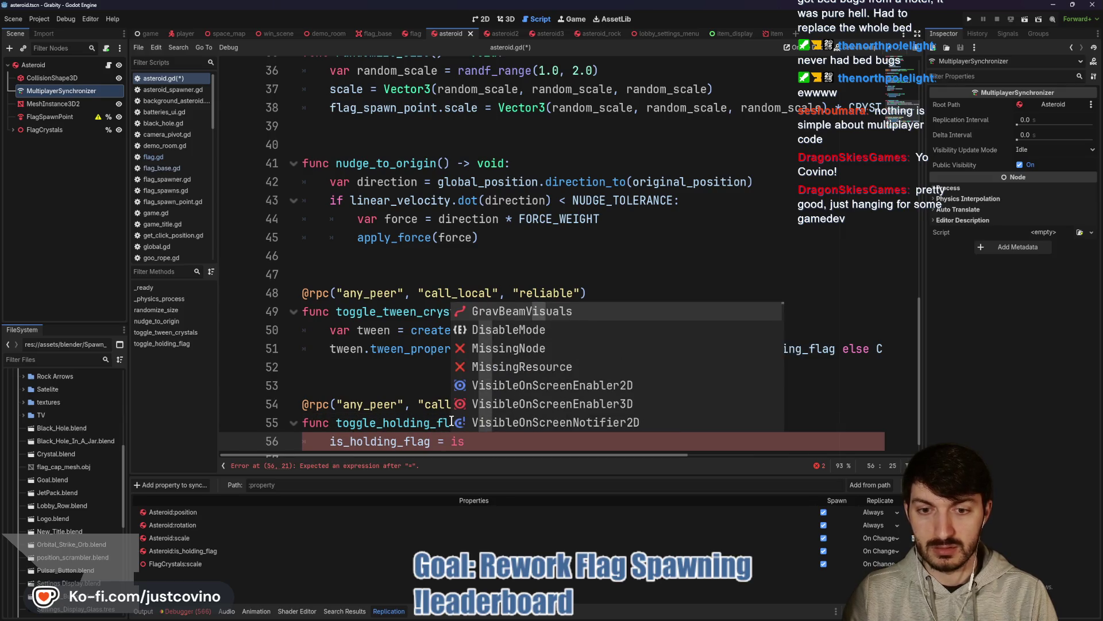
type("_")
key("Down")
key("Down")
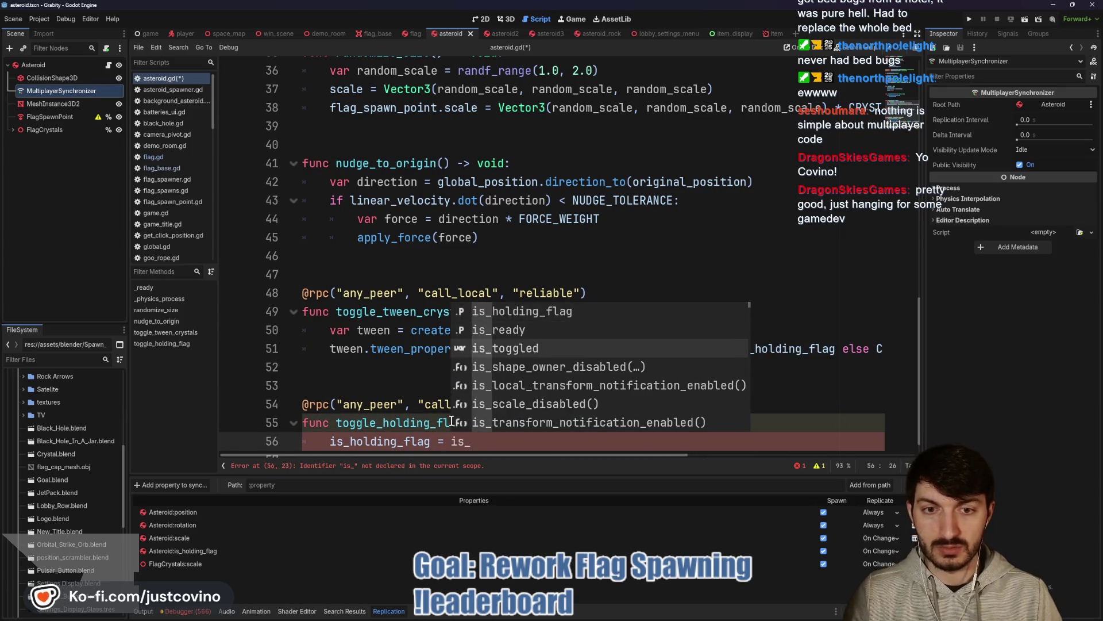
key("Return")
scroll(565, 406, "down", 1)
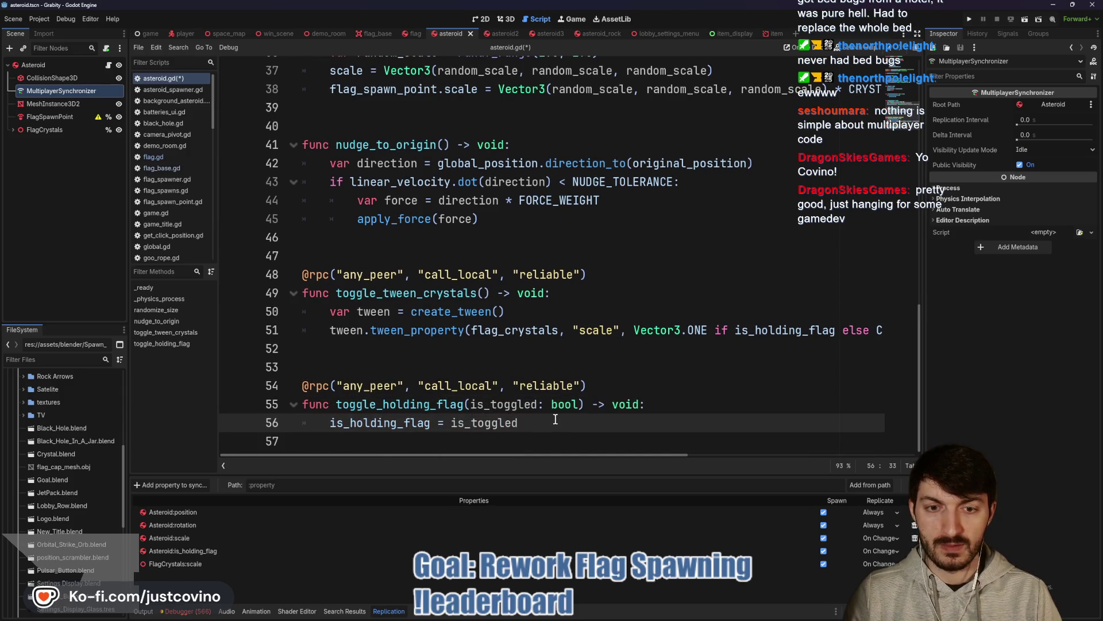
left_click(660, 404)
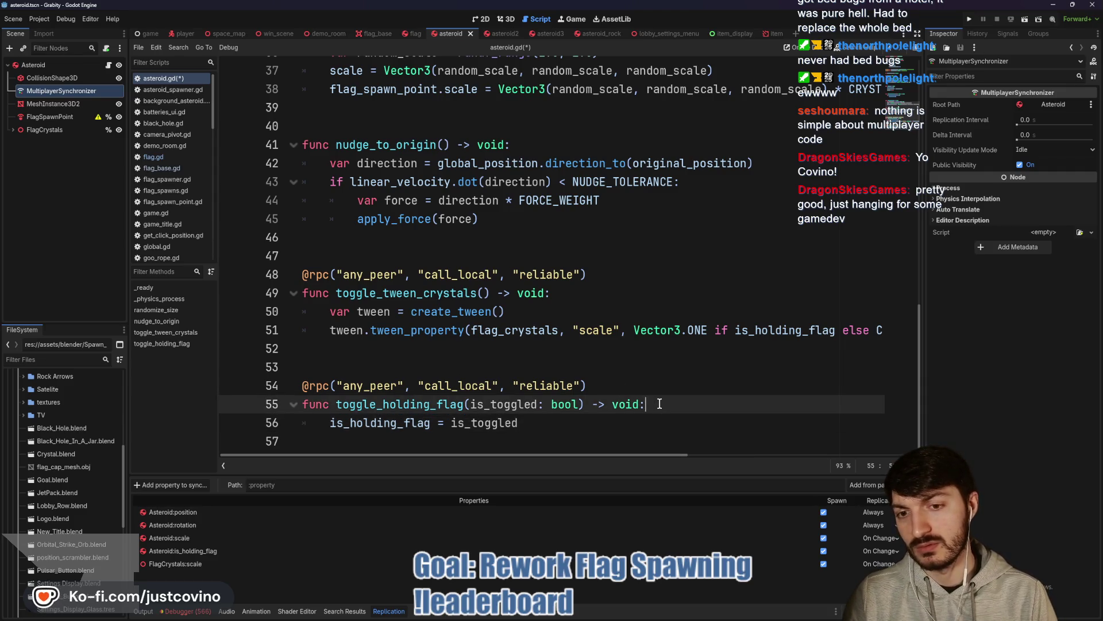
key("ctrl+s")
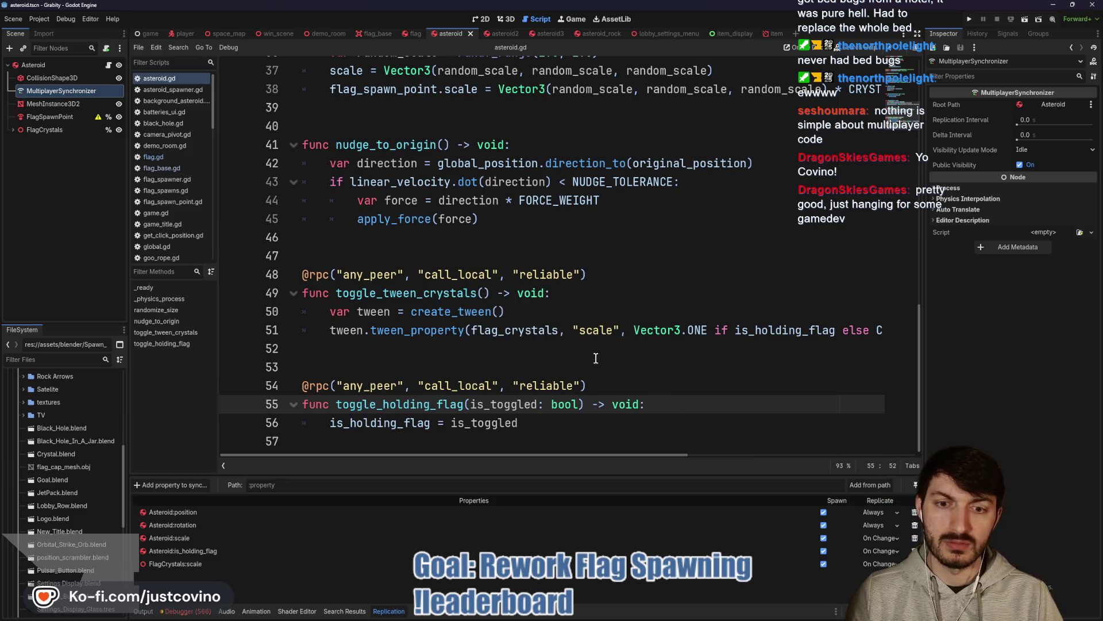
left_click(232, 34)
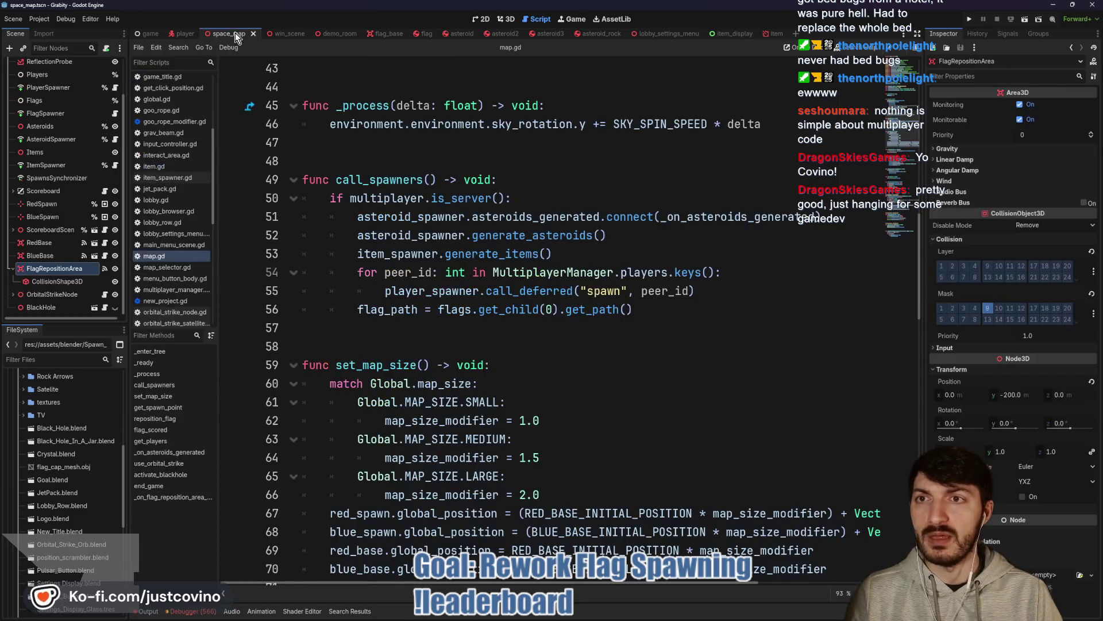
Step: In player.gd, replace '.is_holding_flag = false' with '.toggle_holding_flag.rpc(false)'
key("ctrl+shift+Tab")
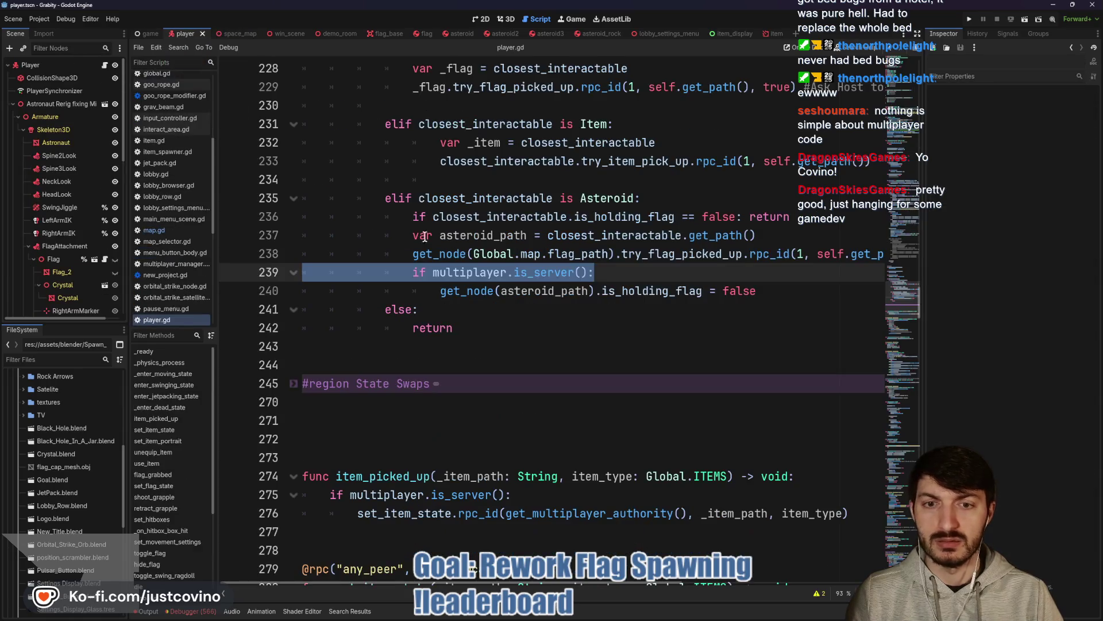
left_click(578, 273)
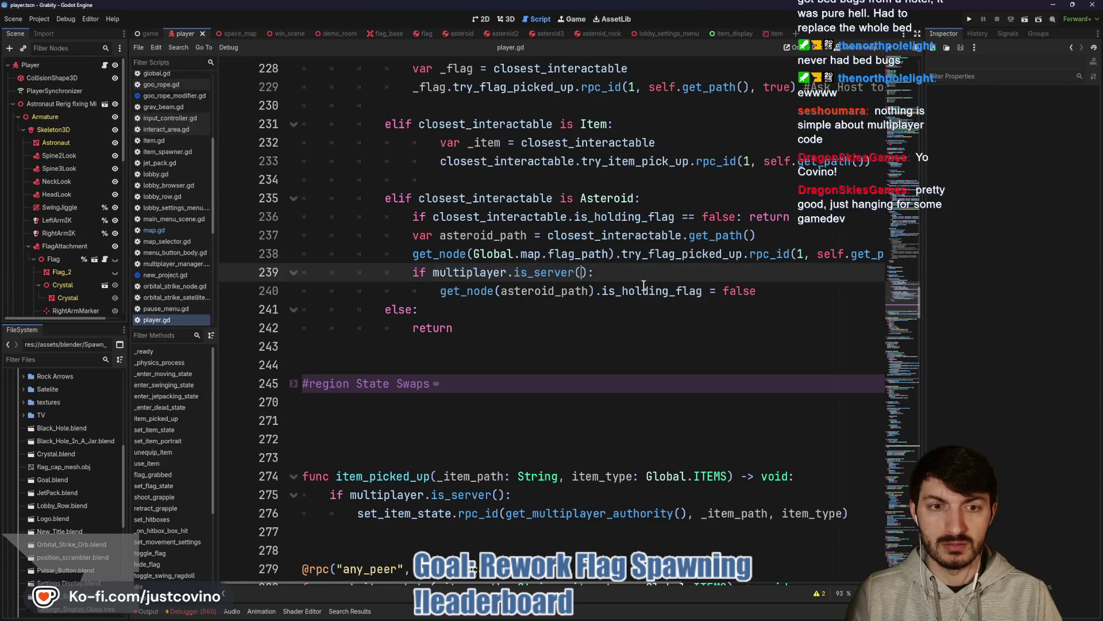
left_click_drag(765, 292, 598, 294)
type(".toggle")
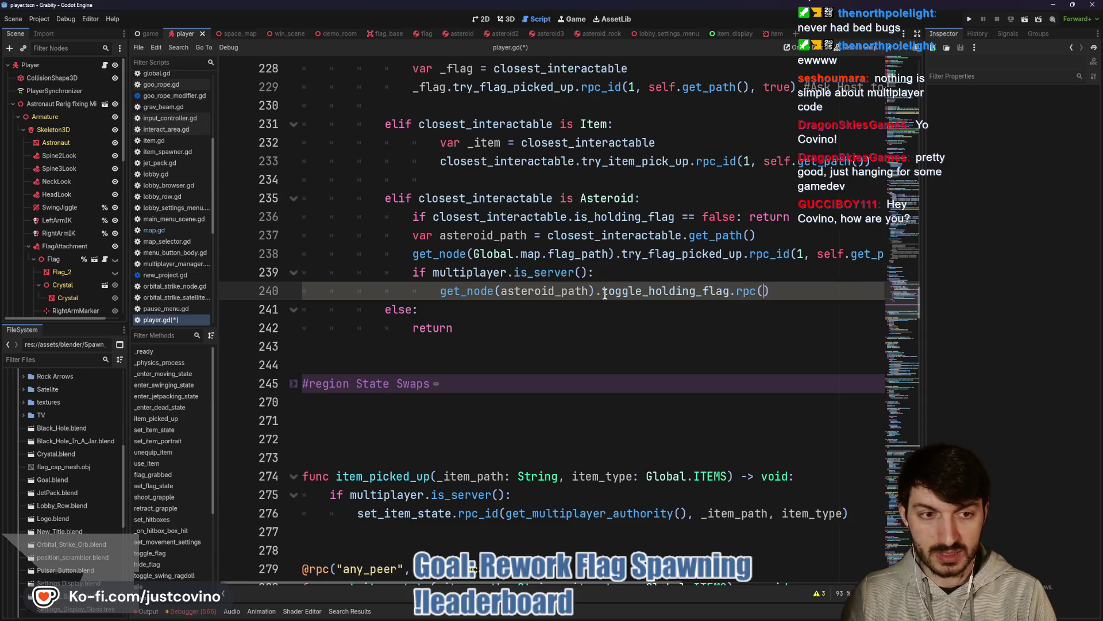
type("false")
Step: Delete the is_server() condition line, unindent the rpc call, and save player.gd
left_click(278, 274)
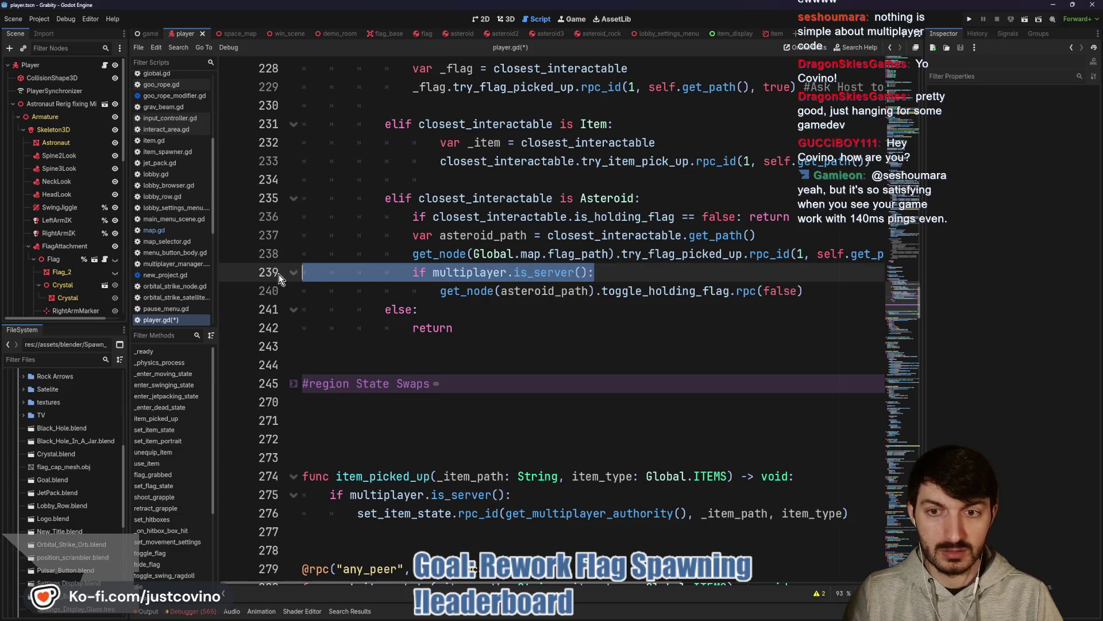
key("BackSpace")
left_click(343, 273)
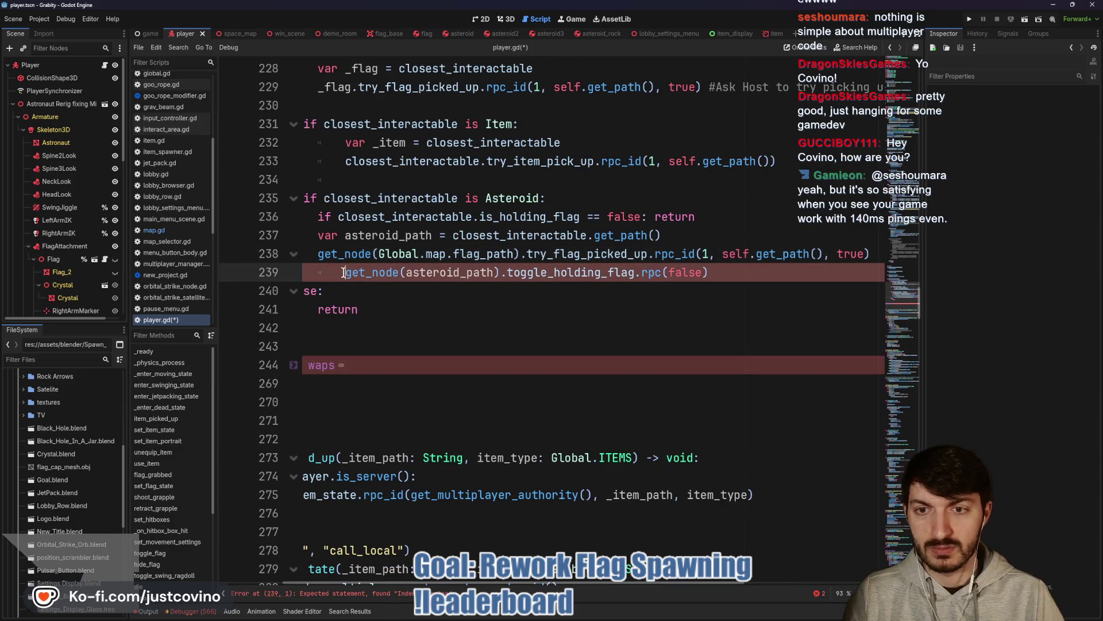
key("BackSpace")
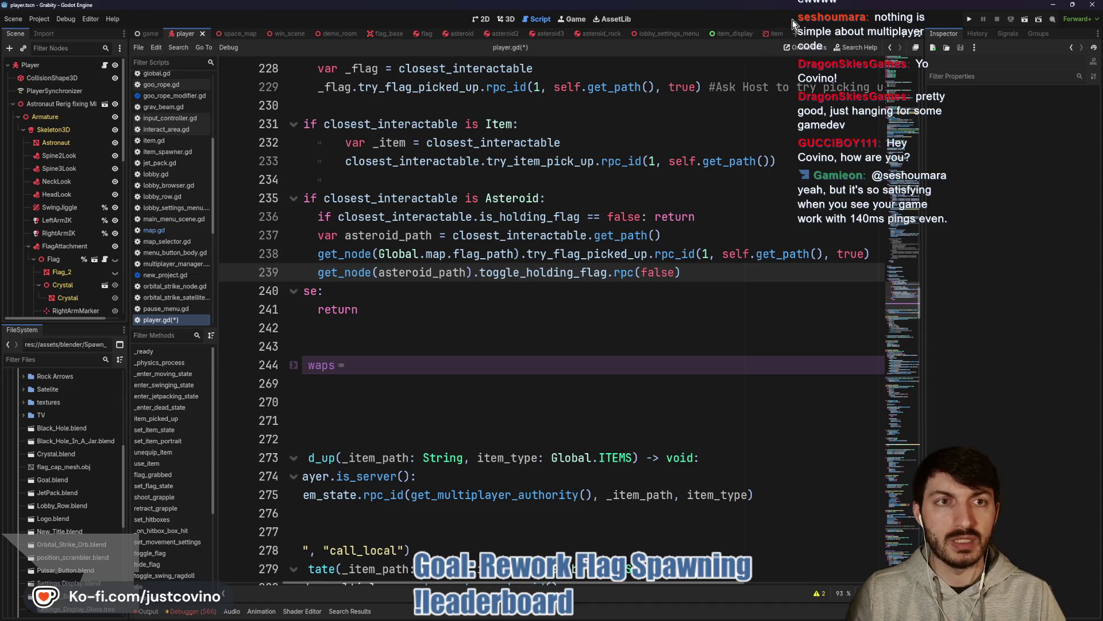
left_click(599, 35)
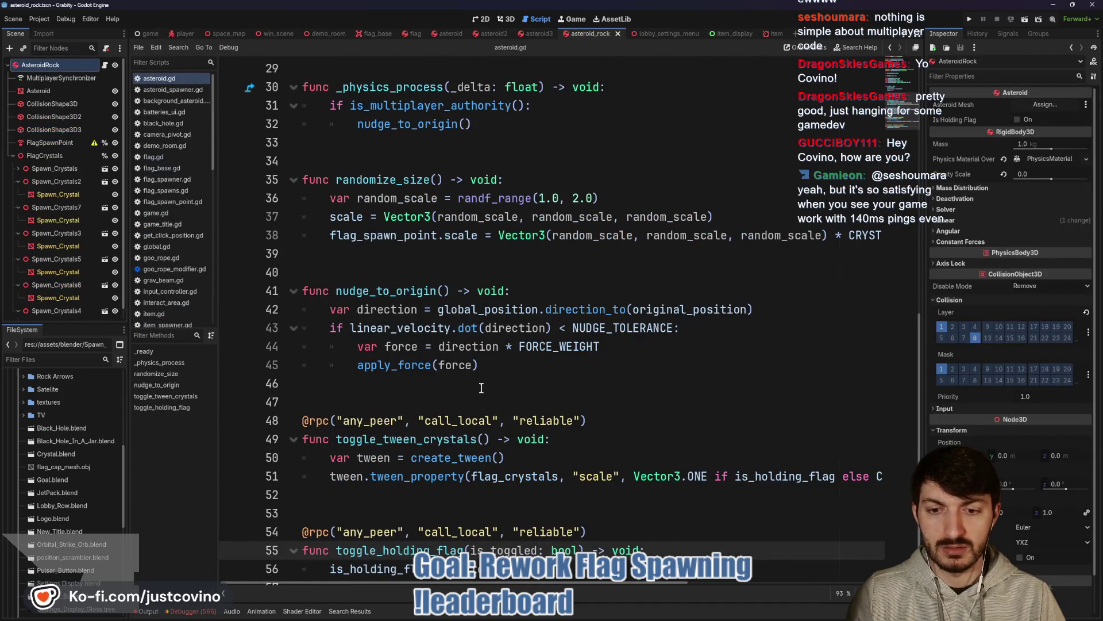
key("alt+Left")
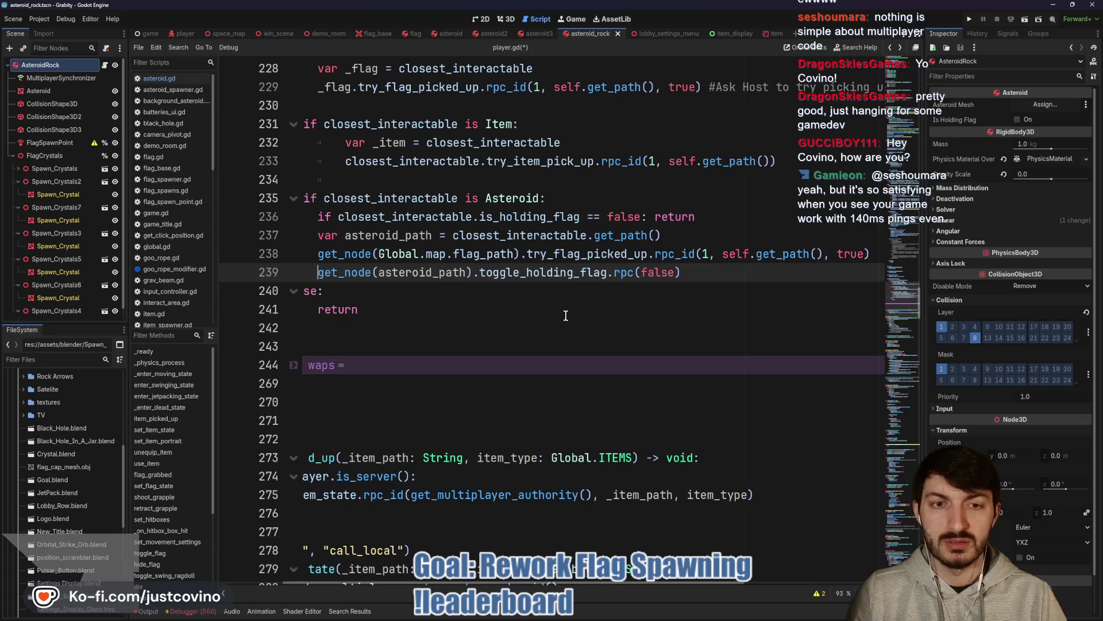
key("ctrl+s")
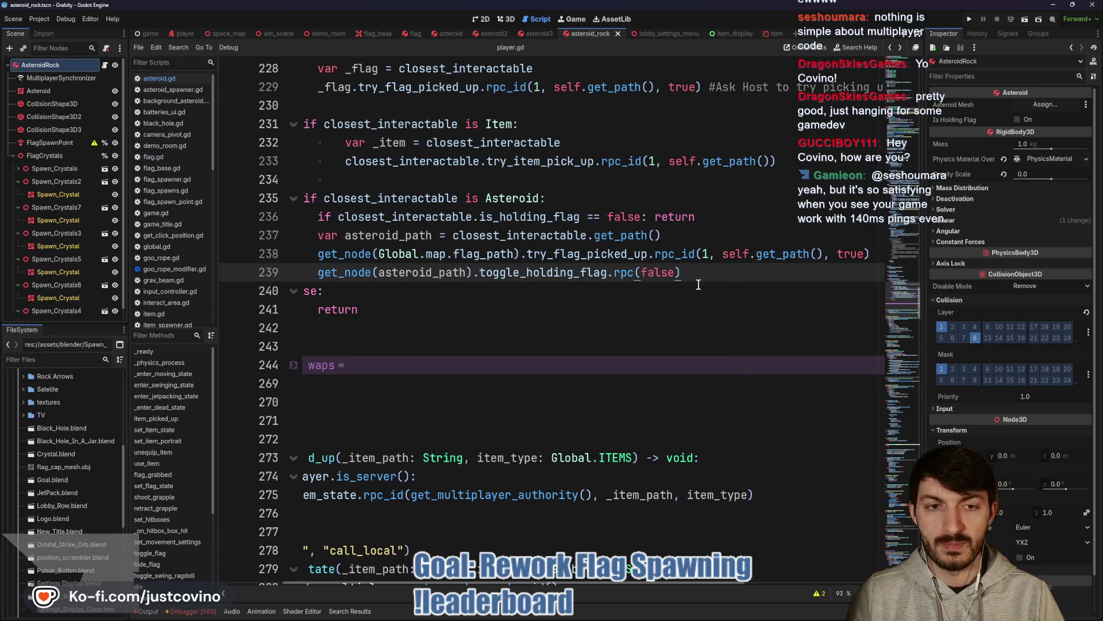
left_click(970, 21)
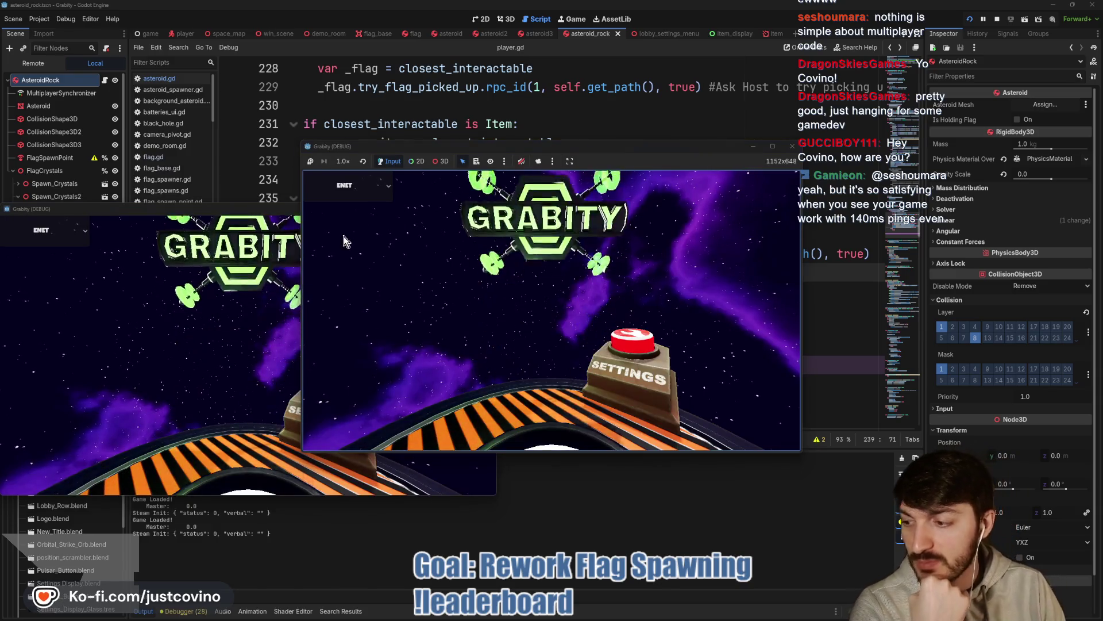
Step: Arrange both game windows, host a lobby in the left one and join it from the right
mouse_move(213, 207)
left_mouse_down()
mouse_move(398, 219)
mouse_move(688, 170)
left_mouse_up()
left_click_drag(452, 145, 162, 142)
left_click(106, 260)
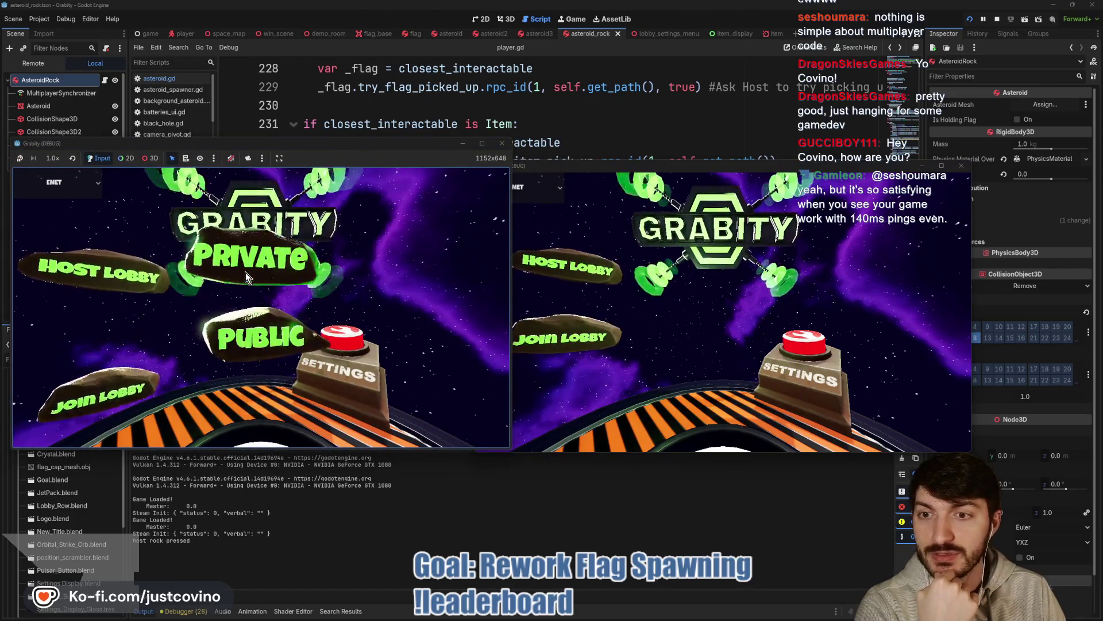
left_click(246, 273)
left_click_drag(622, 165, 654, 156)
left_click(595, 322)
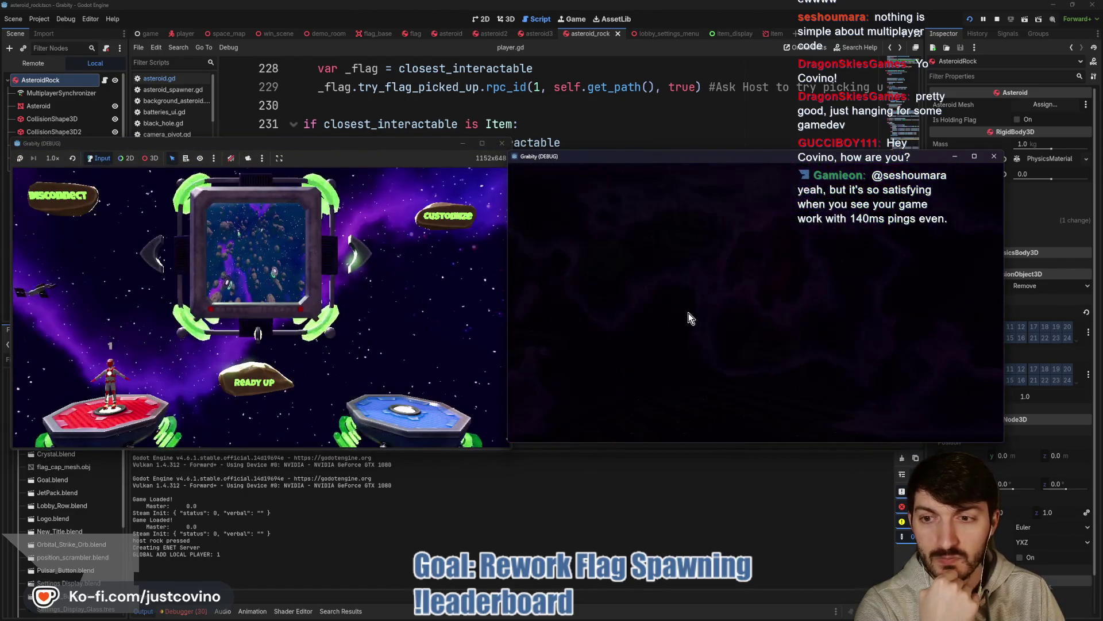
left_click(759, 371)
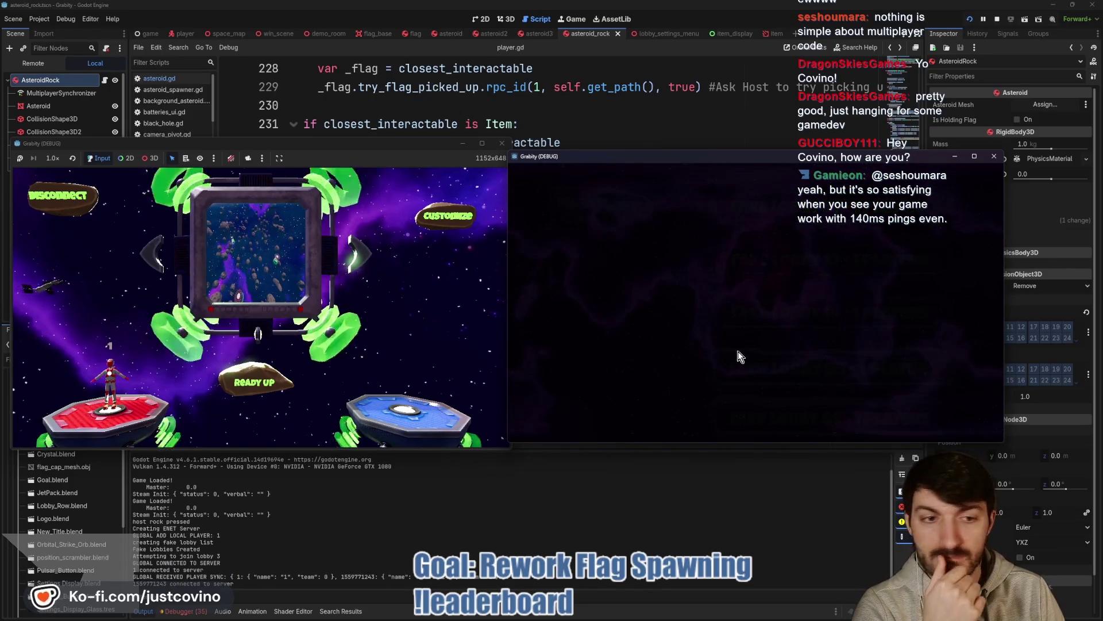
Step: Ready up the host, start the match, and move the red and blue players
left_click(285, 369)
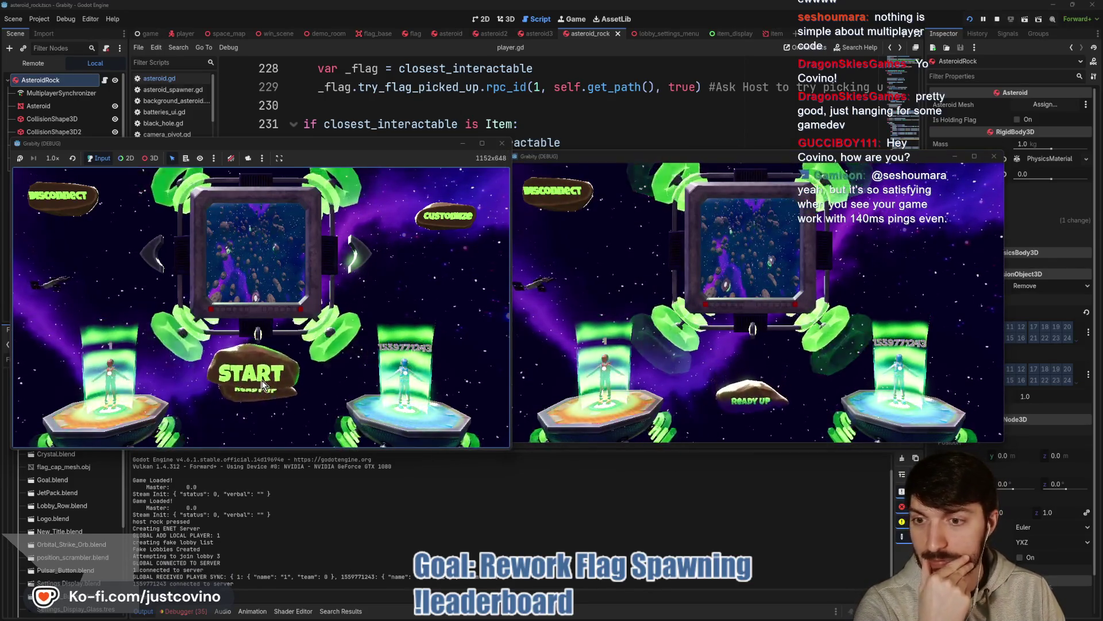
left_click(253, 383)
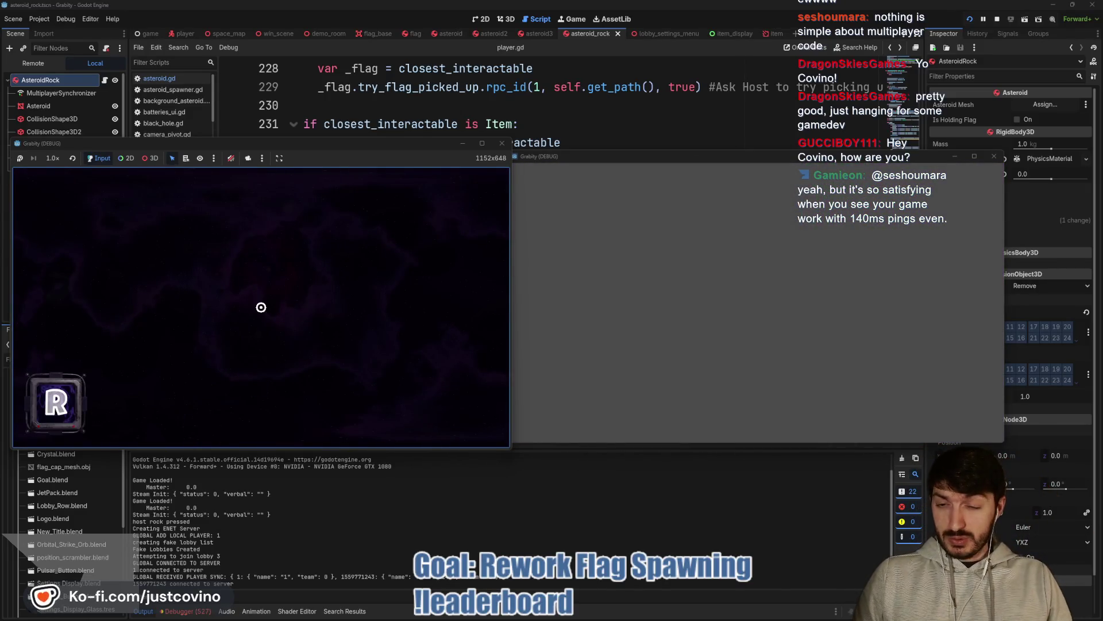
key("w")
key("super")
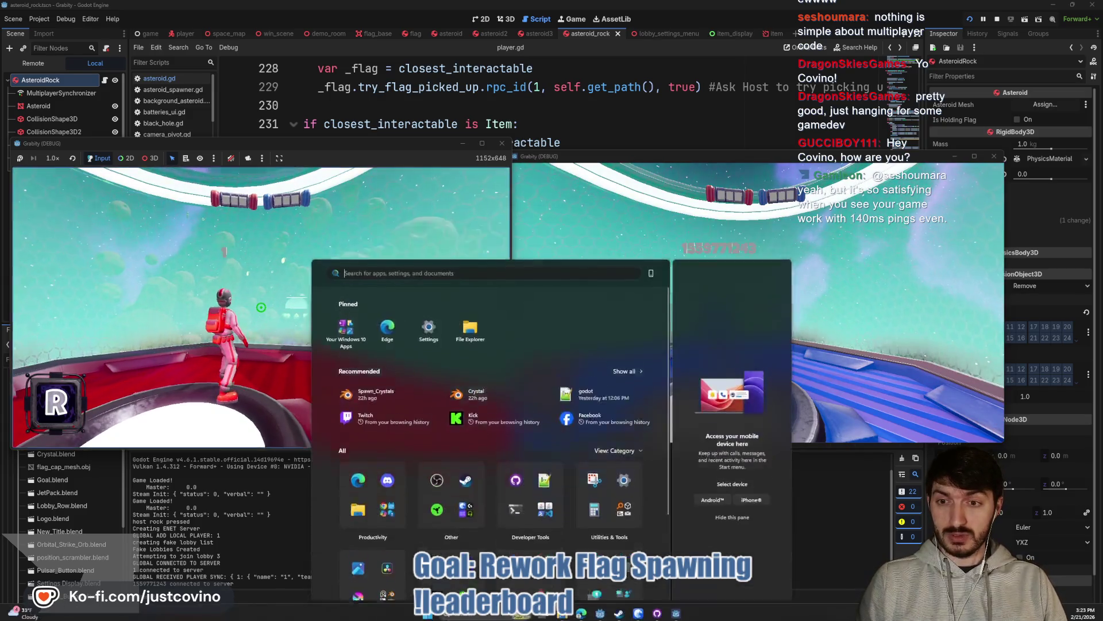
key("super")
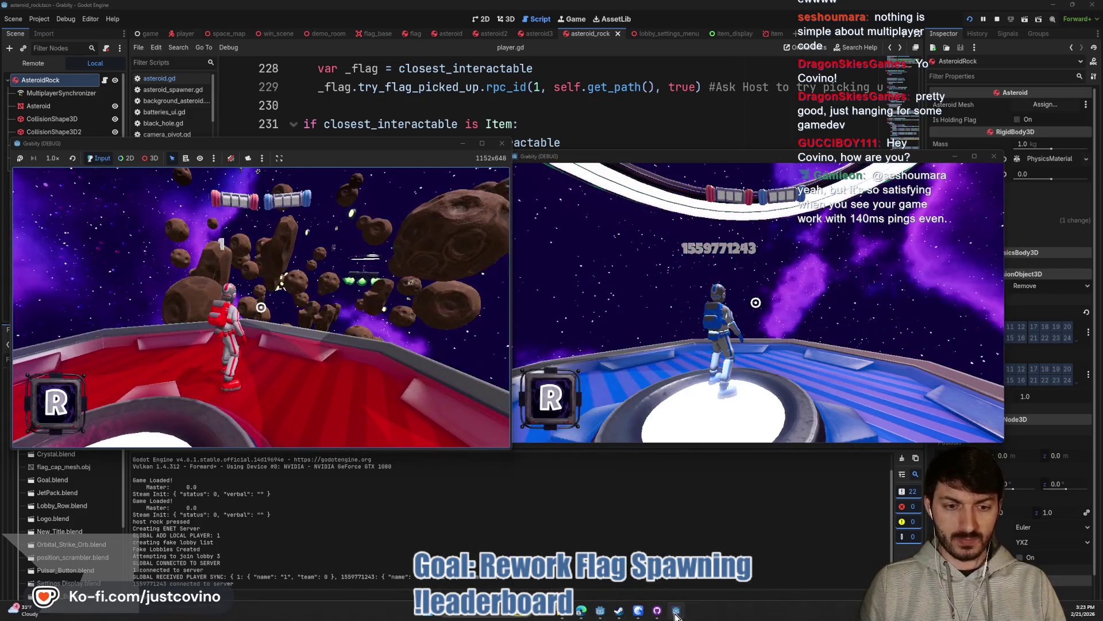
key("w")
key("space")
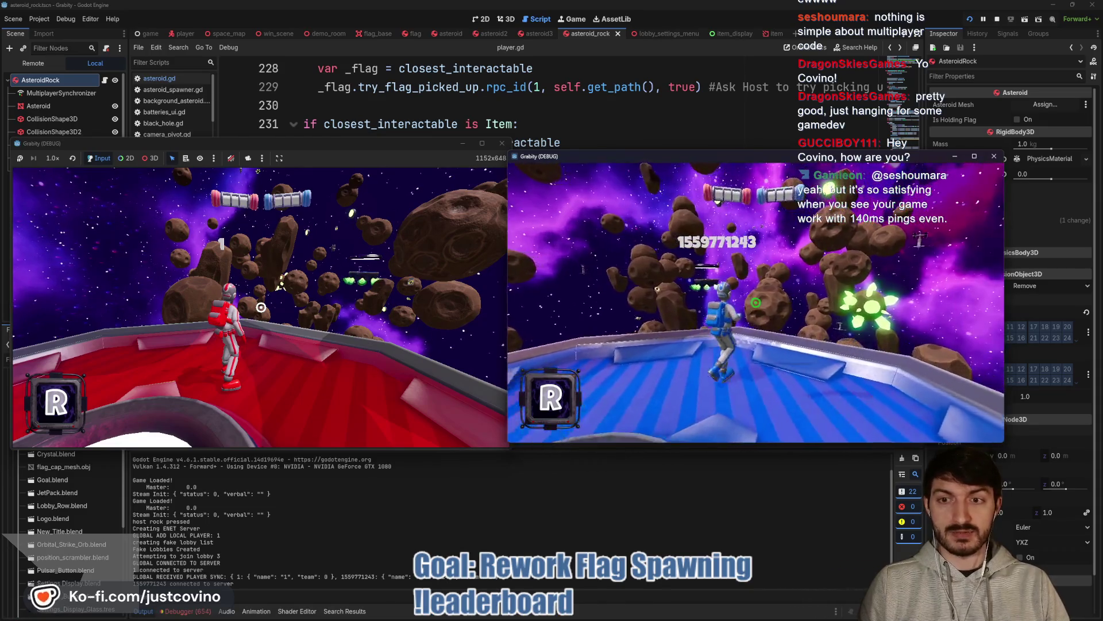
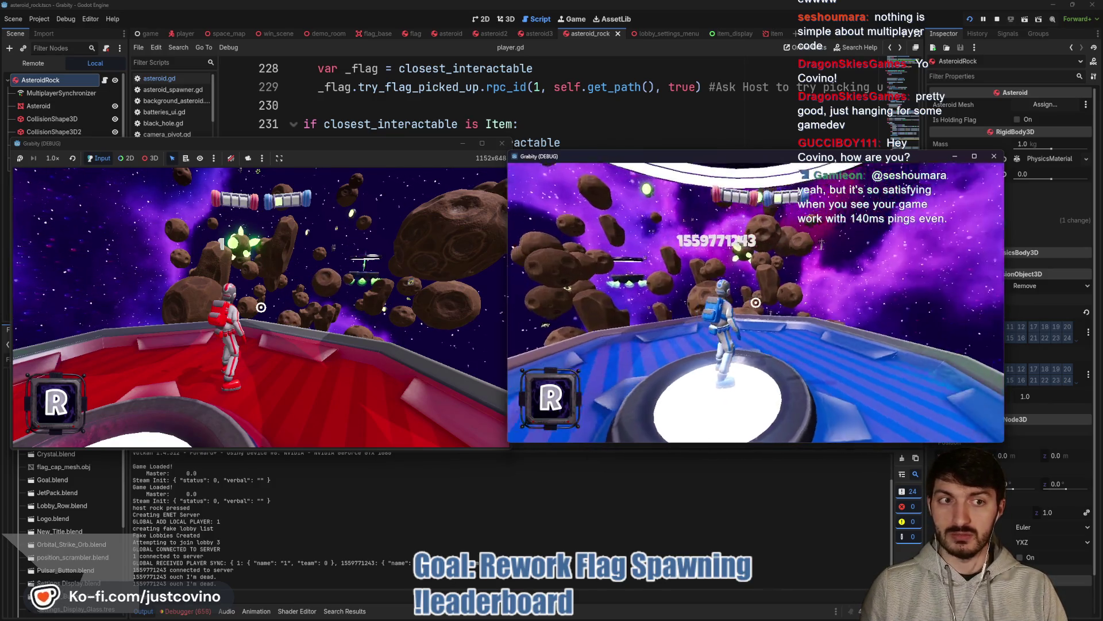
Step: Launch the red player toward an asteroid and push it off into open space
left_click(312, 285)
key("space")
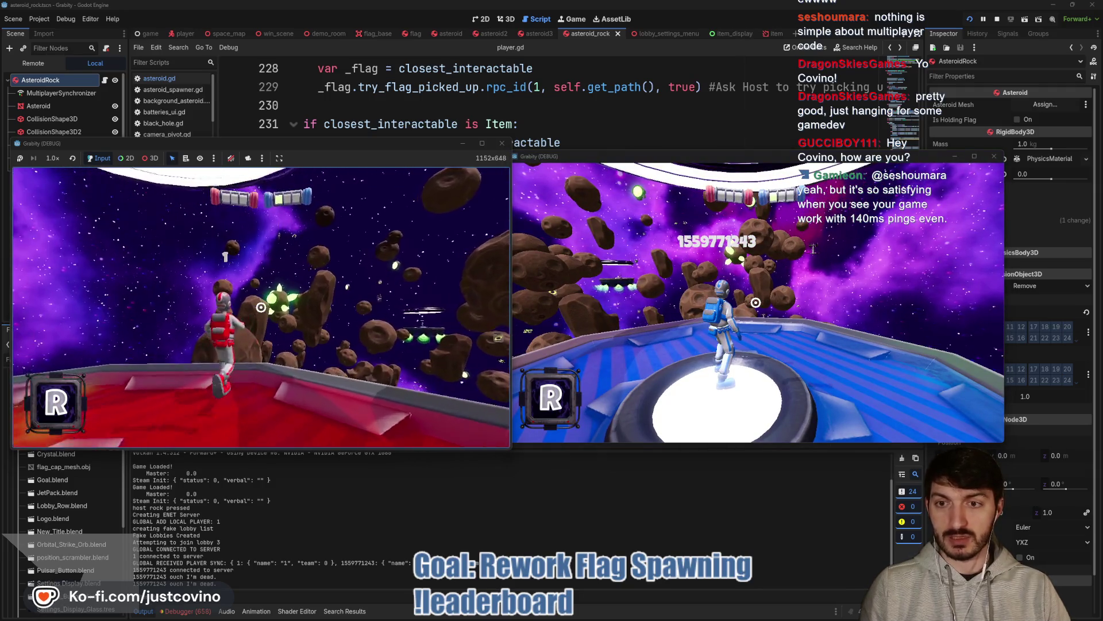
key("space")
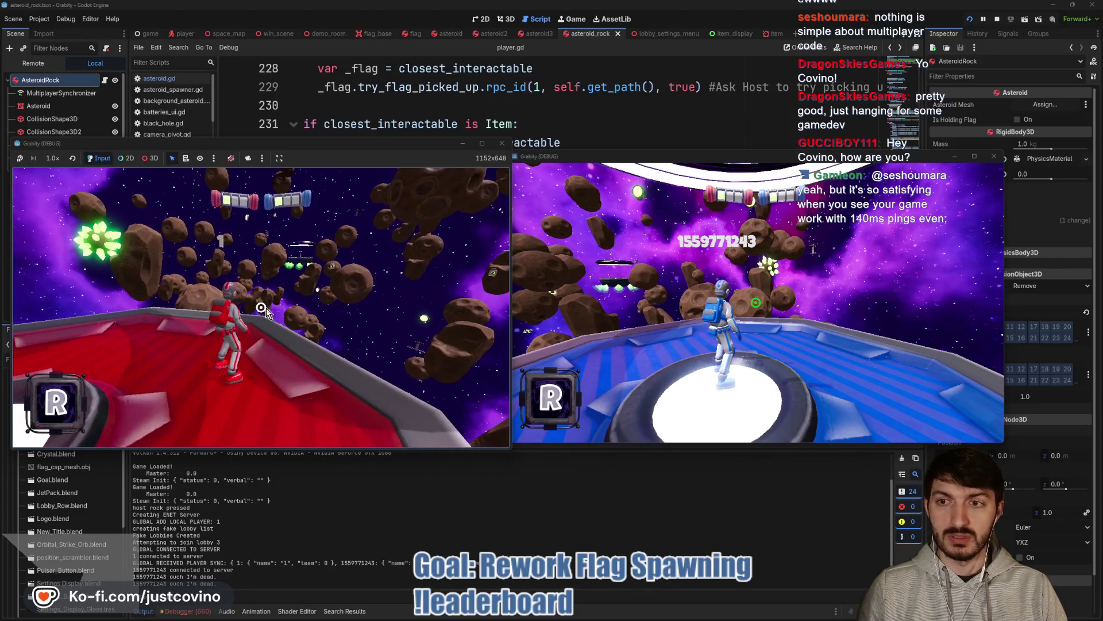
Step: Fly the blue player, fire its green beam, then stop both game windows
key("alt+Tab")
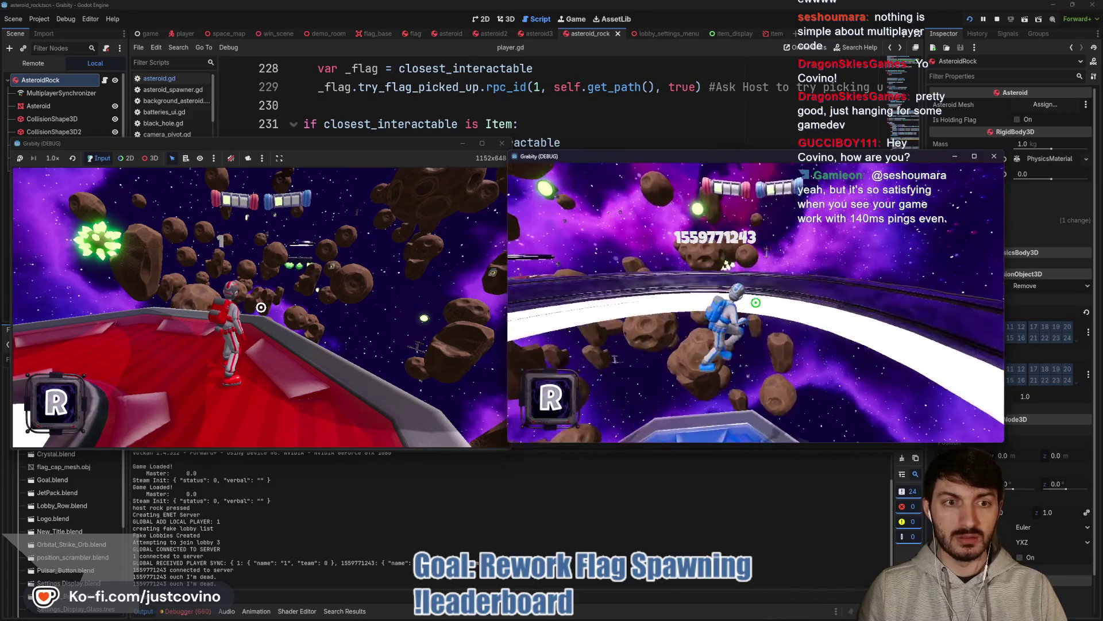
key("space")
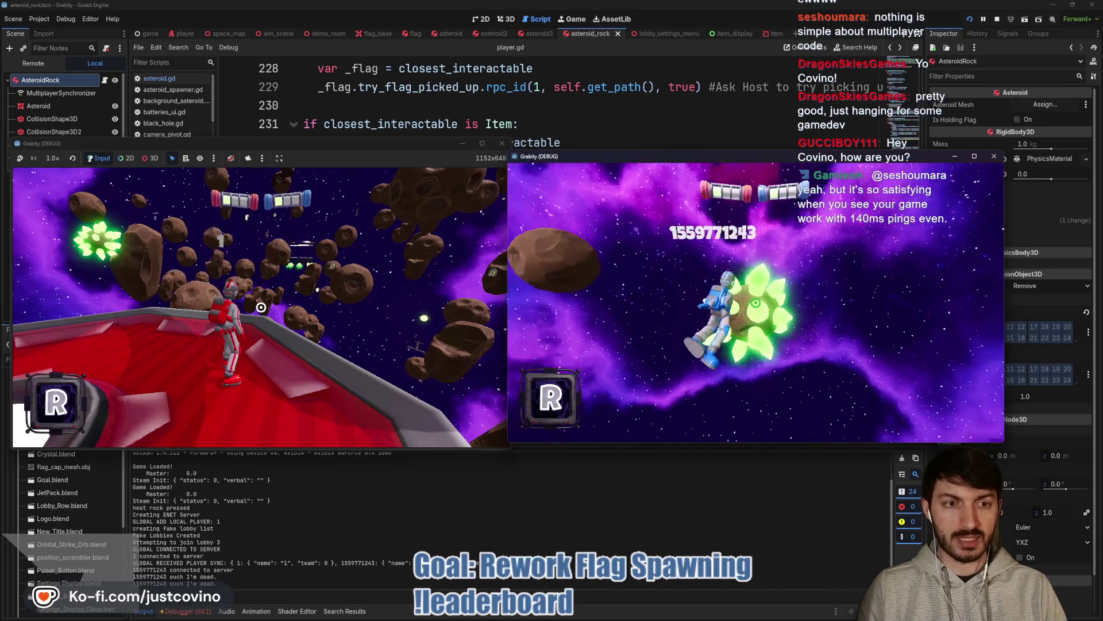
left_click(755, 302)
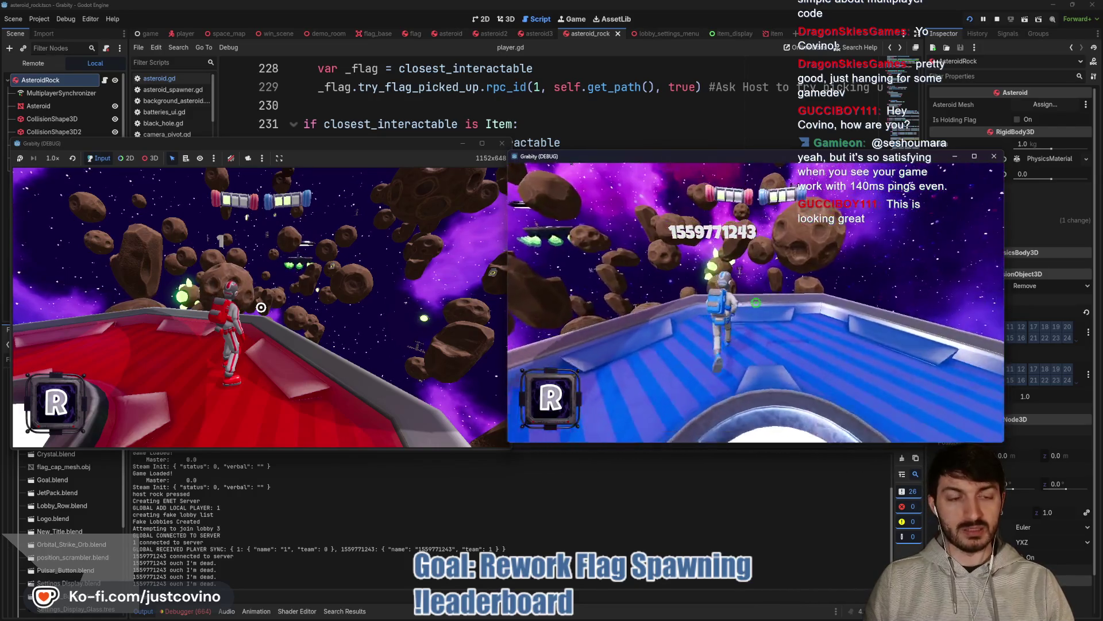
key("space")
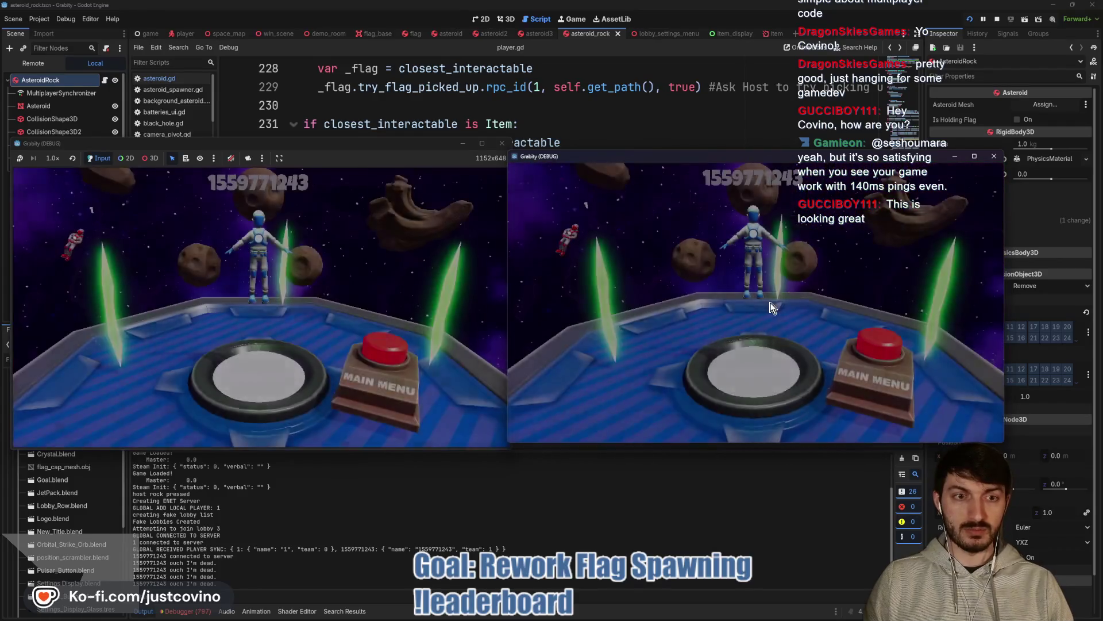
left_click(997, 21)
left_click(572, 313)
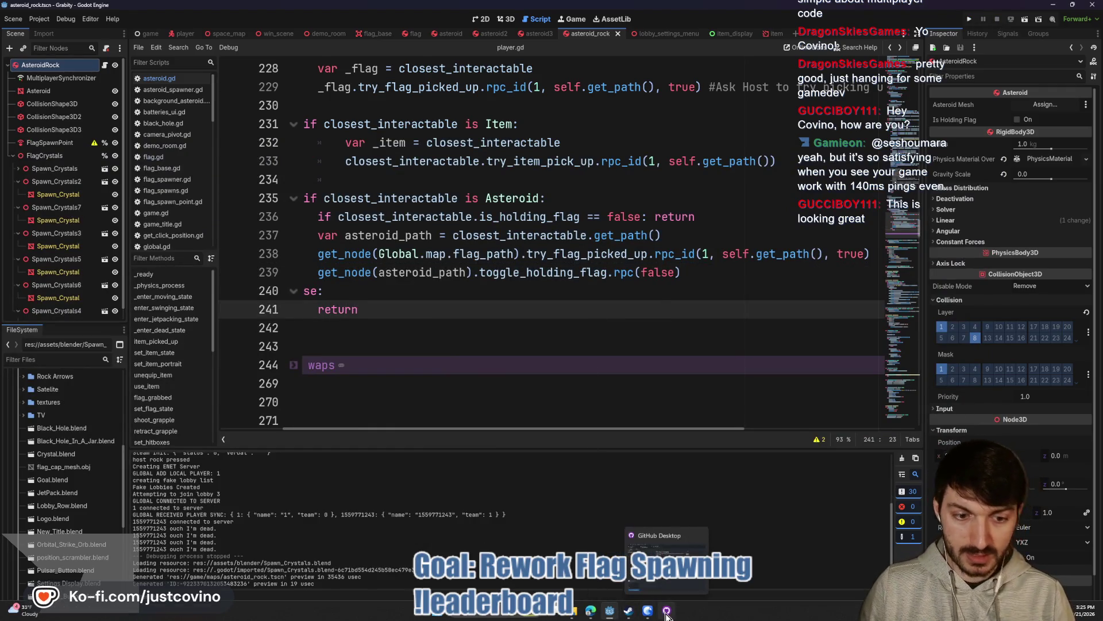
Step: Commit the four scripts as 'Flag Respawn Synced', push to origin, and save back in Godot
left_click(630, 612)
type("Flag Respawn Synced")
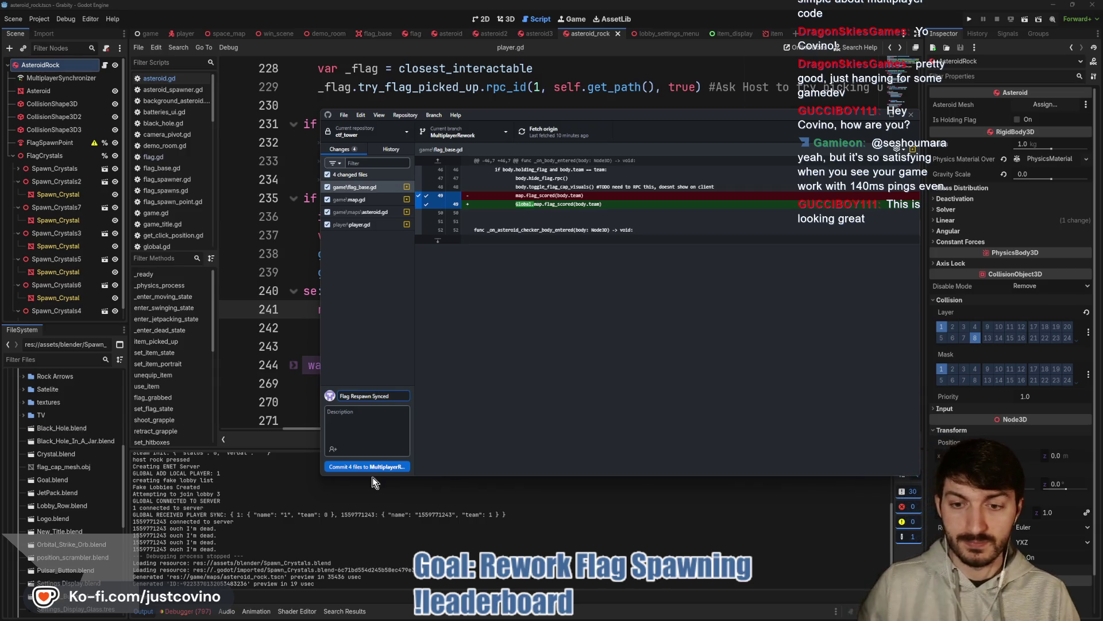
left_click(366, 465)
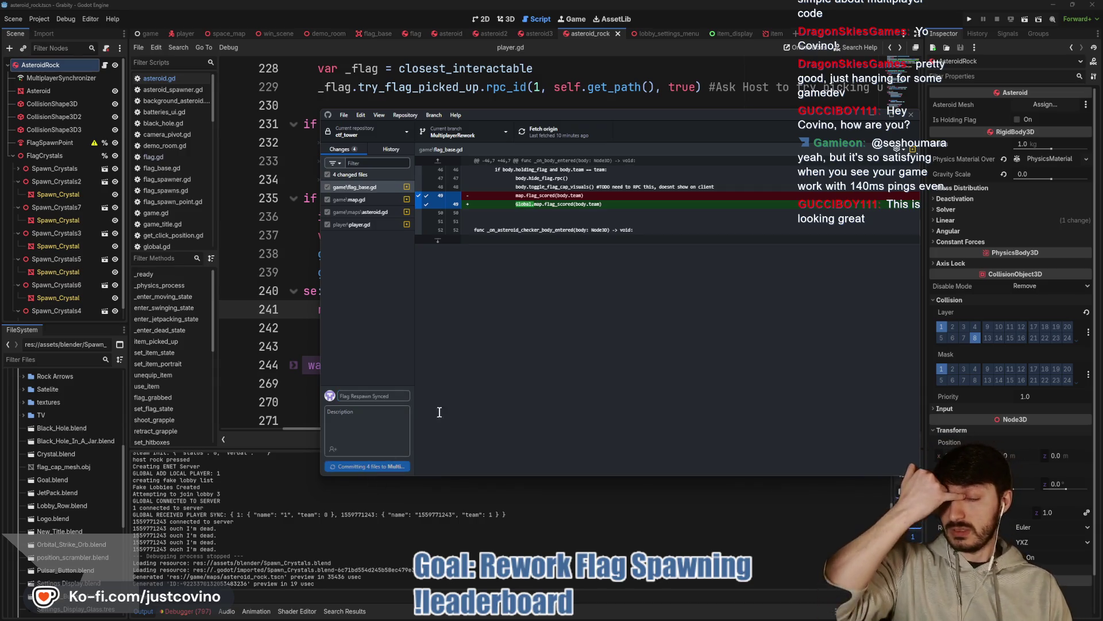
left_click(759, 233)
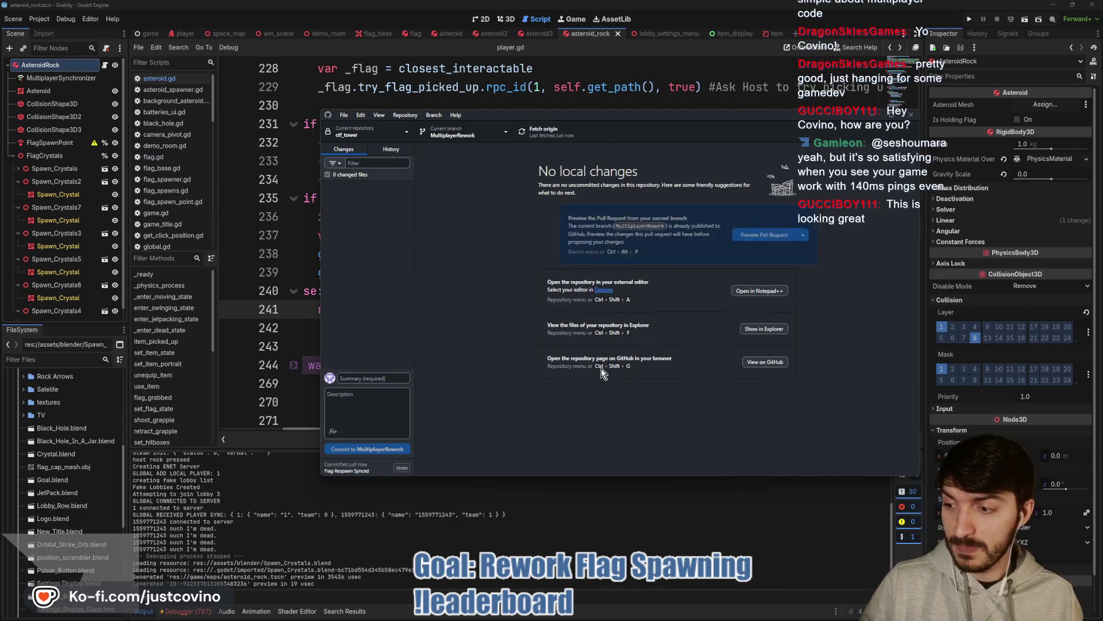
left_click(553, 523)
left_click(498, 335)
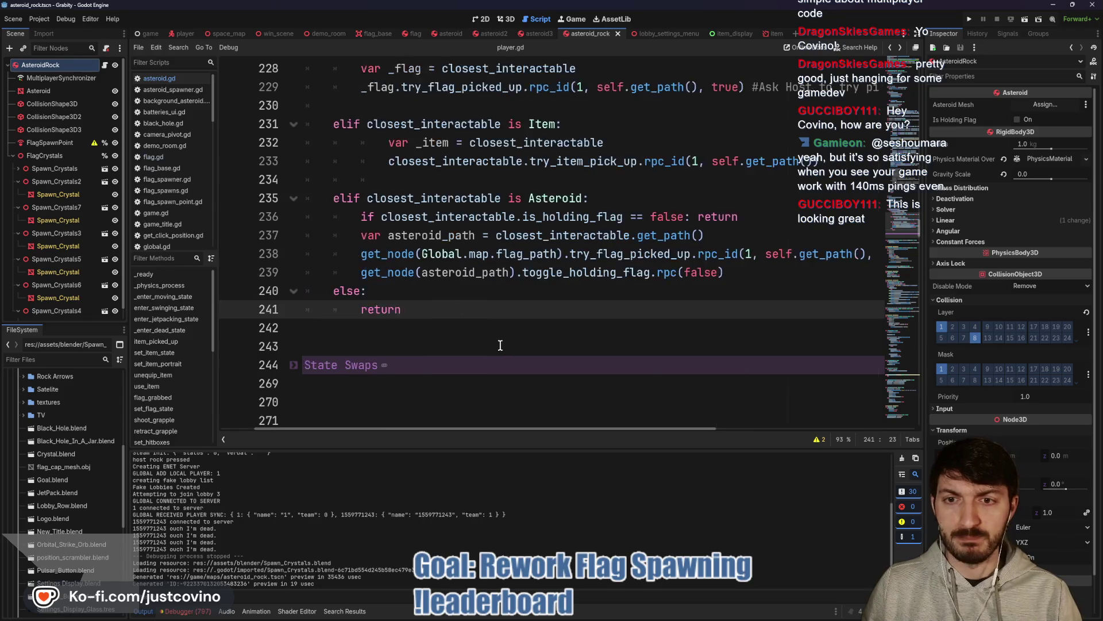
key("ctrl+s")
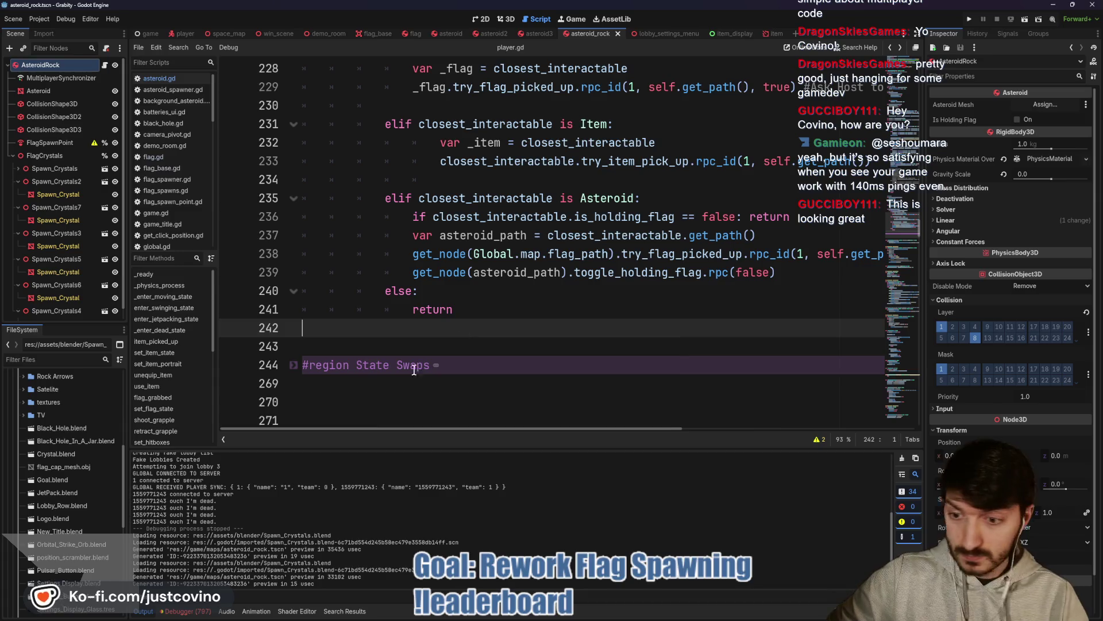
Step: Open the Debugger's Session 1 Errors list and scroll through the logged errors
left_click(187, 611)
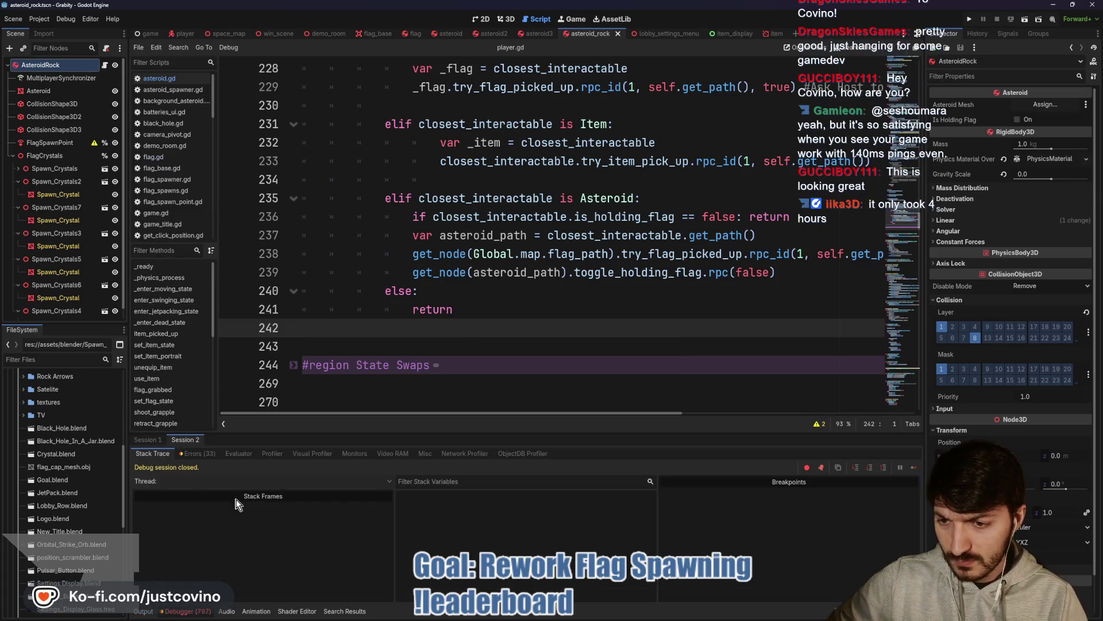
left_click(147, 440)
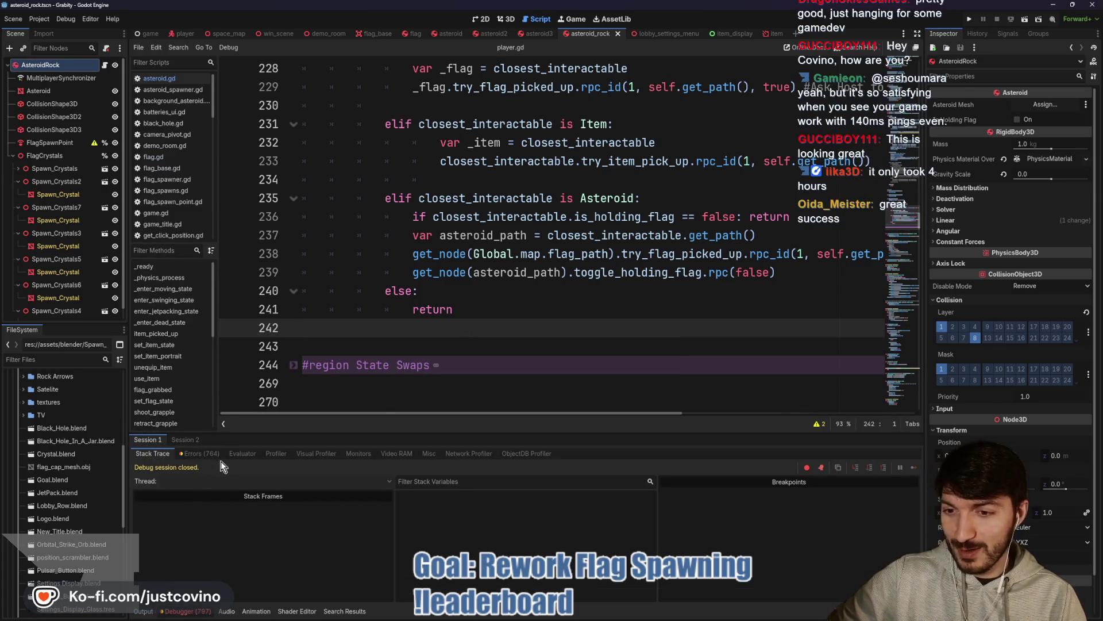
left_click(219, 459)
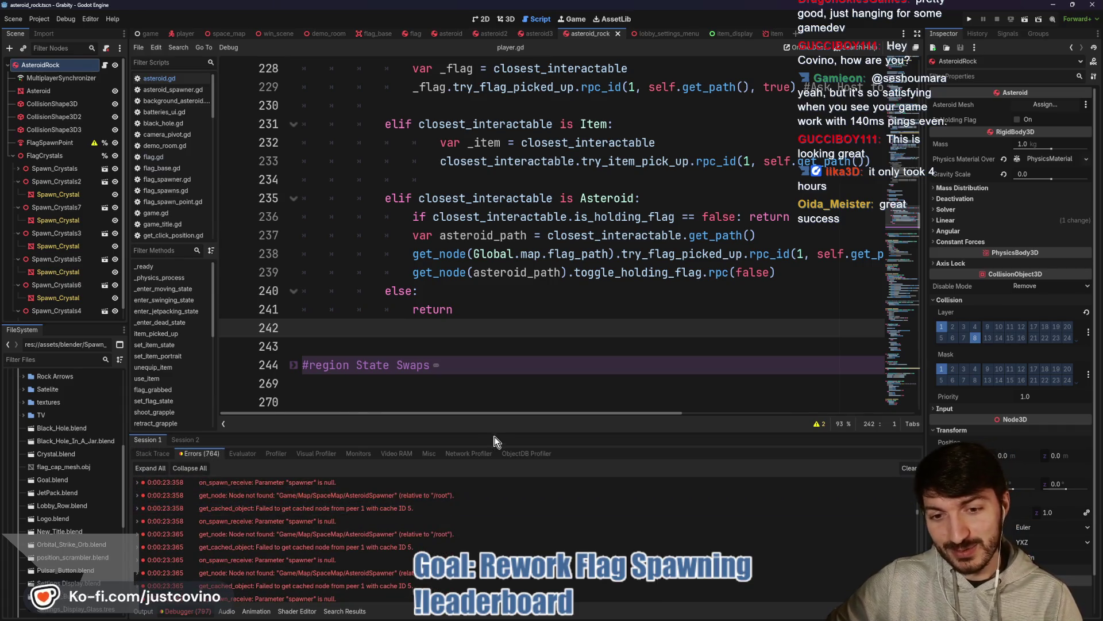
left_click_drag(495, 436, 498, 253)
scroll(439, 454, "down", 10)
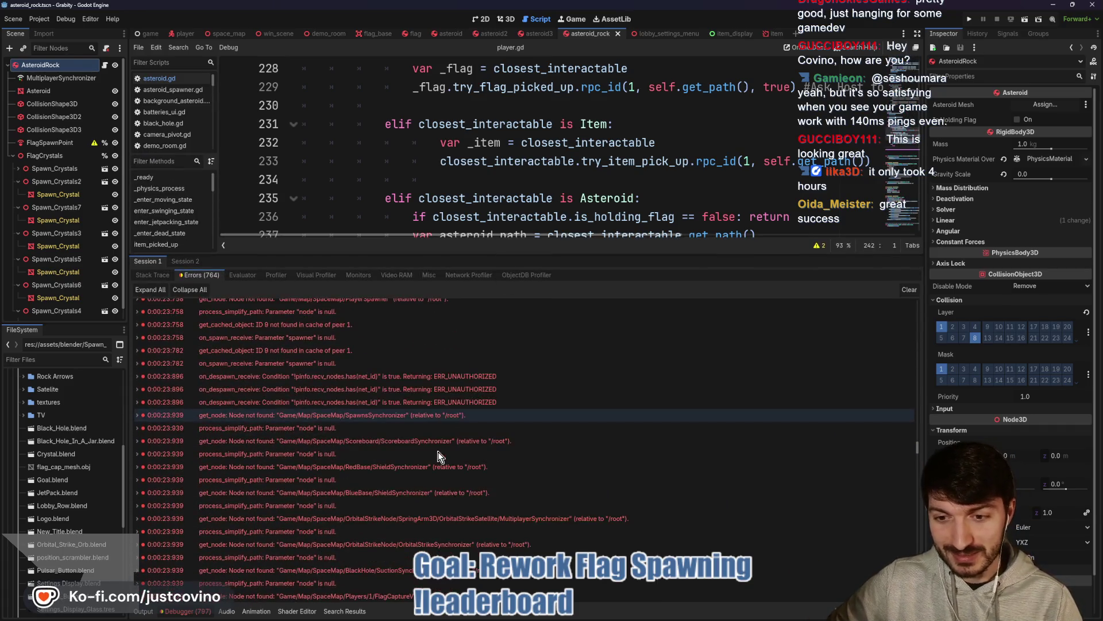
scroll(381, 469, "down", 5)
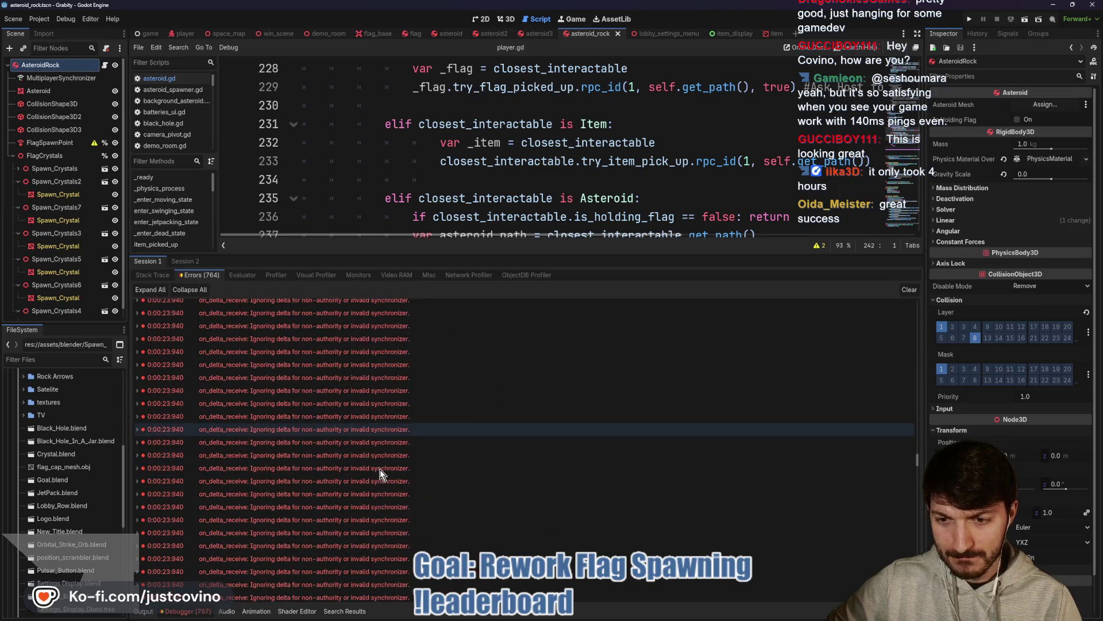
scroll(380, 469, "down", 6)
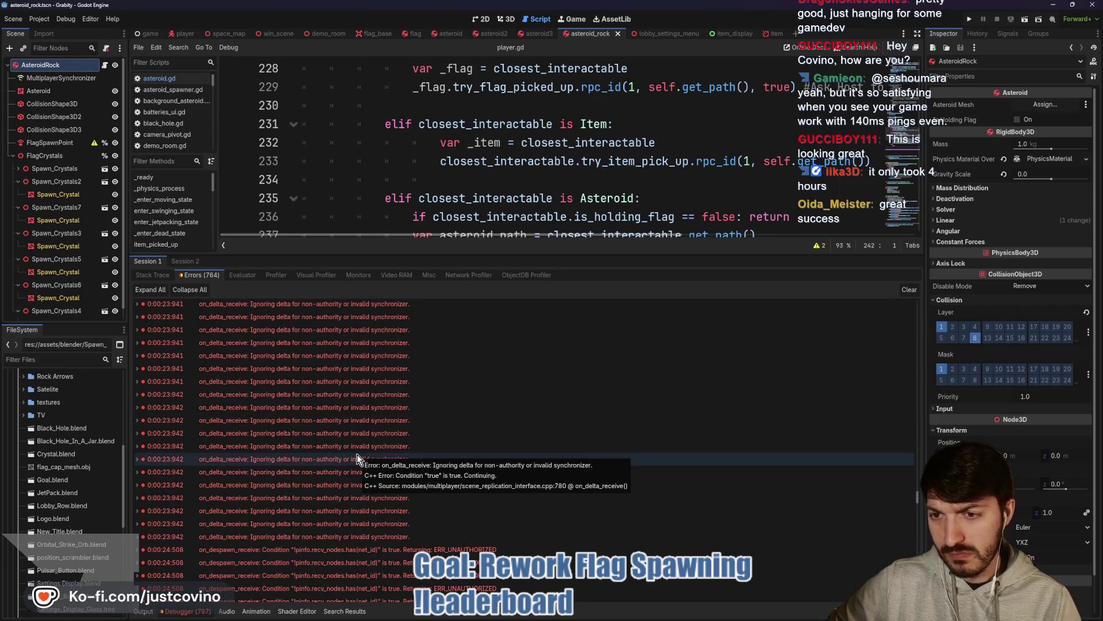
scroll(357, 454, "up", 5)
scroll(351, 458, "up", 6)
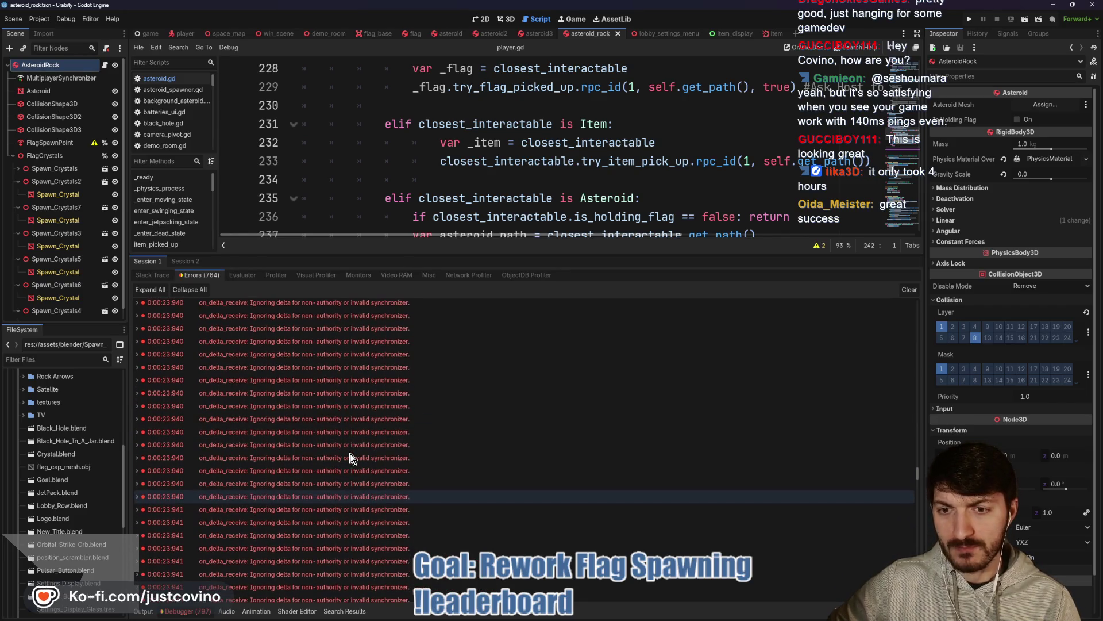
scroll(352, 458, "up", 2)
Step: Inspect the on_delta_receive error entries
left_click(358, 411)
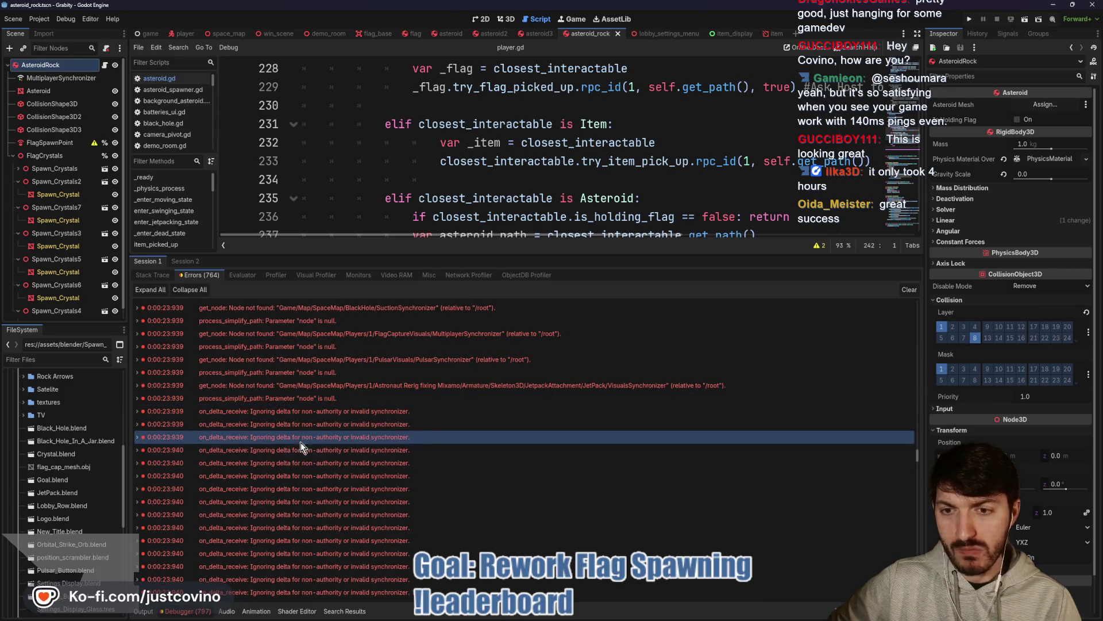
left_click(291, 527)
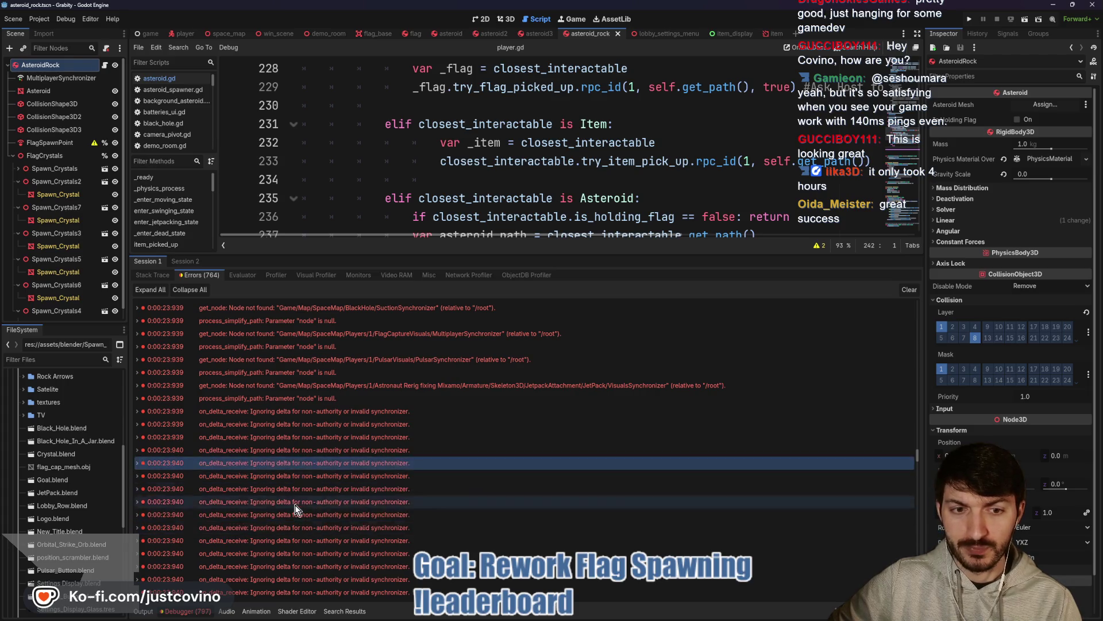
left_click(294, 501)
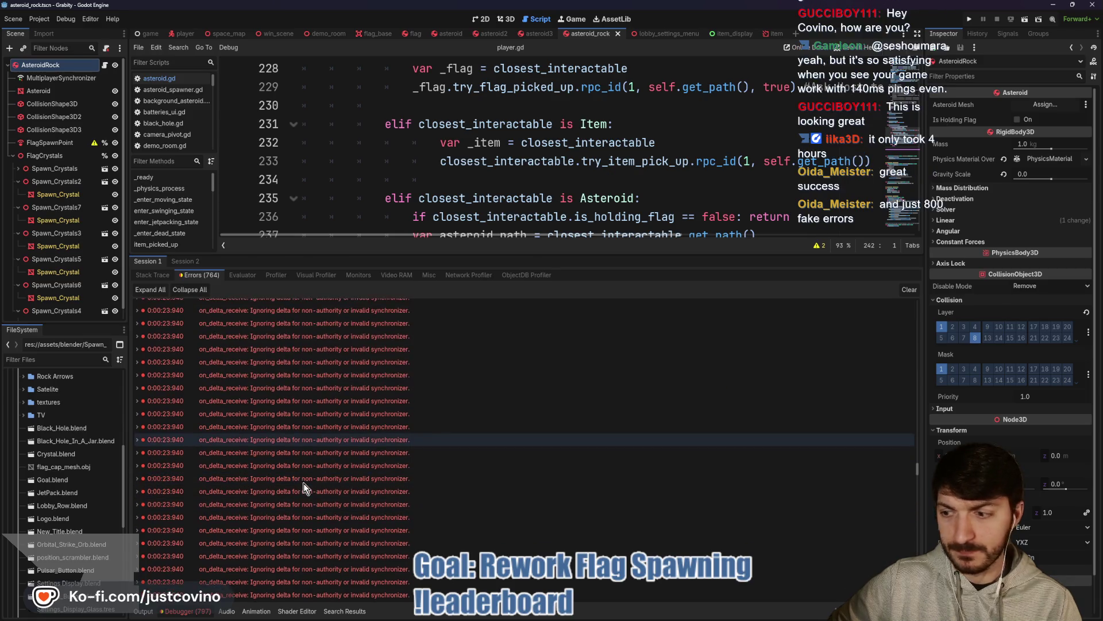
scroll(302, 485, "down", 5)
scroll(301, 486, "down", 5)
Step: Inspect the on_despawn_receive errors and their C++ source, then clear Session 1's list
left_click(299, 478)
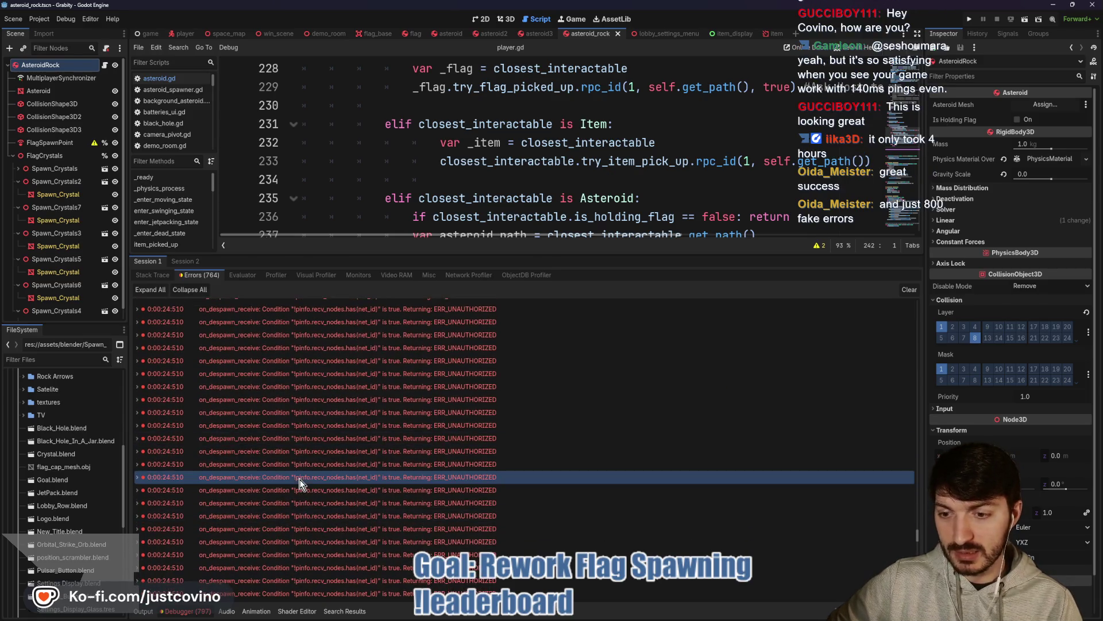
scroll(299, 483, "down", 3)
left_click(304, 500)
scroll(304, 500, "down", 5)
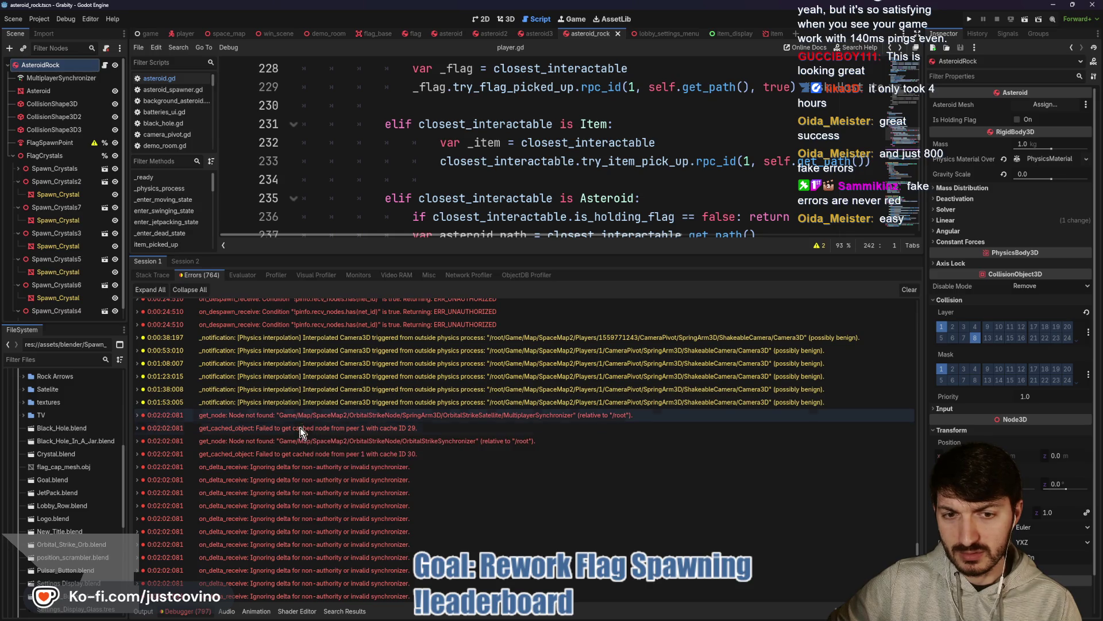
scroll(299, 464, "down", 3)
left_click(299, 463)
scroll(294, 477, "down", 6)
double_click(287, 482)
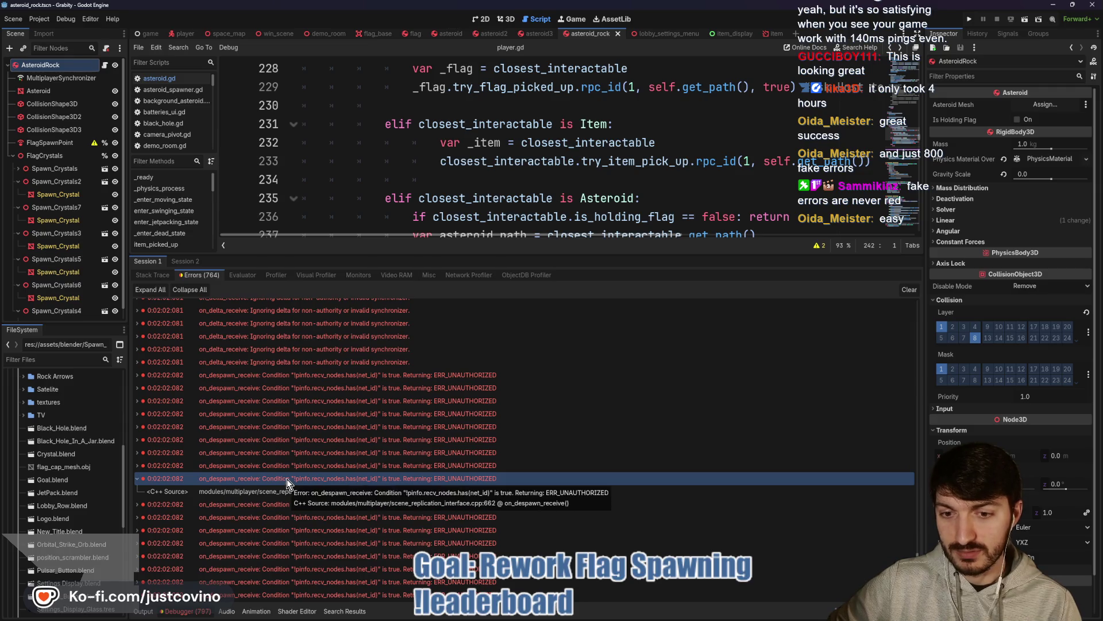
left_click(312, 493)
scroll(333, 471, "down", 3)
left_click(333, 474)
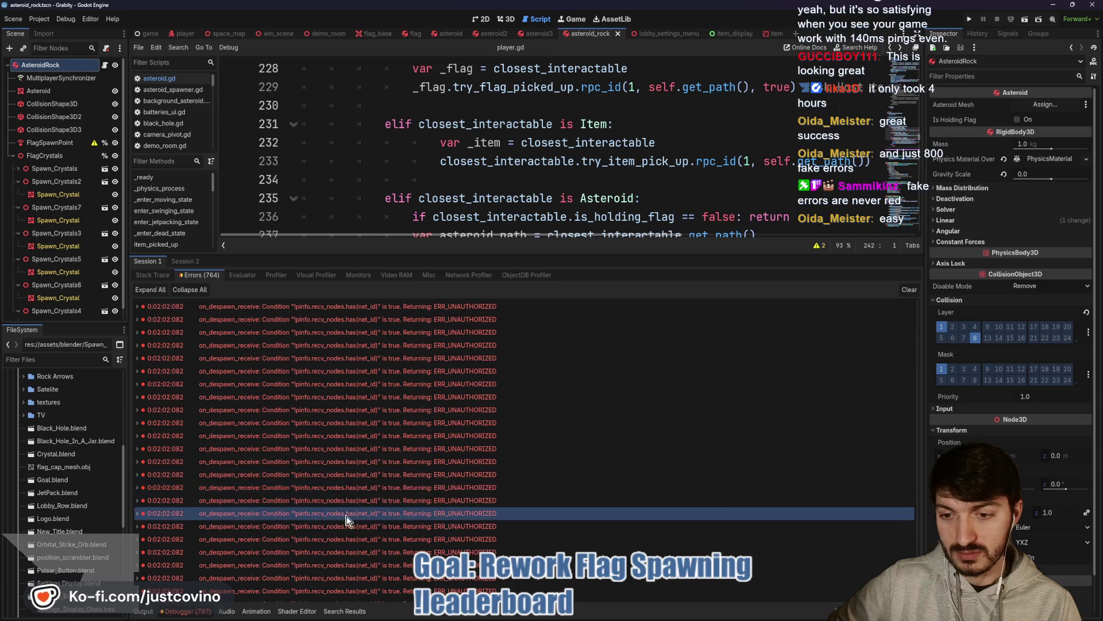
left_click(909, 289)
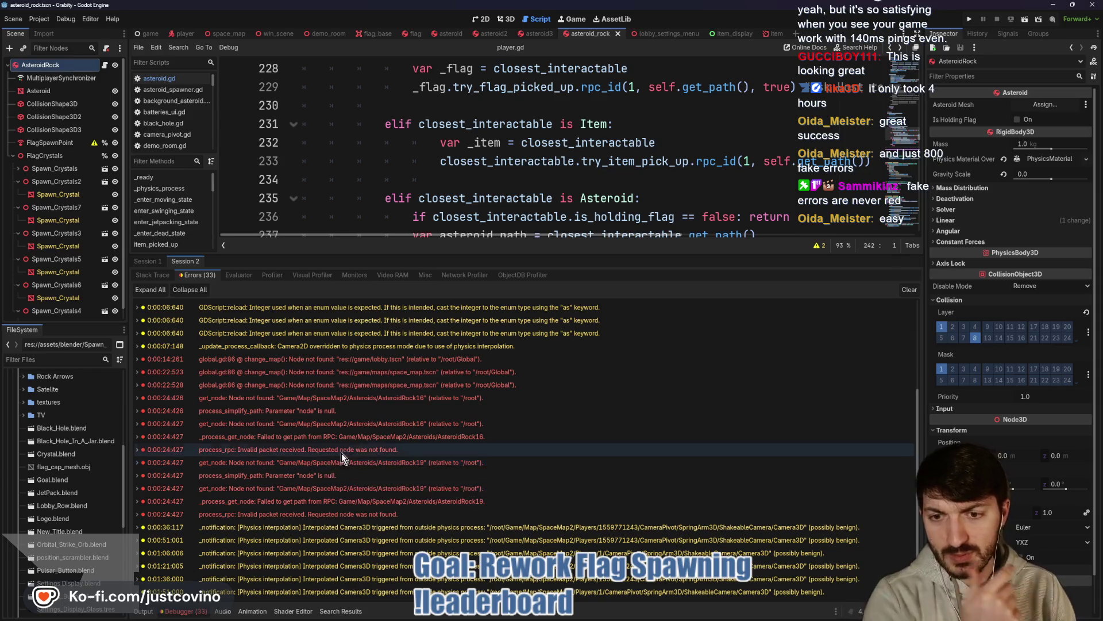
Step: Review Session 2's AsteroidRock16 path and invalid packet RPC errors, then clear them
left_click(436, 440)
left_click(395, 452)
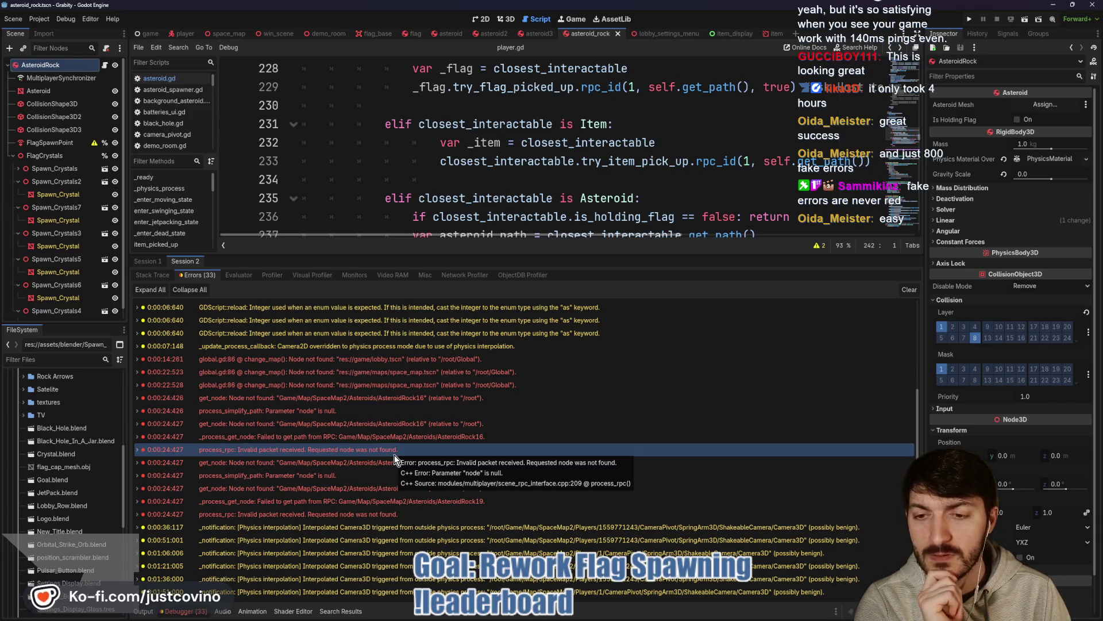
mouse_move(350, 505)
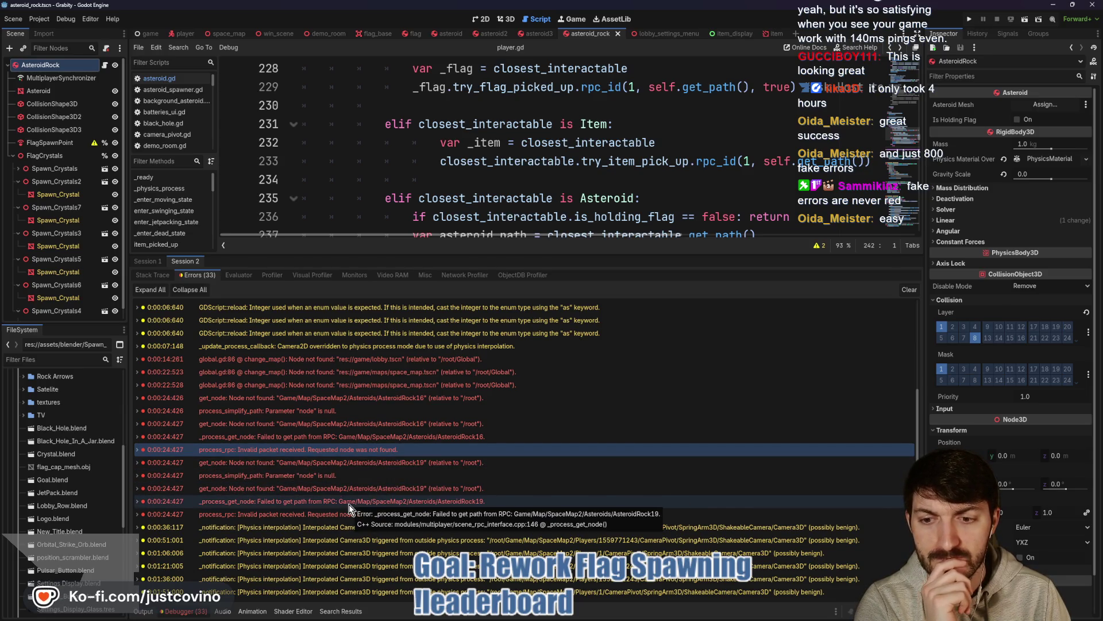
mouse_move(417, 507)
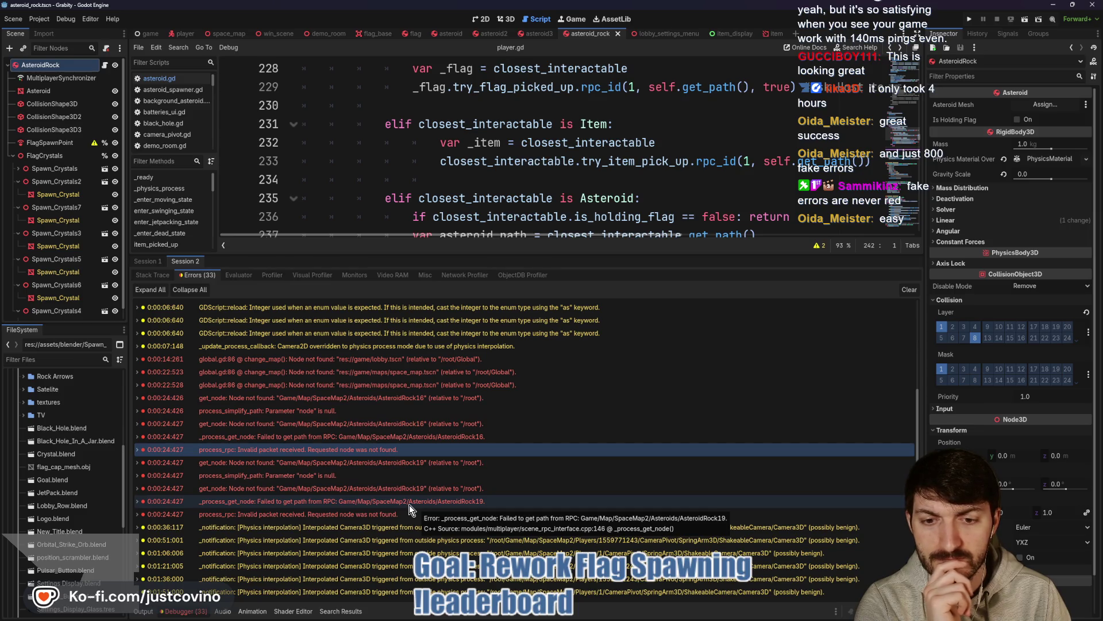
left_click(909, 289)
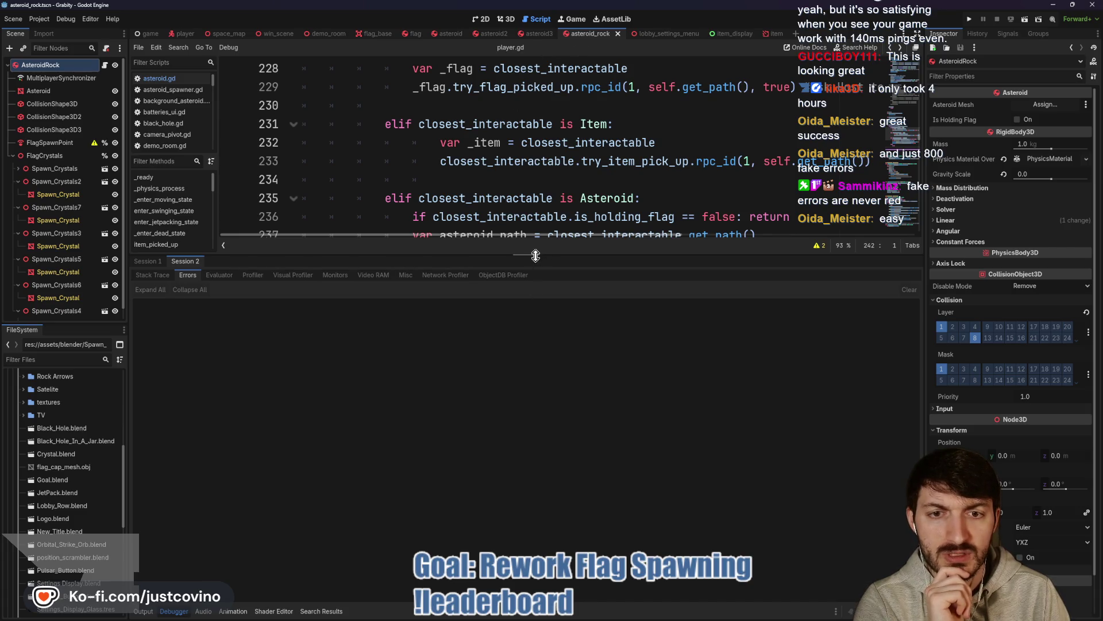
Step: Delete the FlagSpawnPoint node from the currently open asteroid scene
left_click_drag(536, 256, 520, 529)
scroll(476, 377, "up", 4)
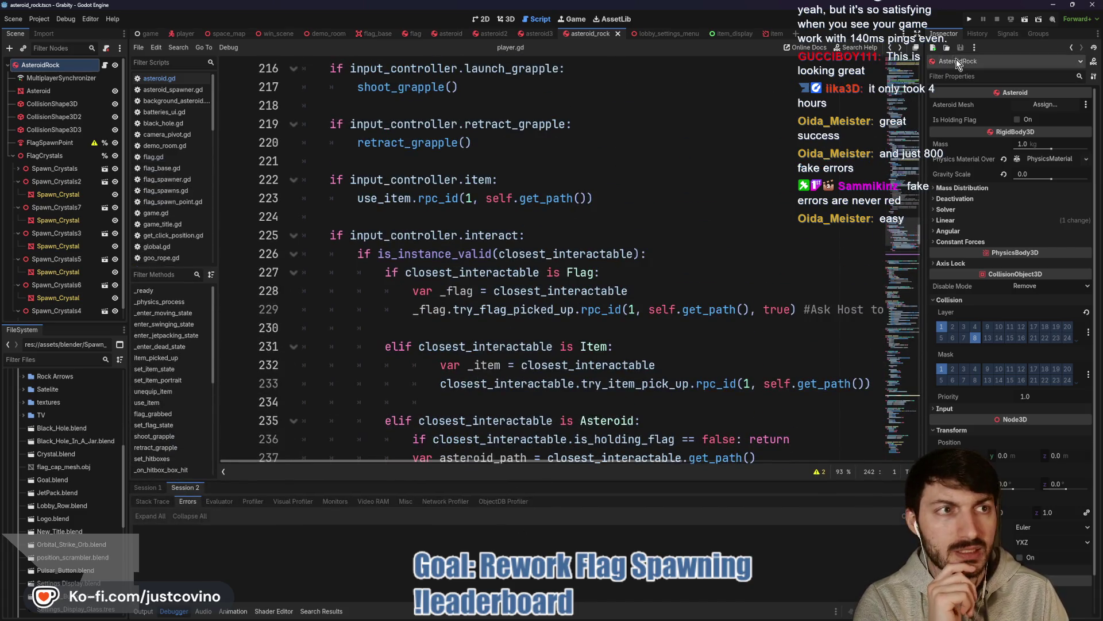
scroll(587, 71, "up", 1)
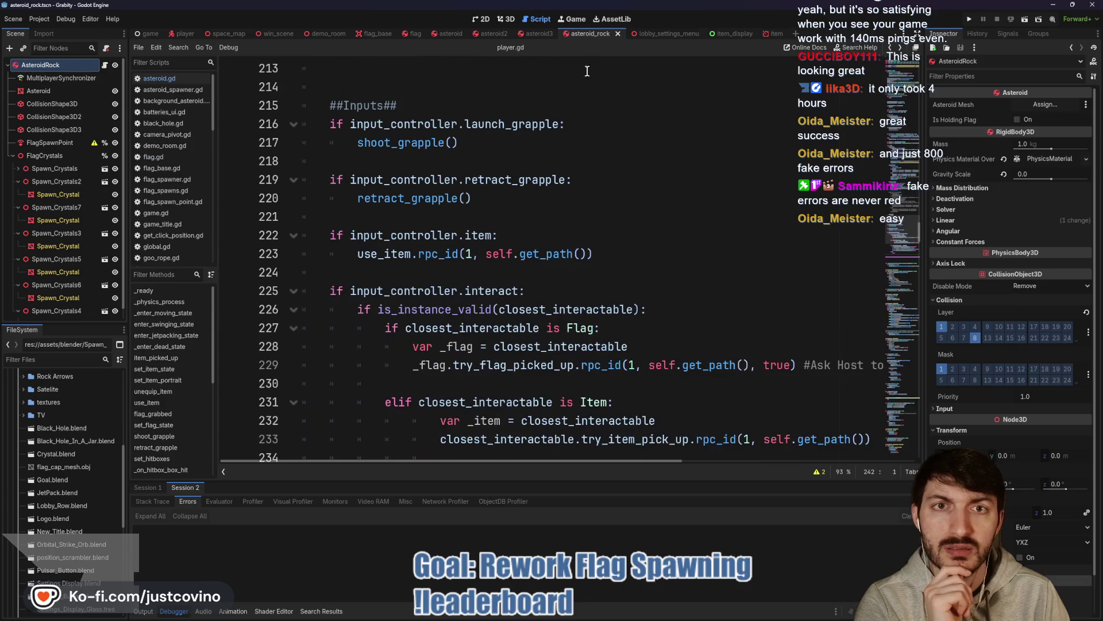
left_click(103, 66)
left_click(70, 144)
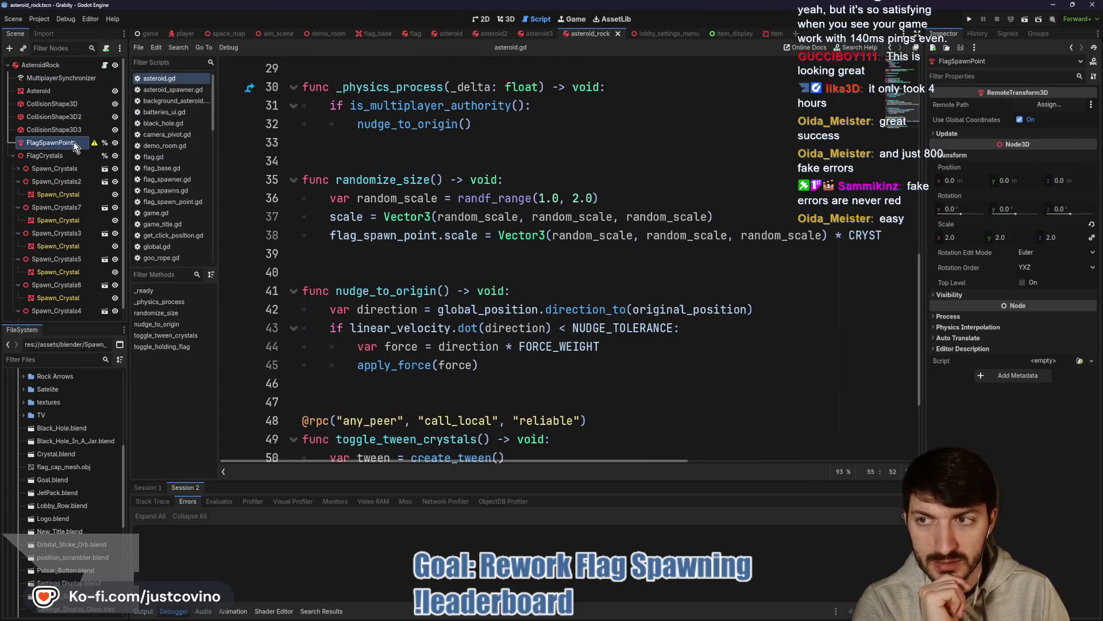
key("Delete")
left_click(528, 319)
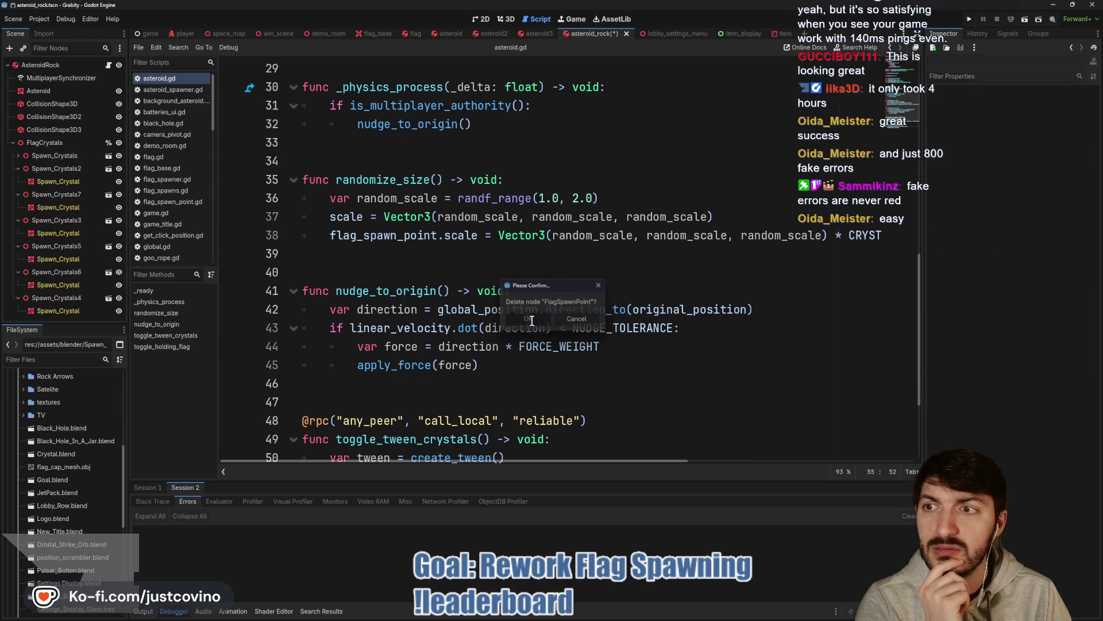
Step: Remove the flag_spawn_point declaration and scale assignment lines from asteroid.gd
scroll(565, 277, "up", 10)
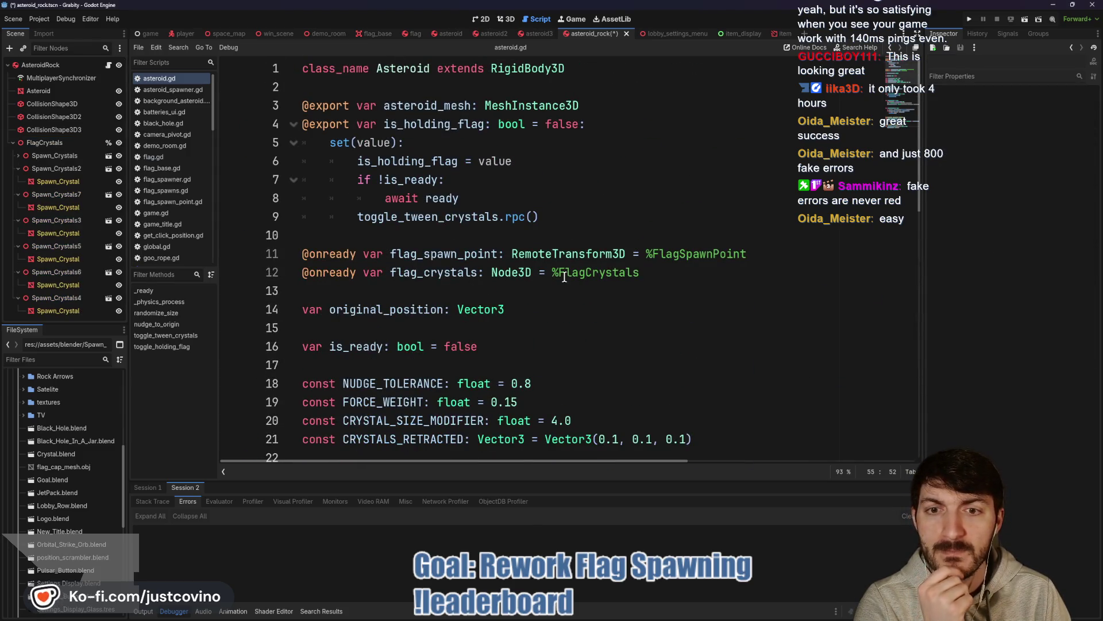
left_click_drag(747, 253, 257, 251)
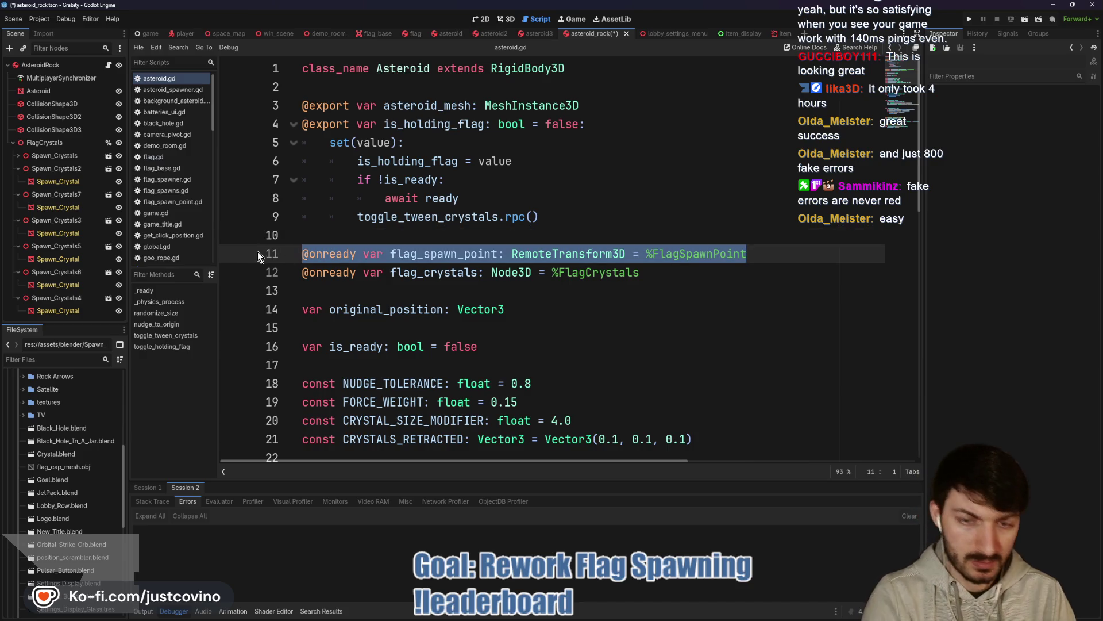
key("BackSpace")
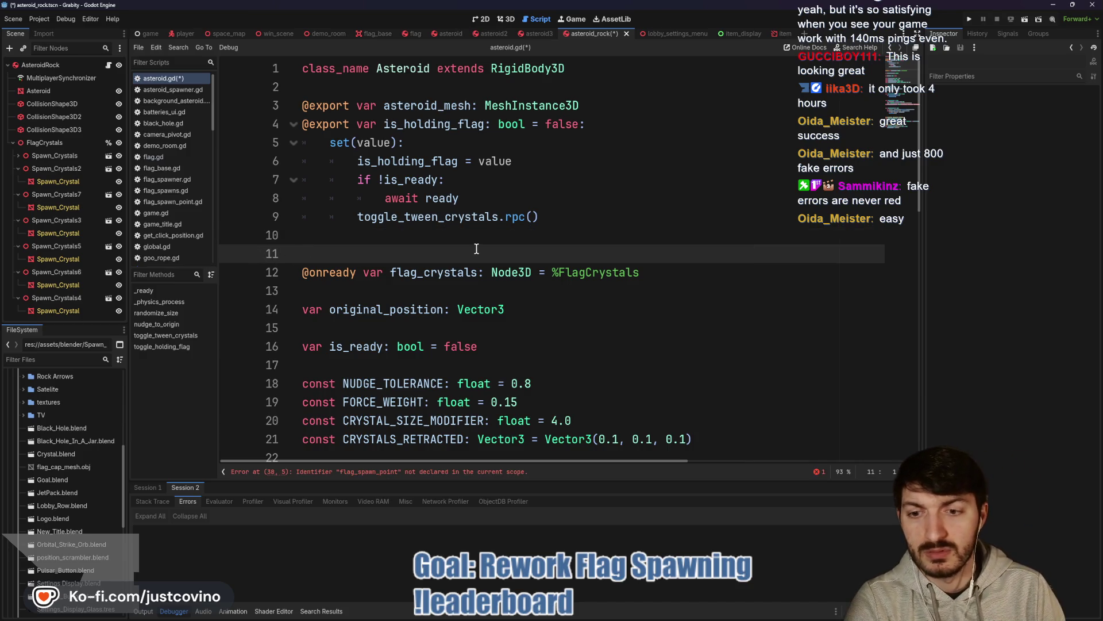
scroll(477, 248, "down", 10)
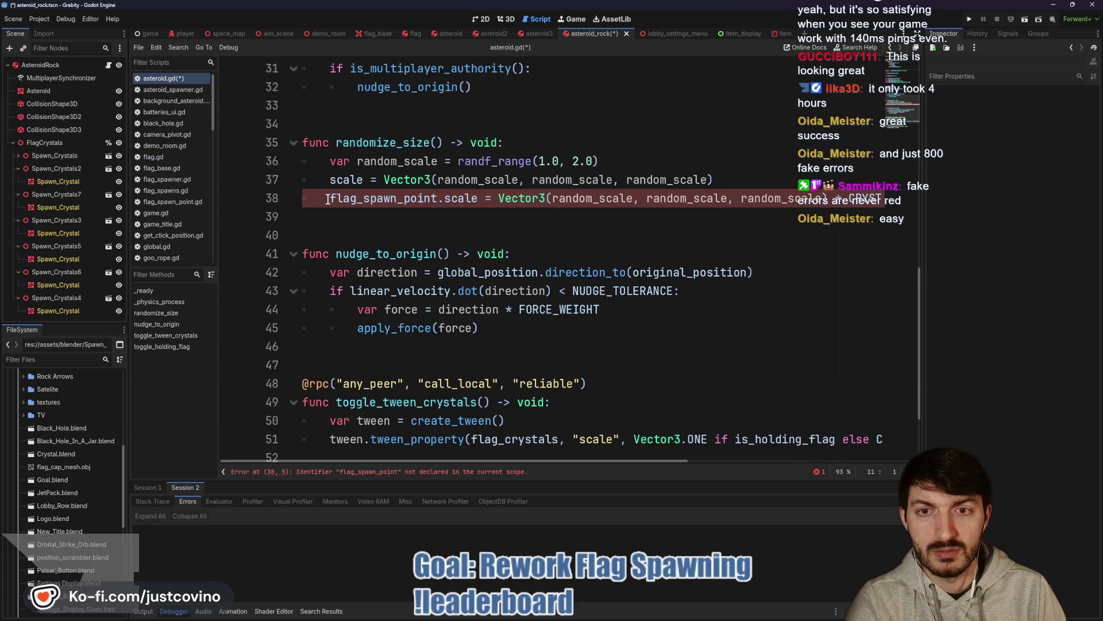
left_click_drag(329, 198, 919, 199)
key("BackSpace")
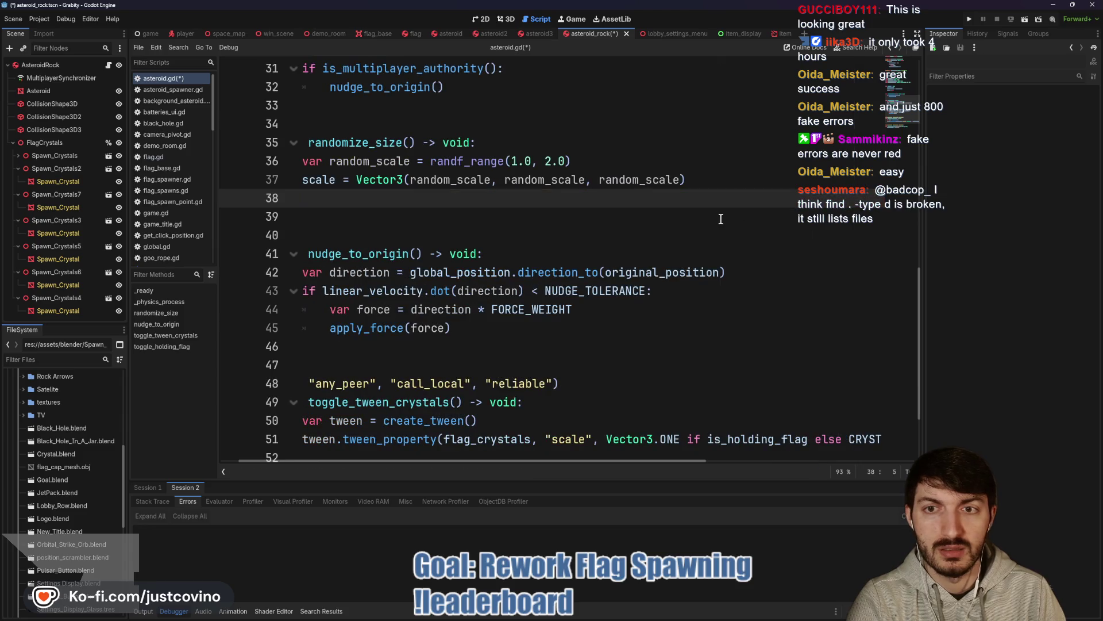
key("BackSpace")
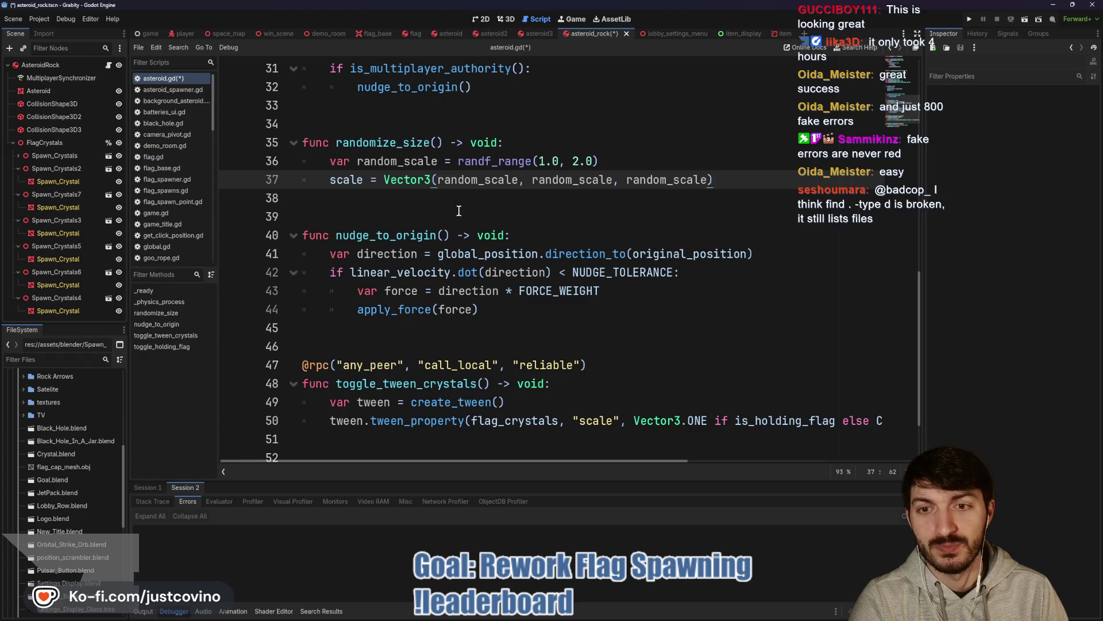
Step: Delete FlagSpawnPoint from the asteroid3, asteroid2 and asteroid scenes
left_click(539, 33)
left_click(60, 115)
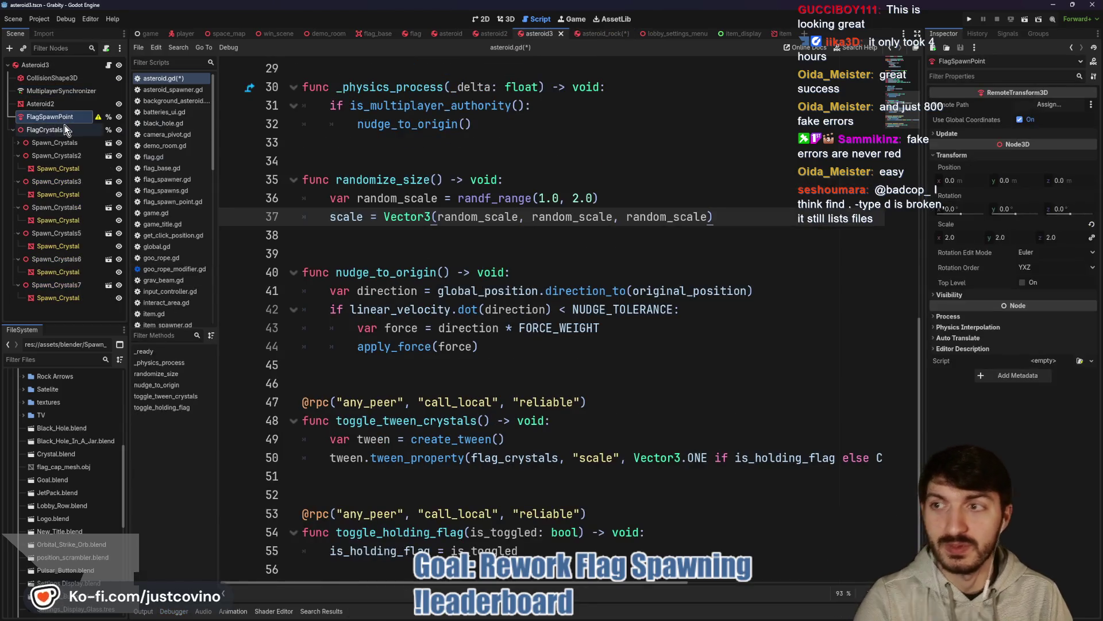
key("Delete")
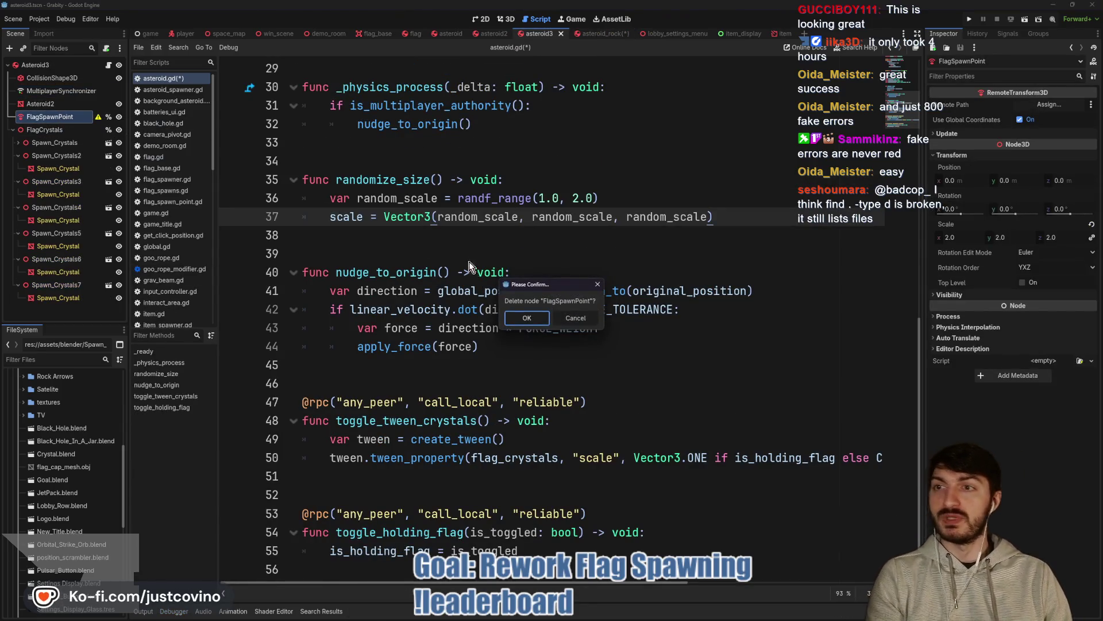
left_click(530, 321)
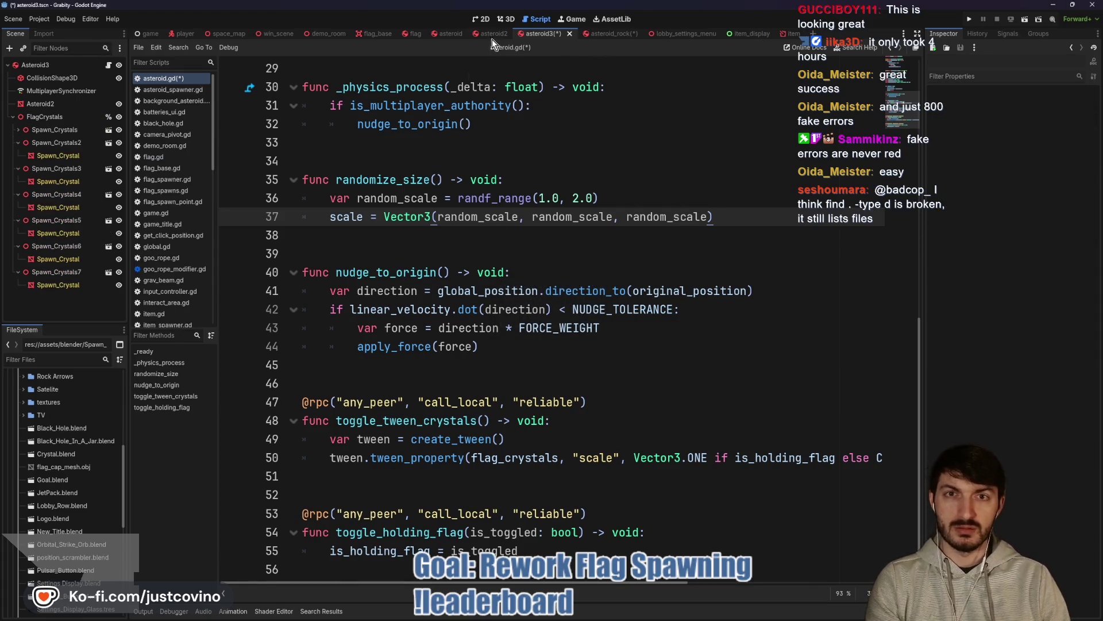
left_click(493, 35)
left_click(50, 117)
key("Delete")
left_click(526, 319)
left_click(452, 33)
left_click(86, 90)
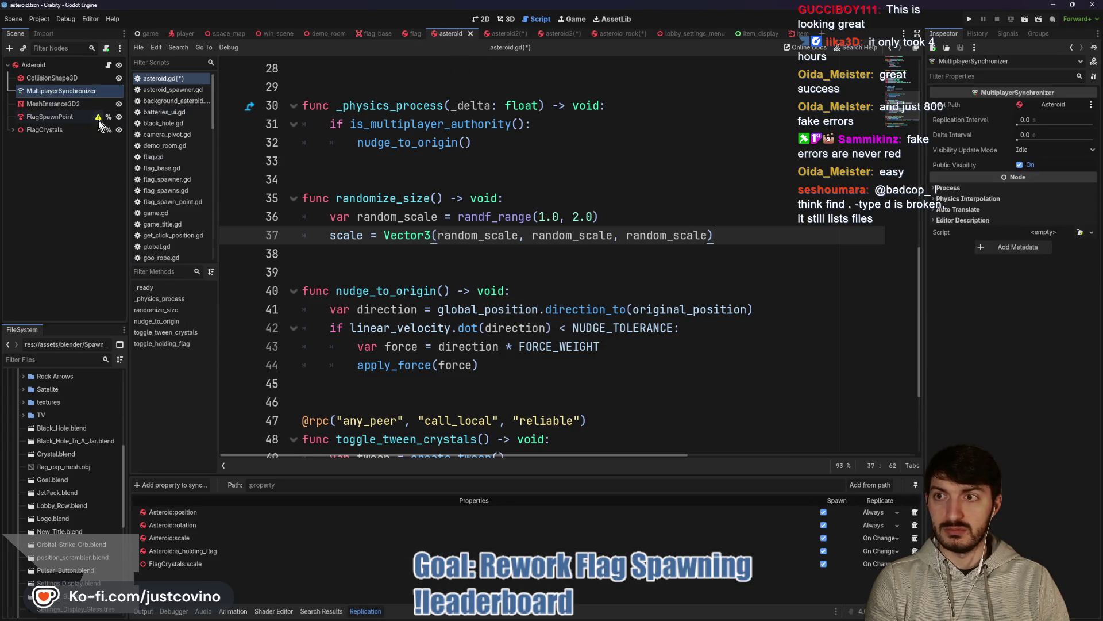
left_click(101, 122)
key("Delete")
left_click(529, 320)
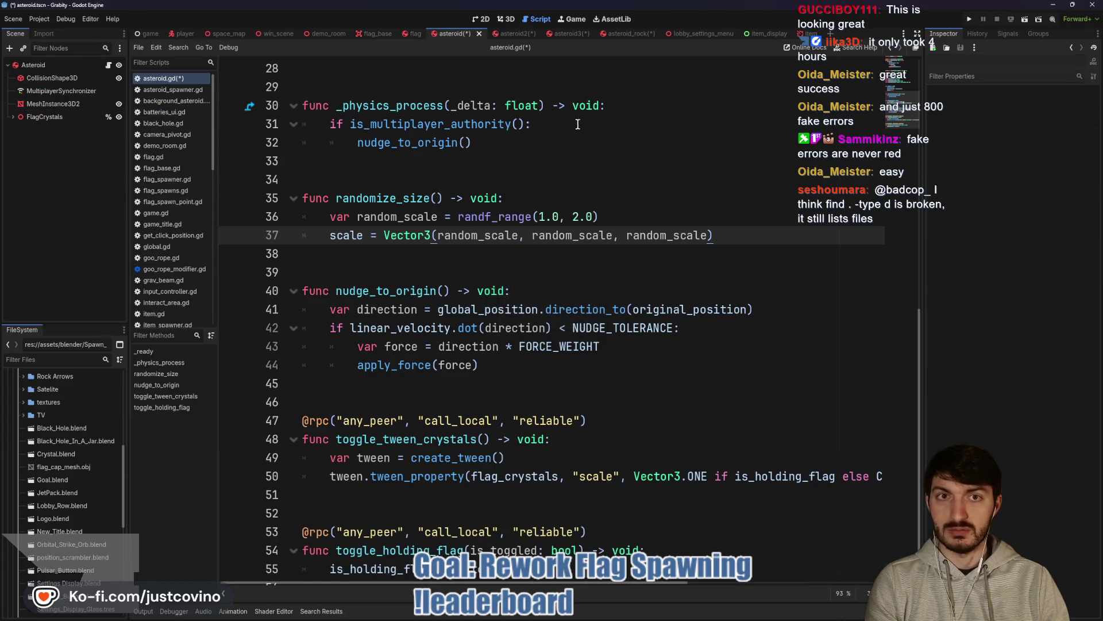
Step: Save the asteroid, asteroid2, asteroid3 and asteroid_rock scenes and script, then run space_map
key("ctrl+s")
left_click(514, 33)
key("ctrl+s")
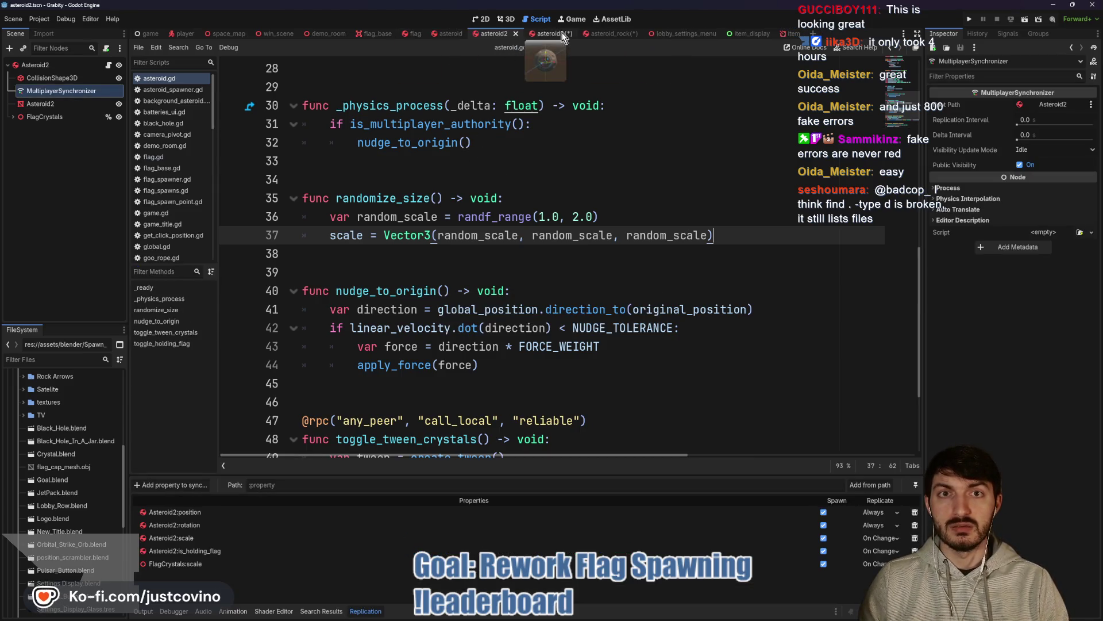
left_click(563, 33)
key("ctrl+s")
left_click(590, 34)
key("ctrl+s")
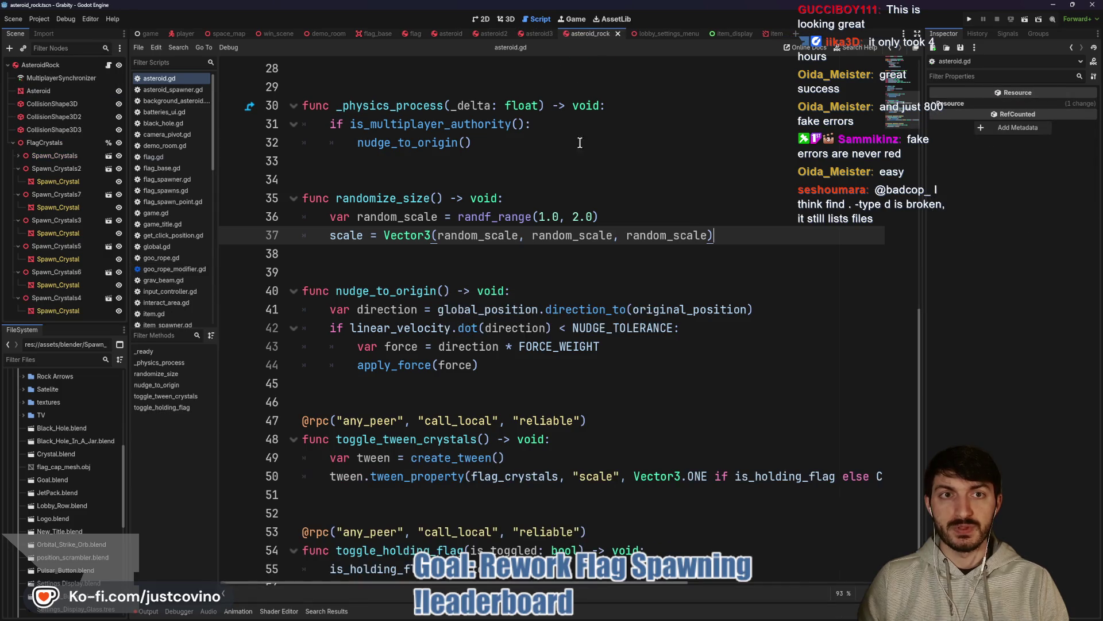
left_click(518, 196)
key("ctrl+s")
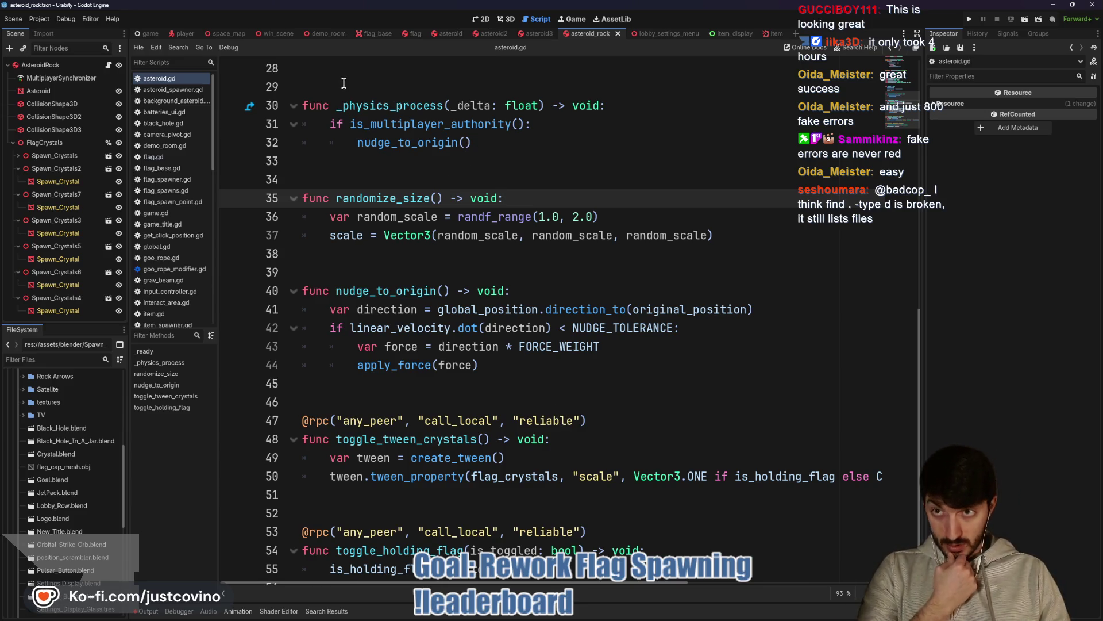
left_click(229, 35)
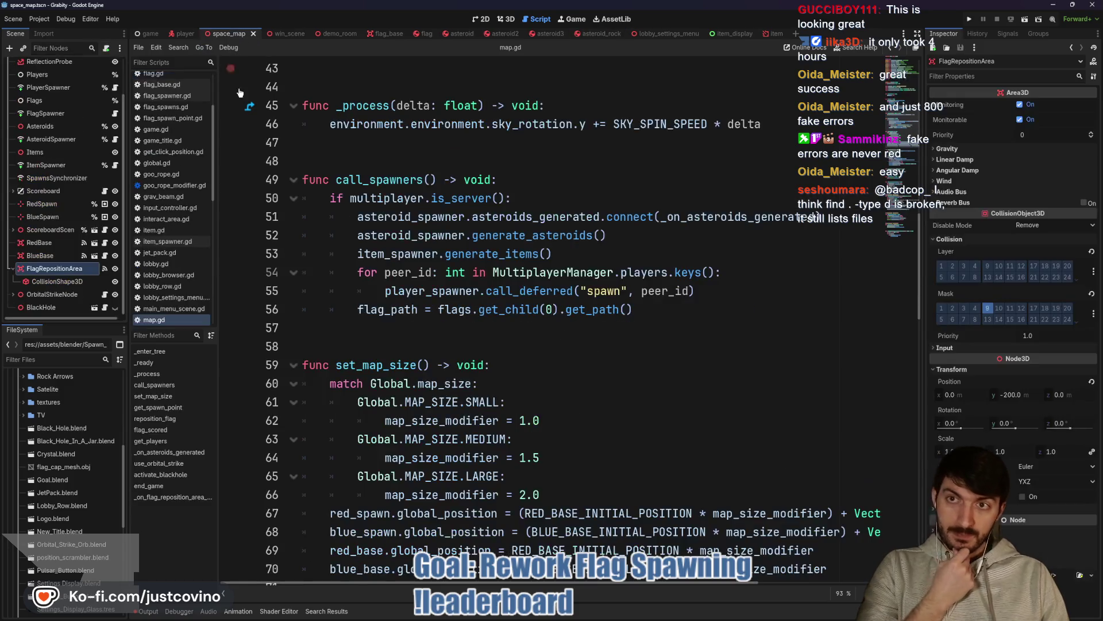
key("F5")
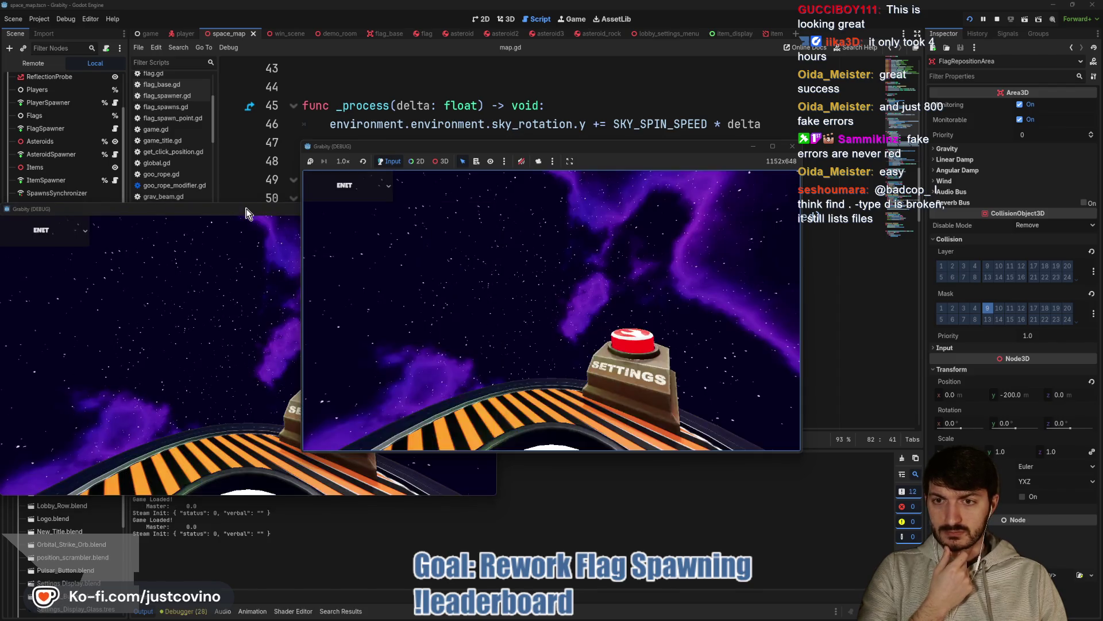
Step: Host a lobby in the left window, join from the right, ready up, start, then close the right window
left_click_drag(603, 142, 603, 149)
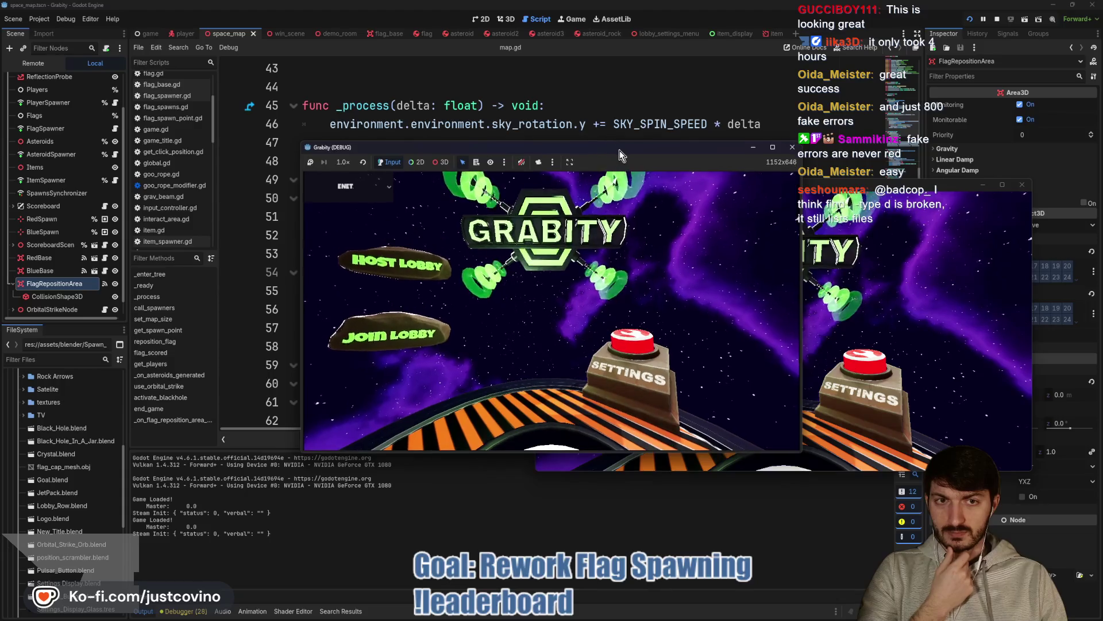
left_click_drag(331, 150, 49, 147)
left_click(140, 264)
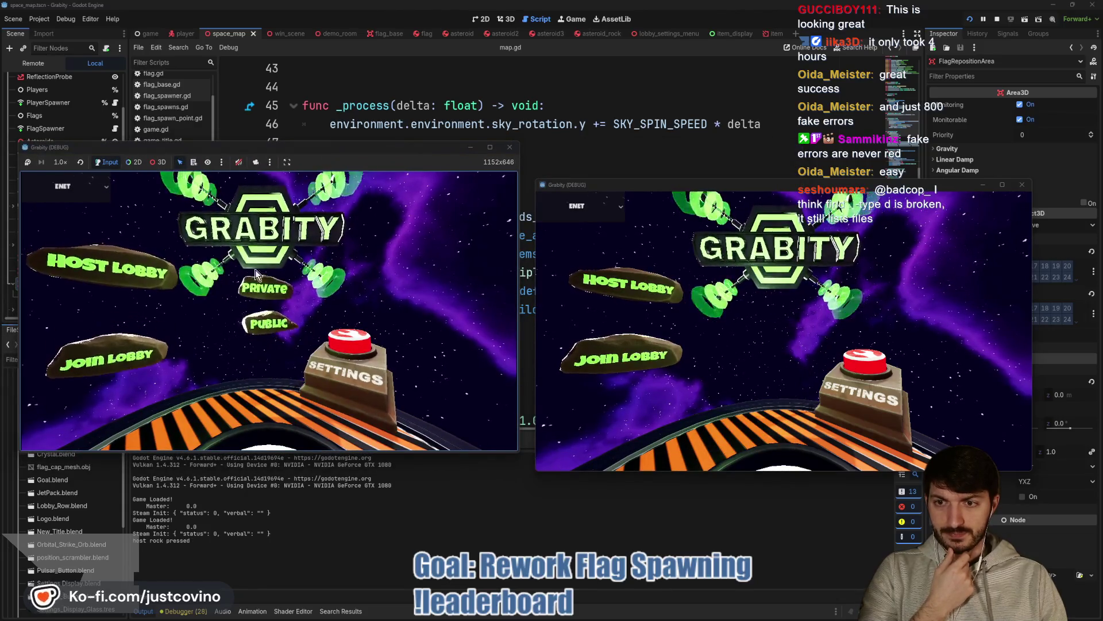
left_click(589, 360)
left_click(757, 354)
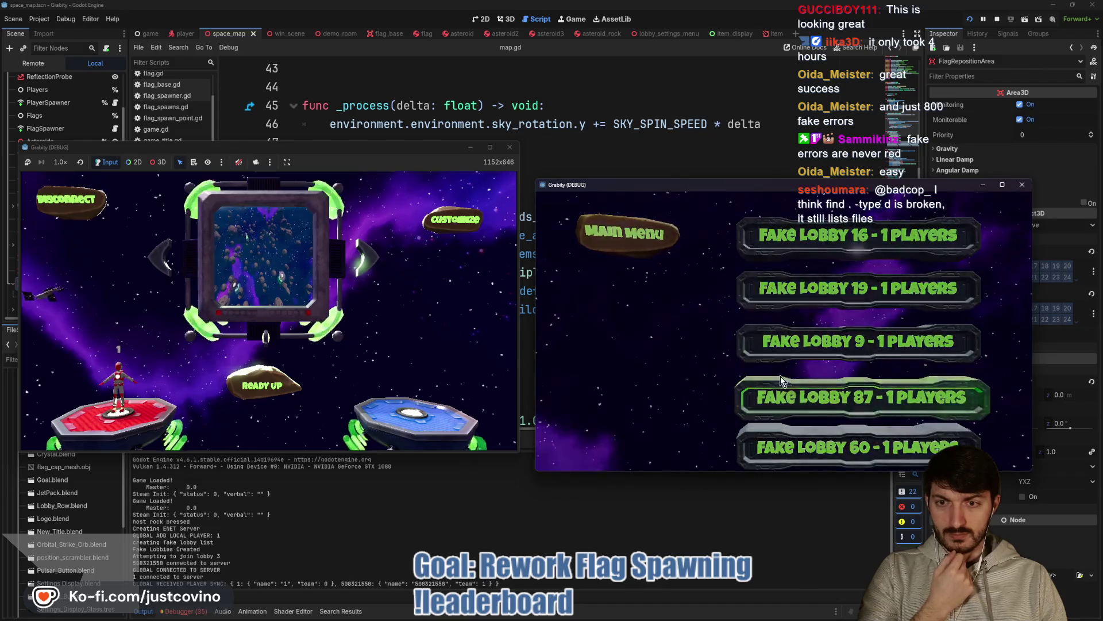
left_click(785, 408)
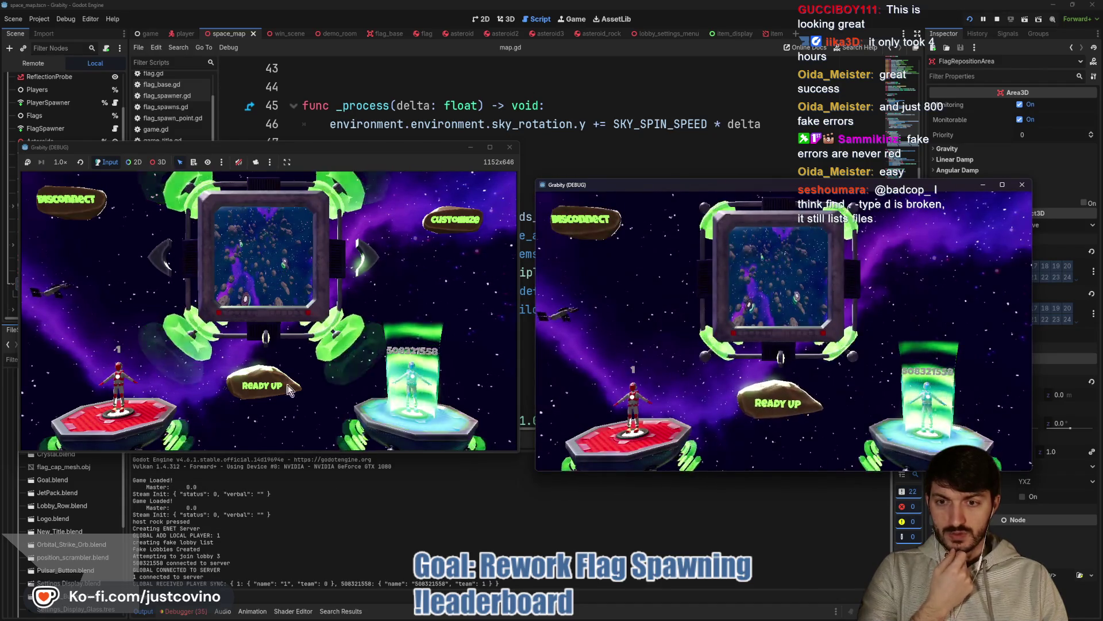
left_click(290, 386)
left_click(263, 389)
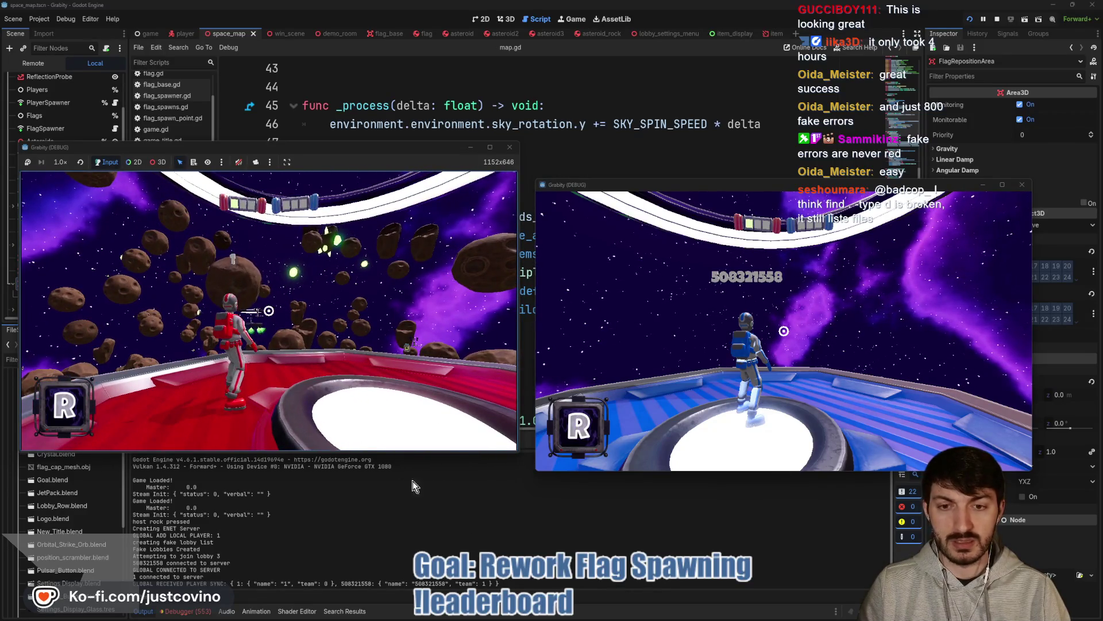
left_click(690, 402)
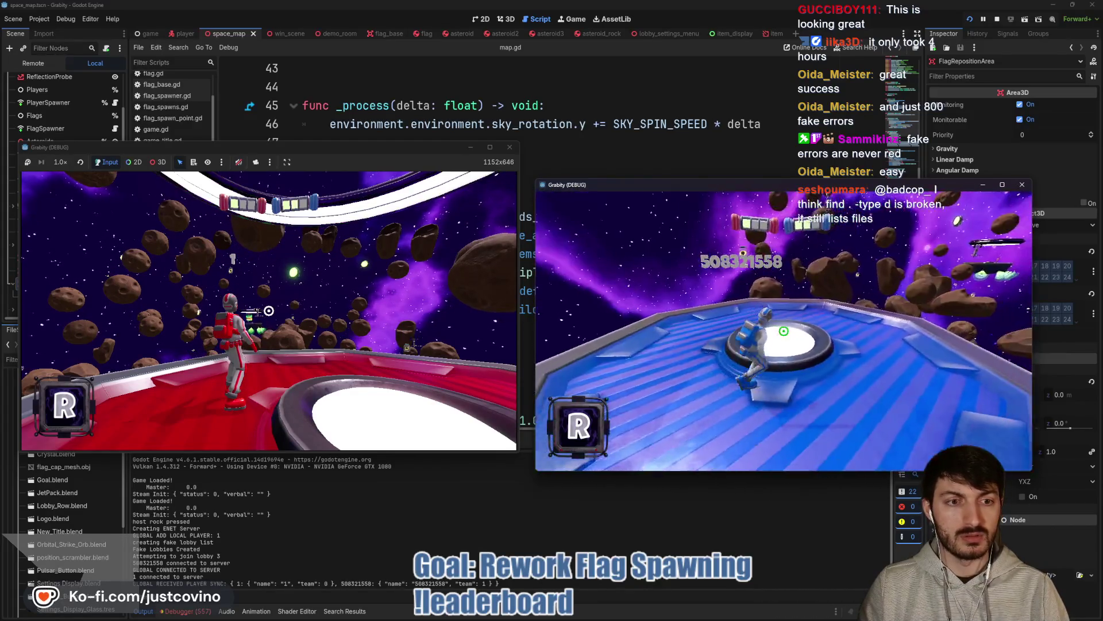
key("alt+F4")
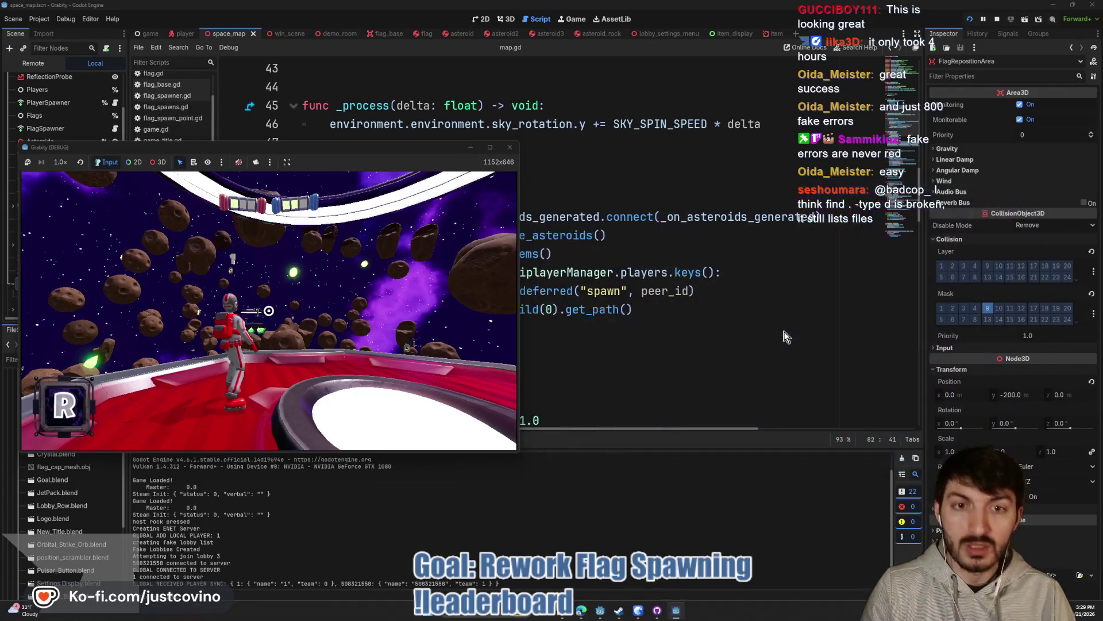
Step: Stop the running game and go to the tween duration on line 50 of asteroid.gd
left_click(998, 20)
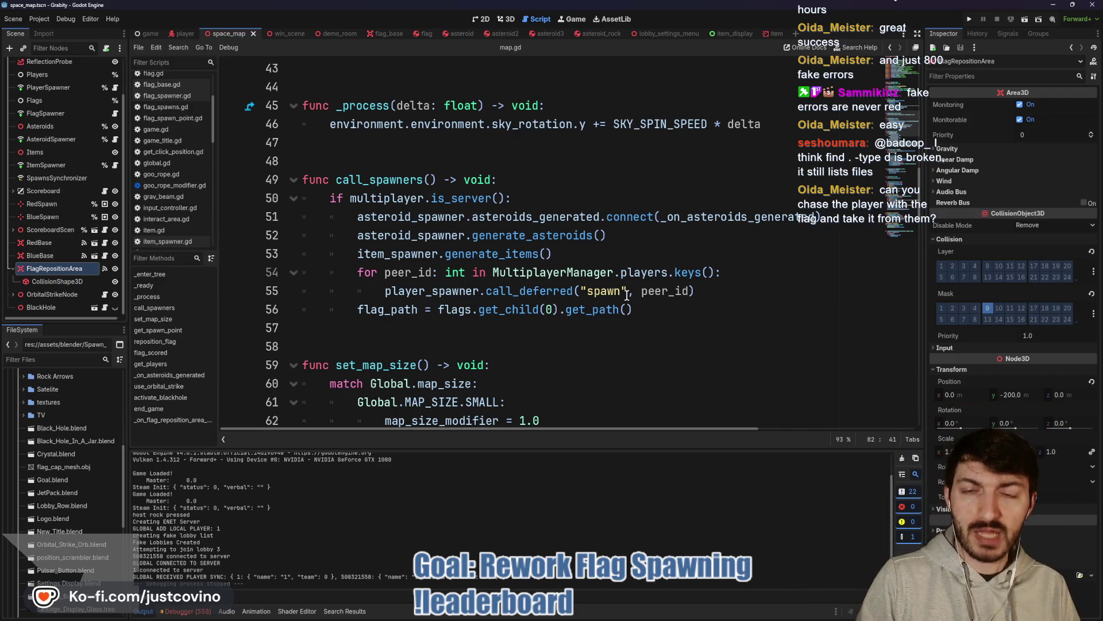
left_click(451, 33)
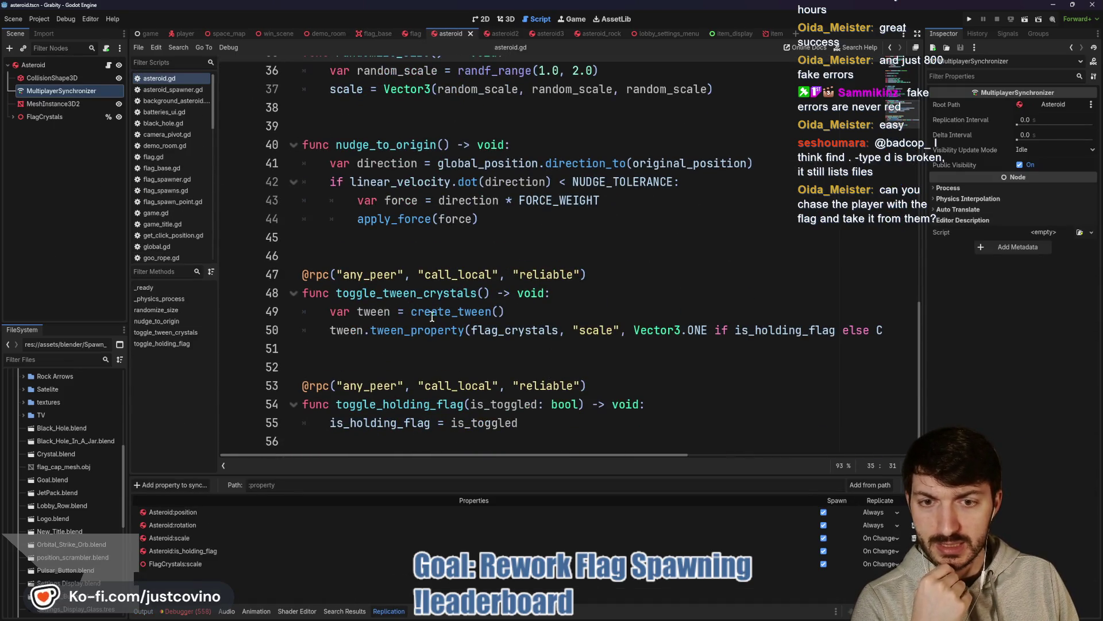
scroll(709, 339, "right", 5)
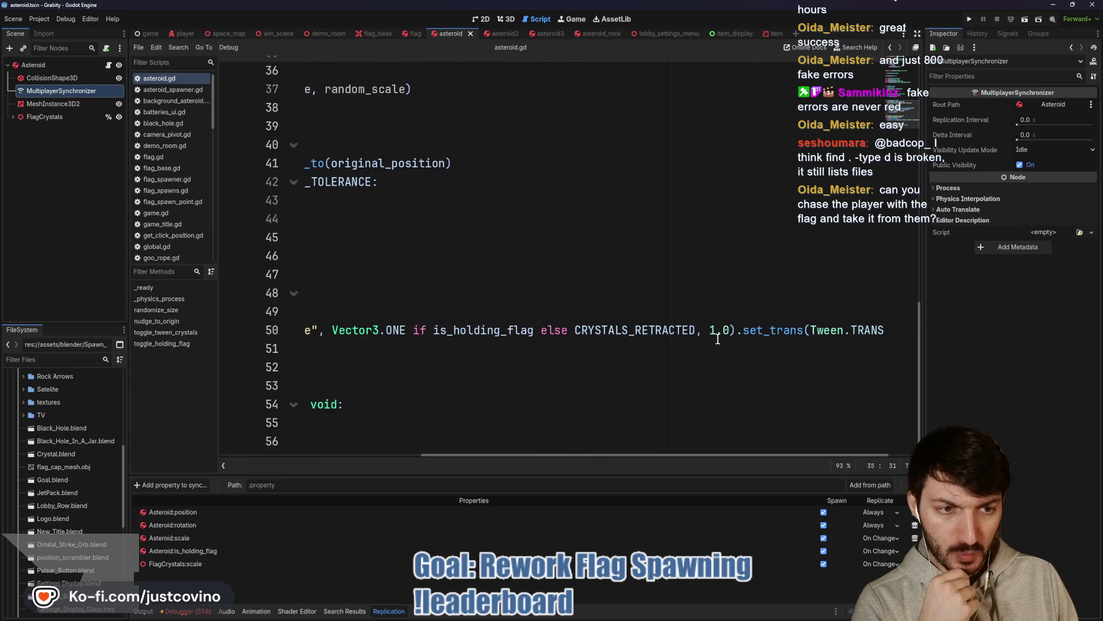
left_click(729, 331)
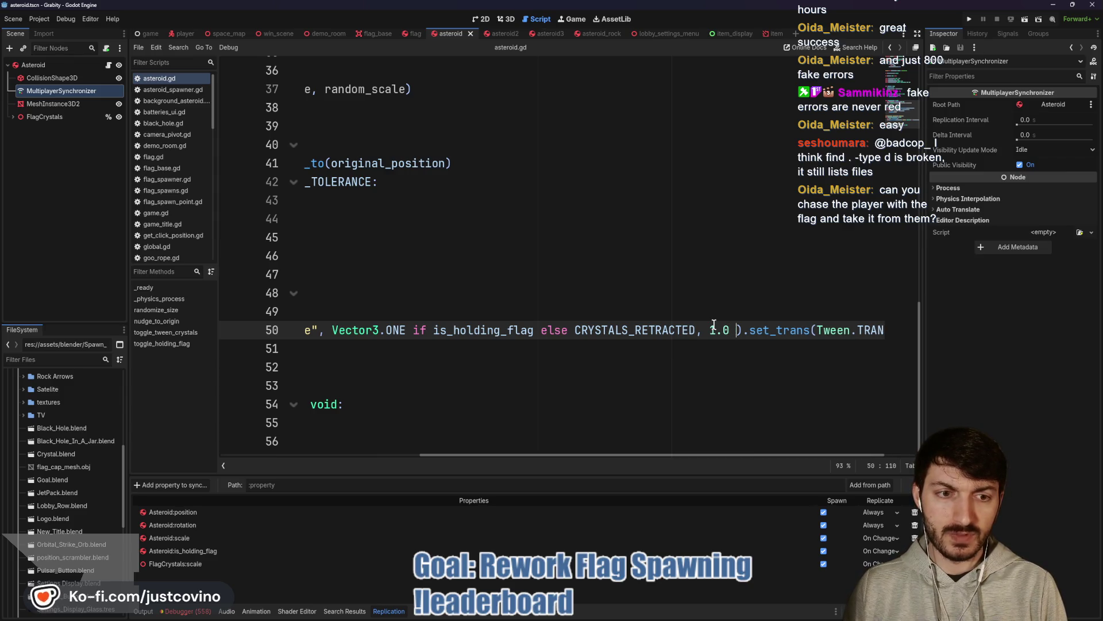
Step: Change the tween duration to '1.0 if is_holding_flag else 0.5' and save asteroid.gd
type("if is_hol")
key("Return")
type("lse ")
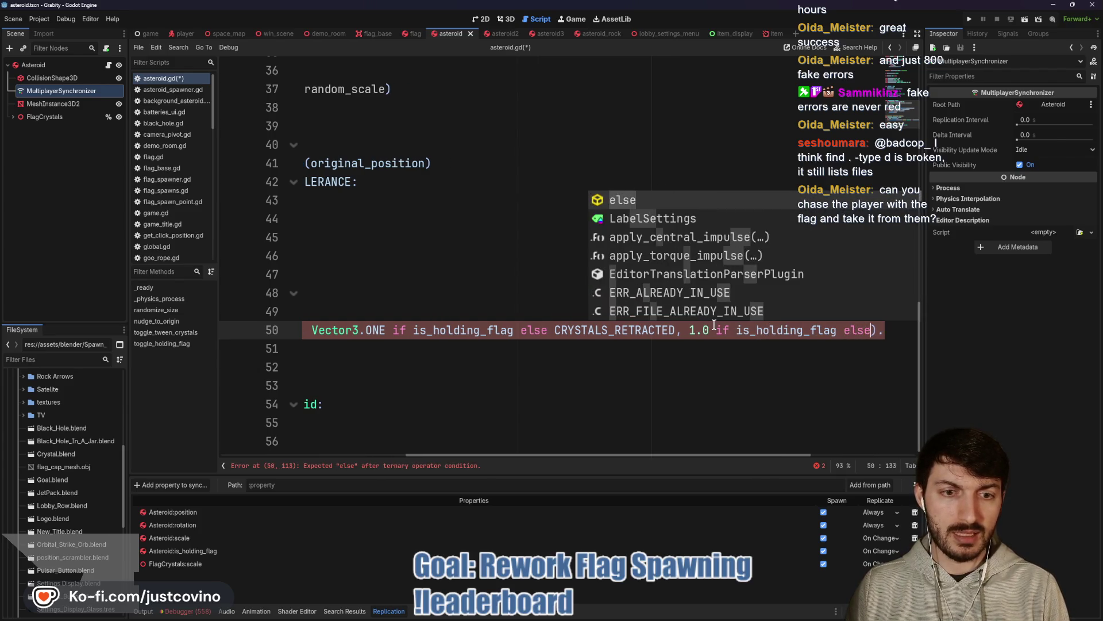
type("0.5")
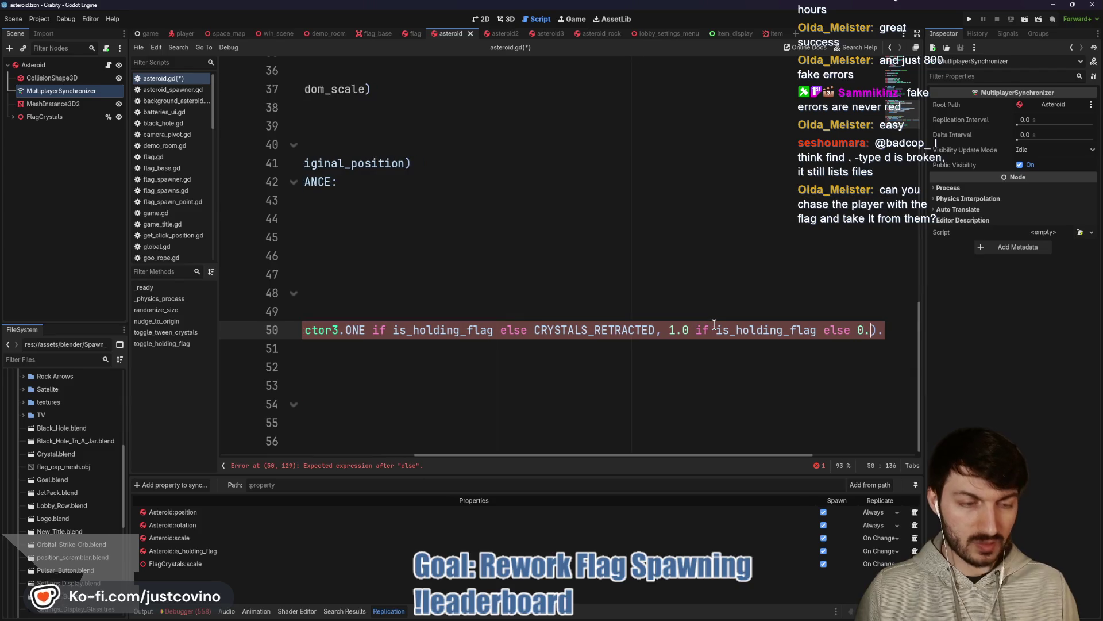
key("BackSpace")
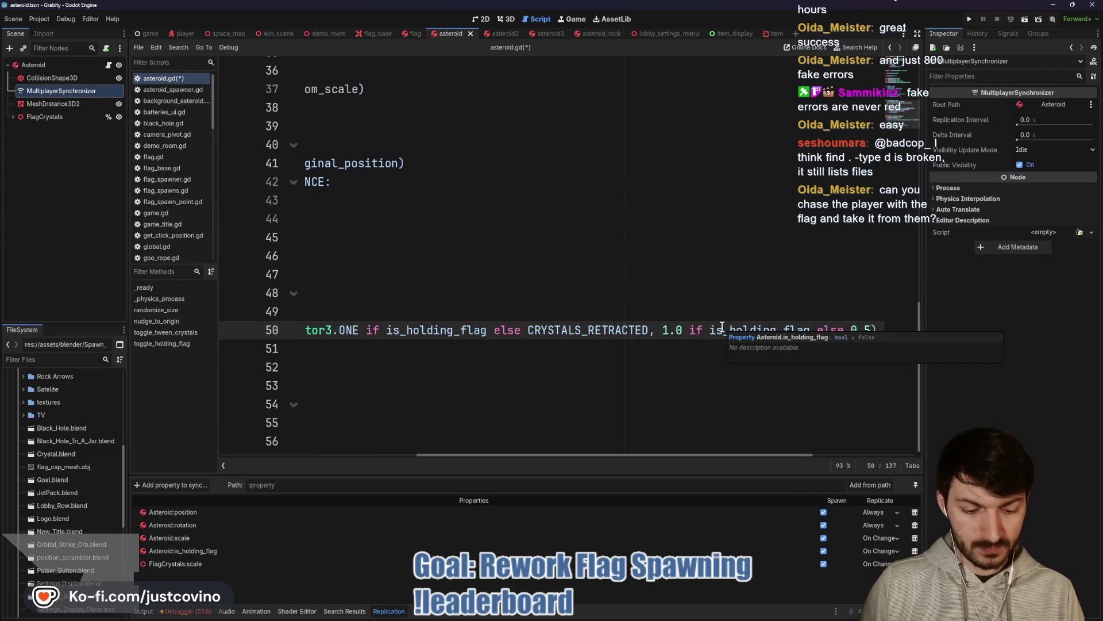
type("2")
key("BackSpace")
type("5")
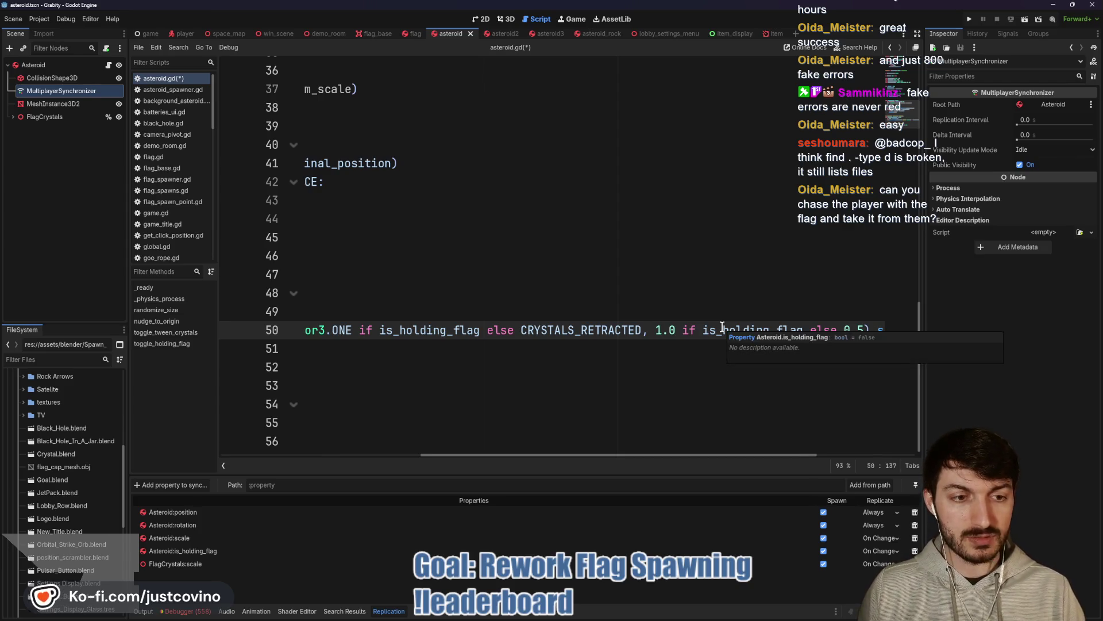
key("Up")
key("ctrl+s")
scroll(711, 336, "left", 10)
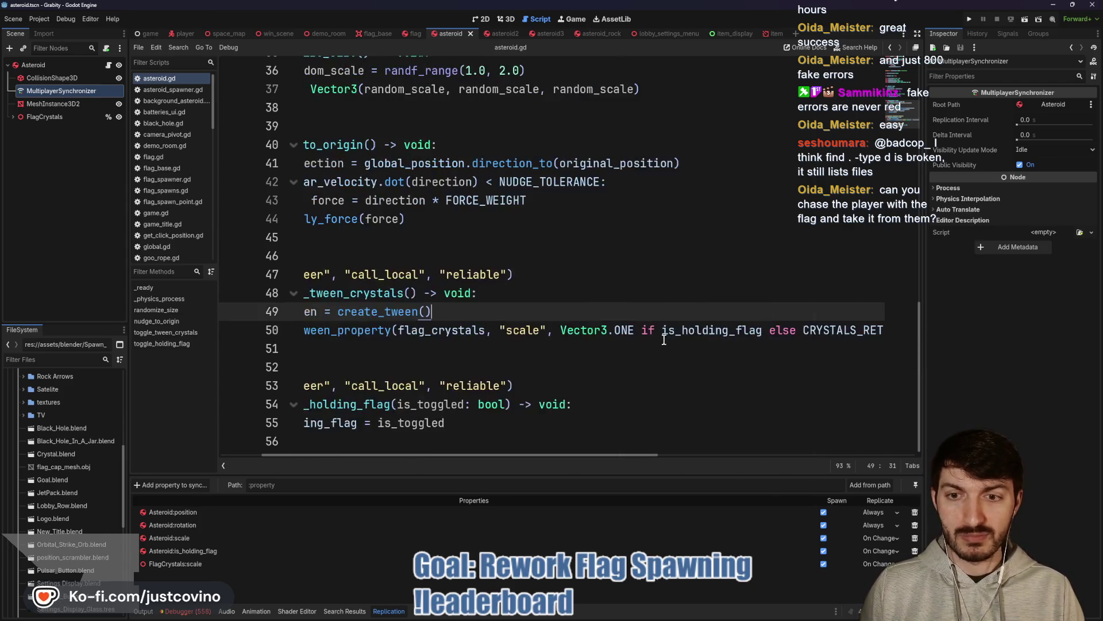
left_click(461, 352)
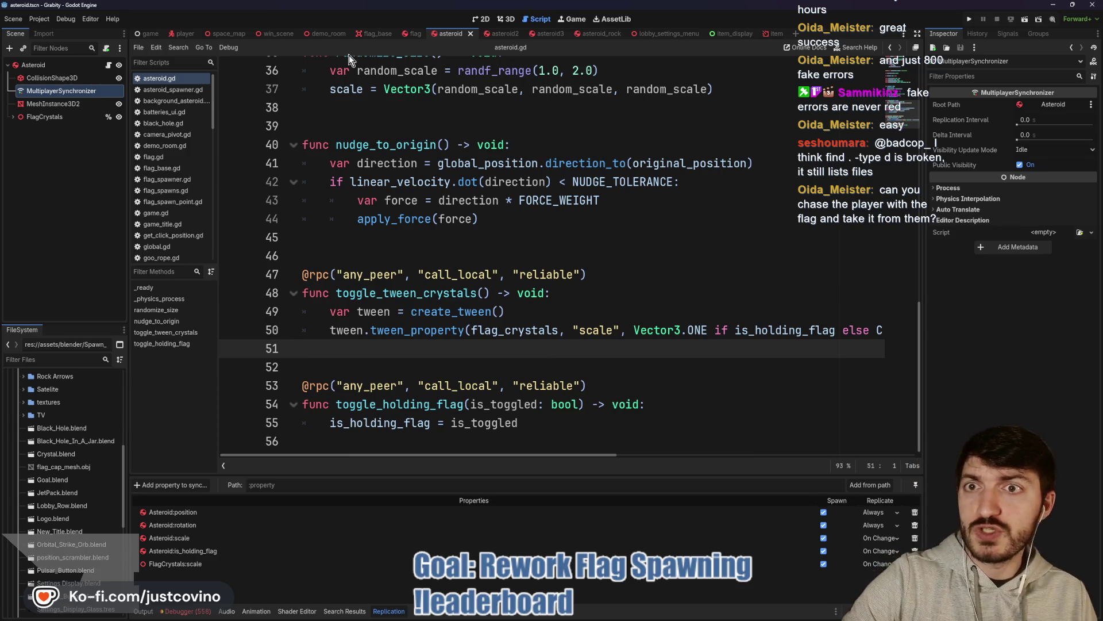
Step: Make ItemSelectionScreen visible in the lobby_settings_menu 2D view and save the scene
left_click(687, 34)
left_click(481, 19)
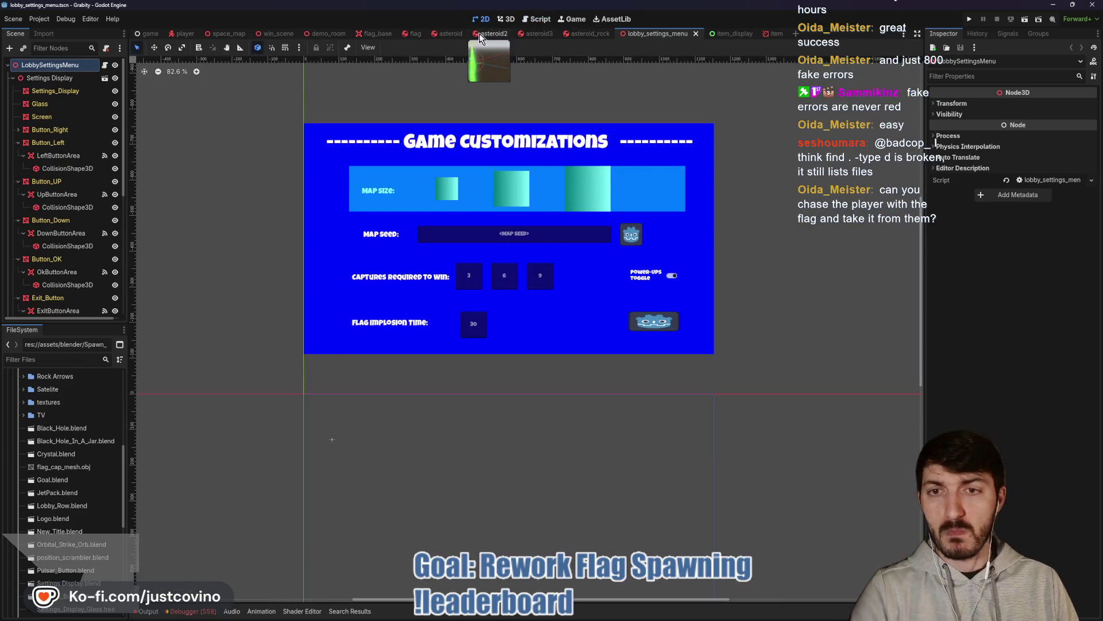
scroll(59, 237, "down", 5)
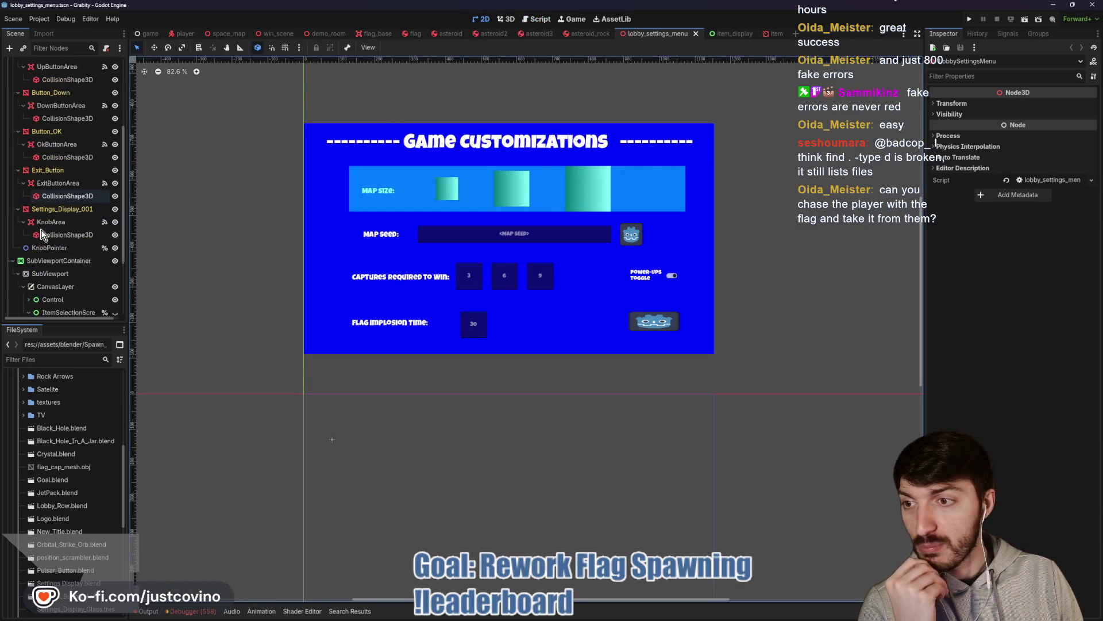
scroll(86, 258, "down", 1)
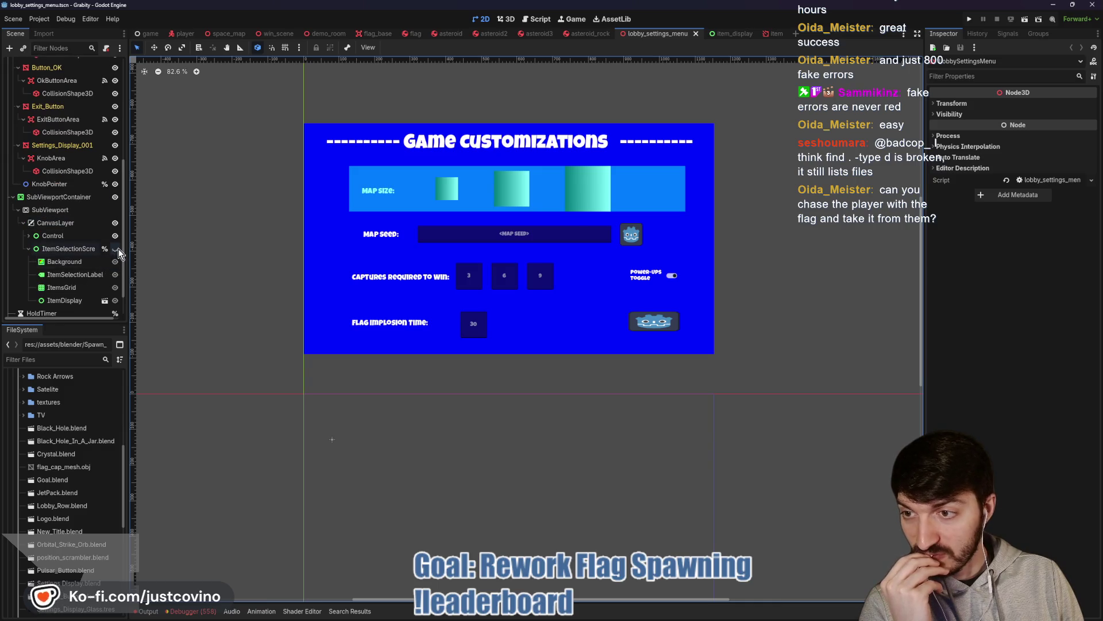
left_click(116, 248)
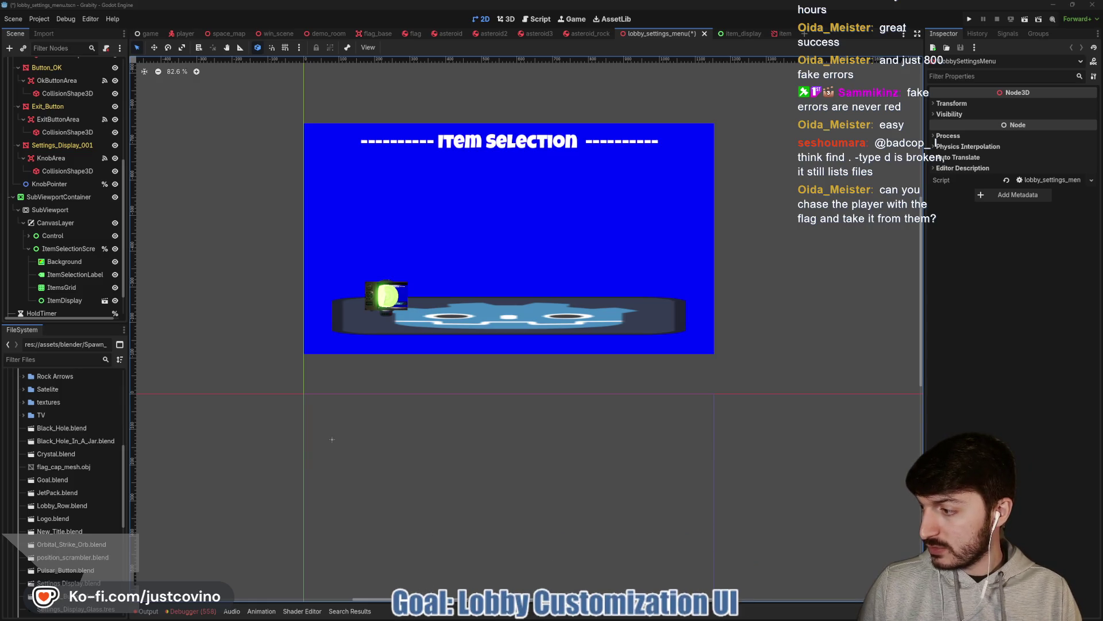
key("ctrl+s")
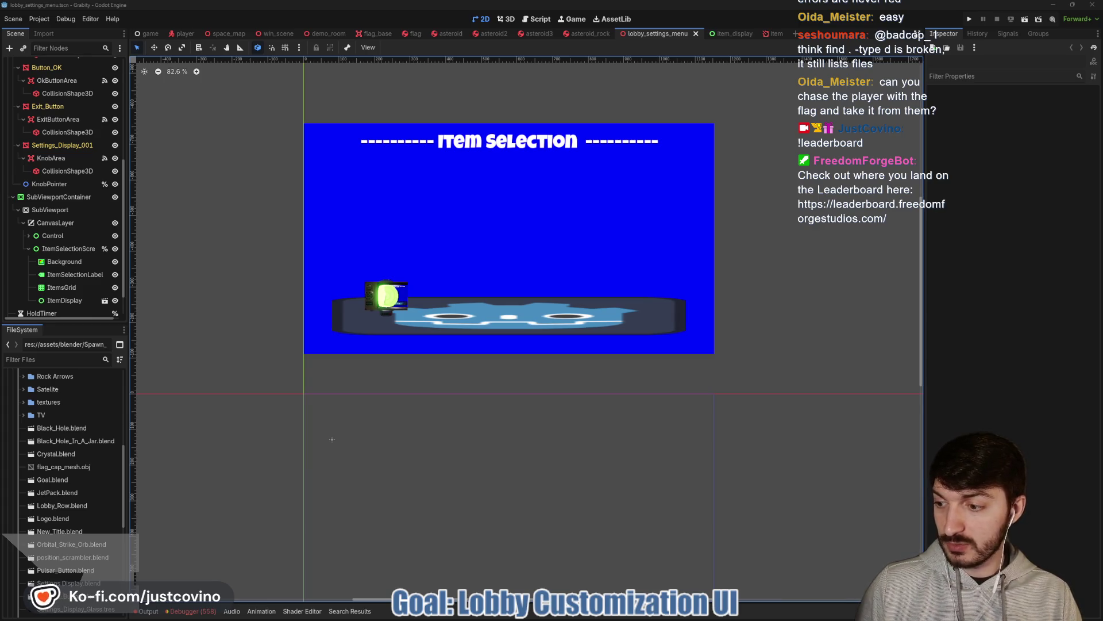
key("alt+Tab")
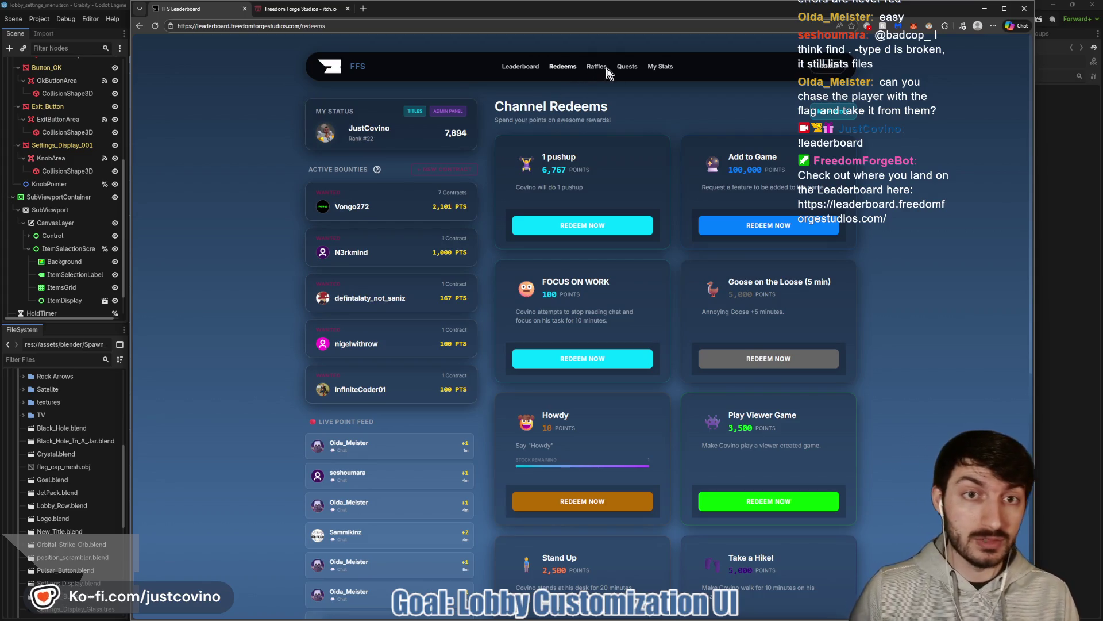
left_click(595, 71)
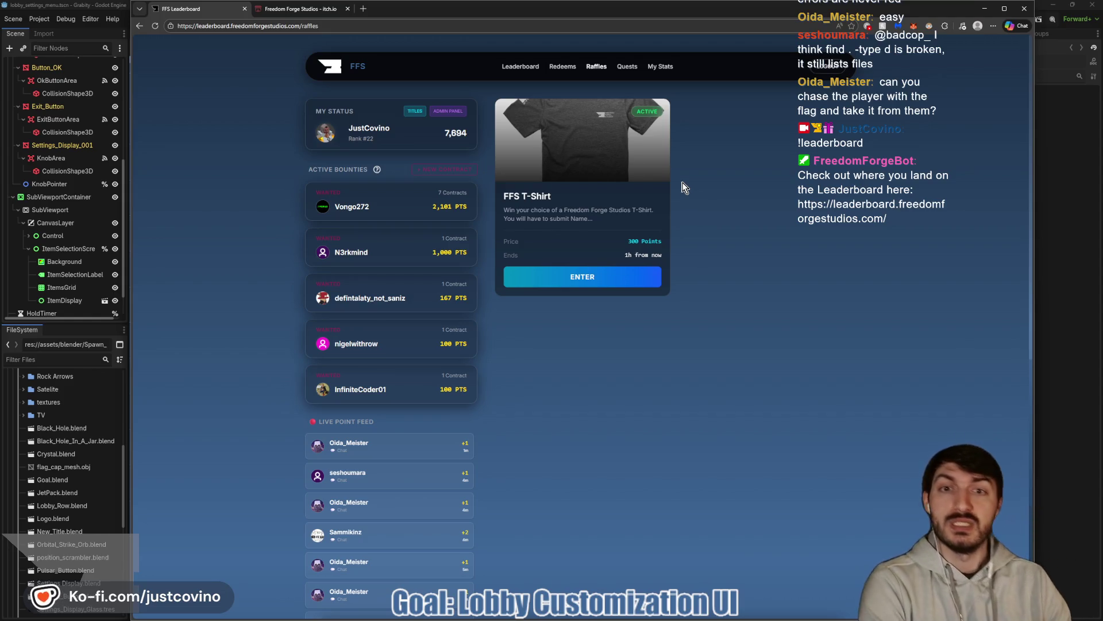
left_click(1060, 294)
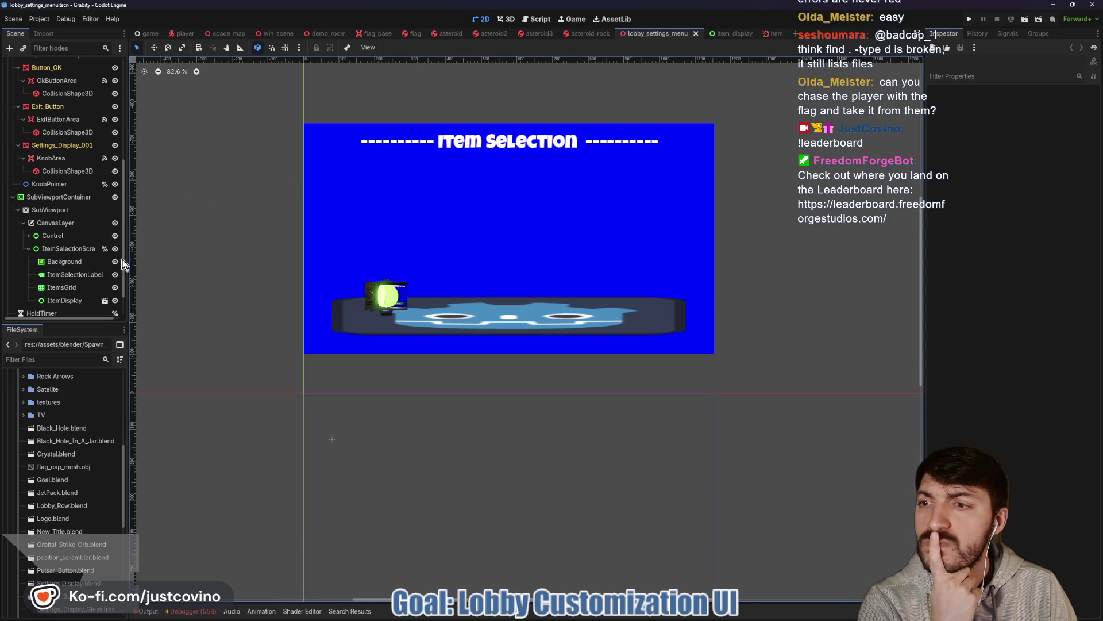
Step: Inspect the ItemDisplay, SubViewport, Control and ItemSelectionScreen nodes in the 2D and 3D views
scroll(69, 258, "down", 2)
left_click(79, 268)
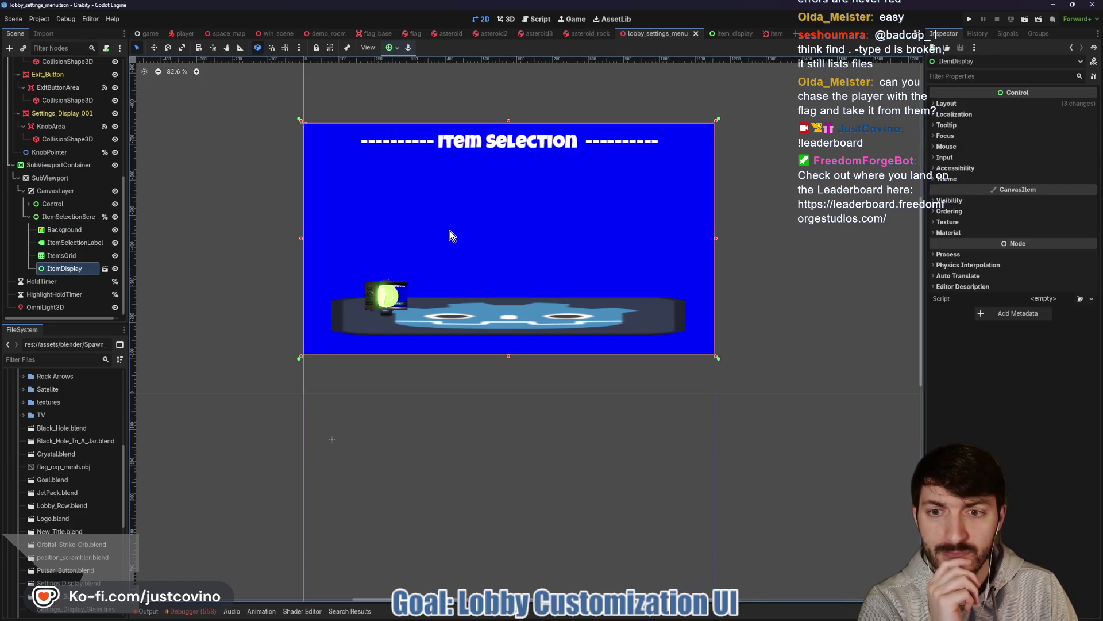
left_click(506, 19)
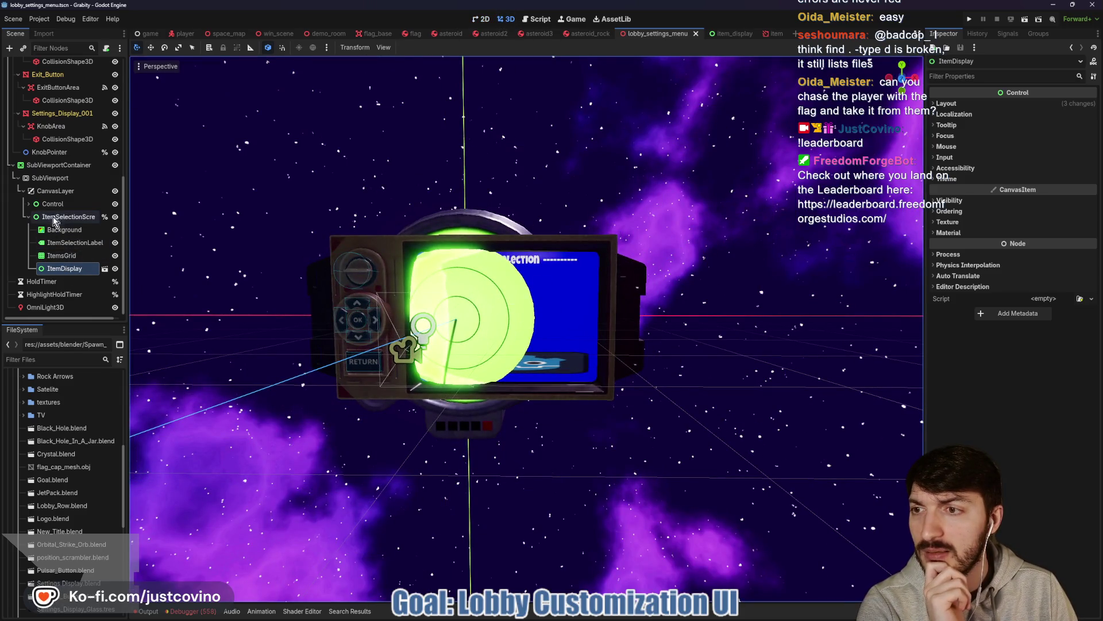
left_click(48, 178)
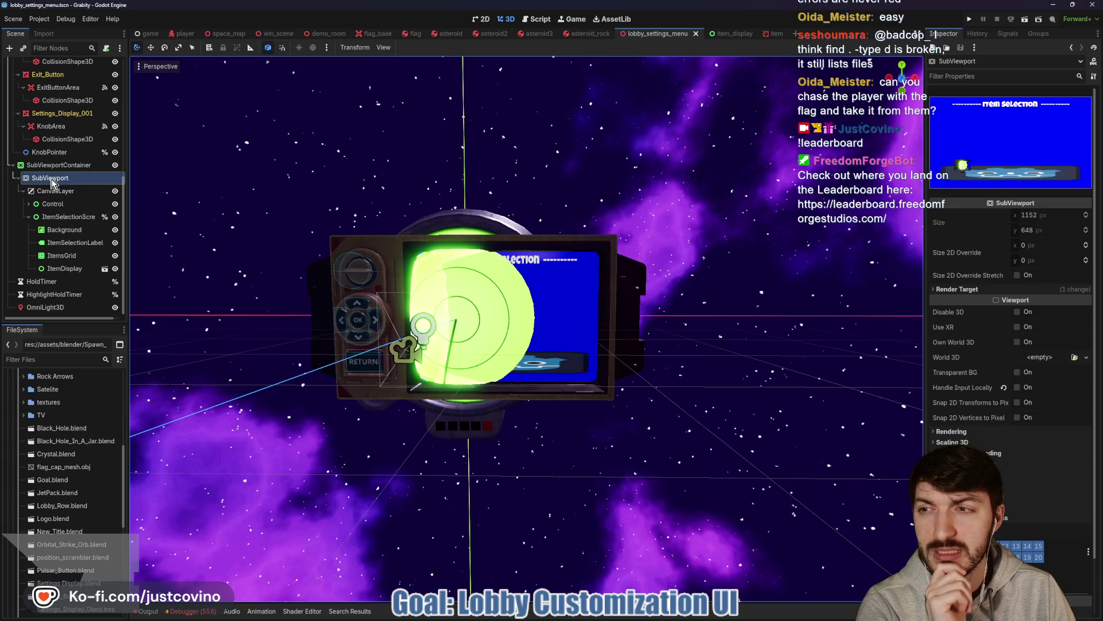
left_click(60, 205)
left_click(65, 217)
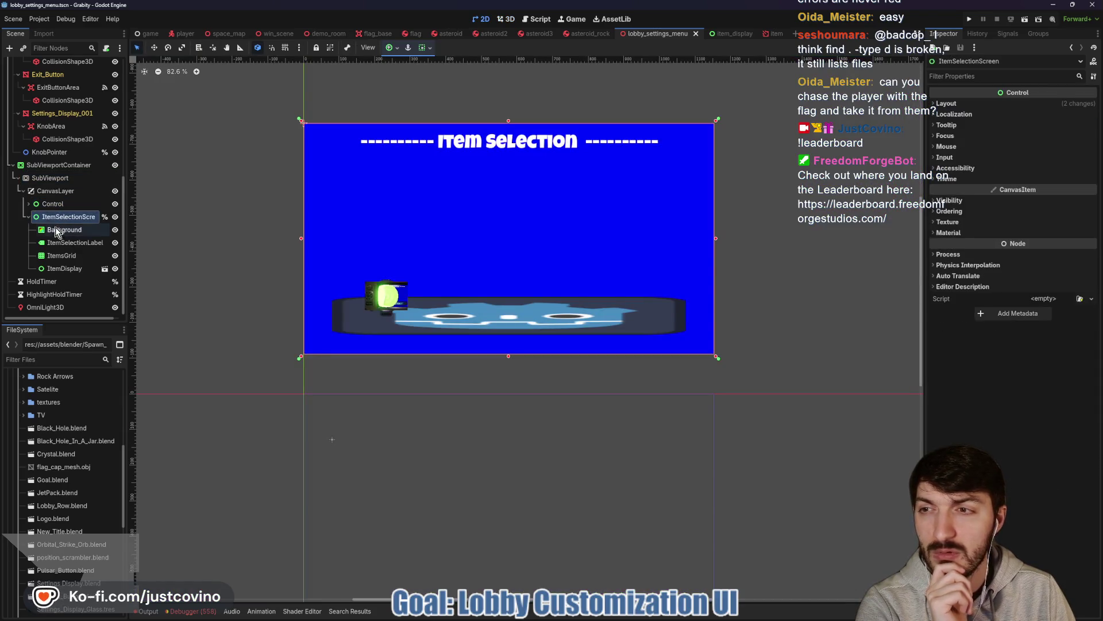
scroll(58, 235, "up", 1)
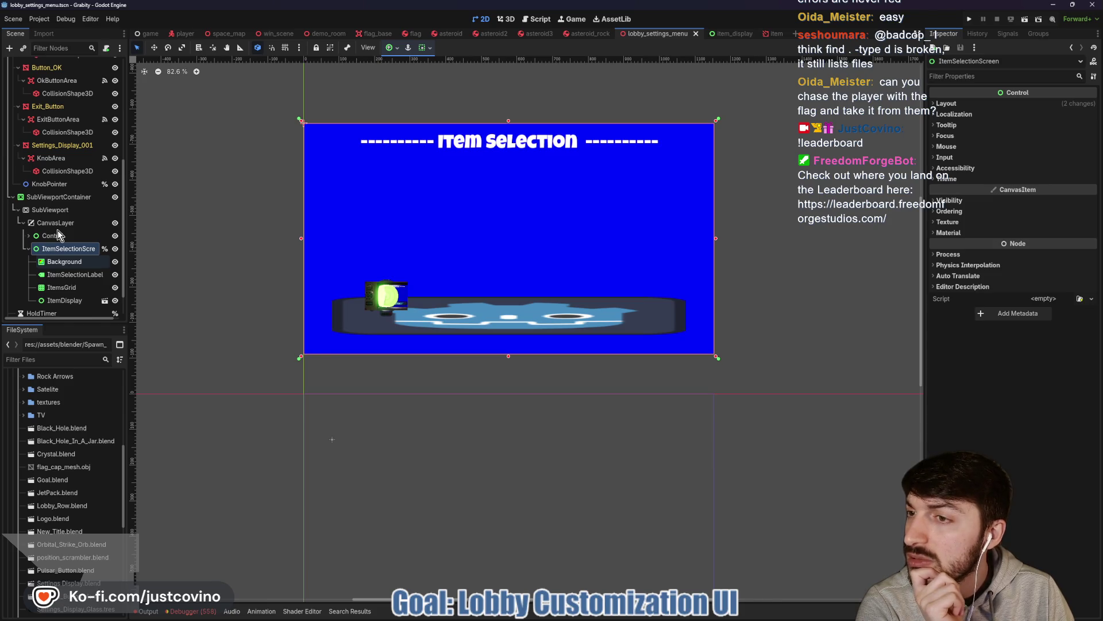
scroll(58, 235, "down", 1)
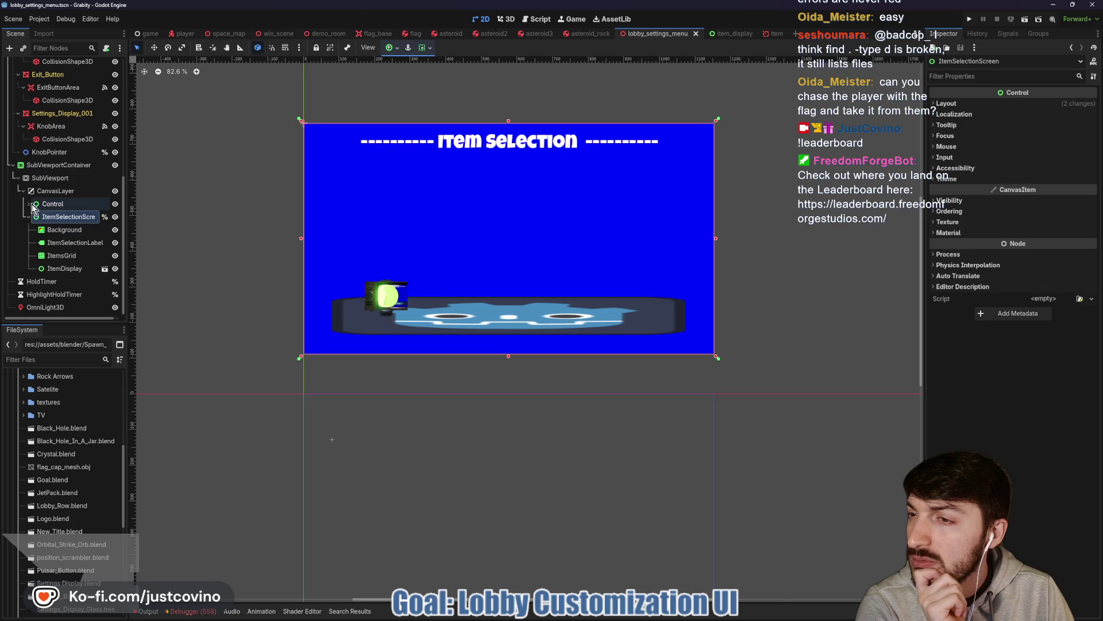
double_click(33, 218)
Step: Expand ItemSelectionScreen down to ItemDisplay and open its item_display scene in the editor
left_click(29, 217)
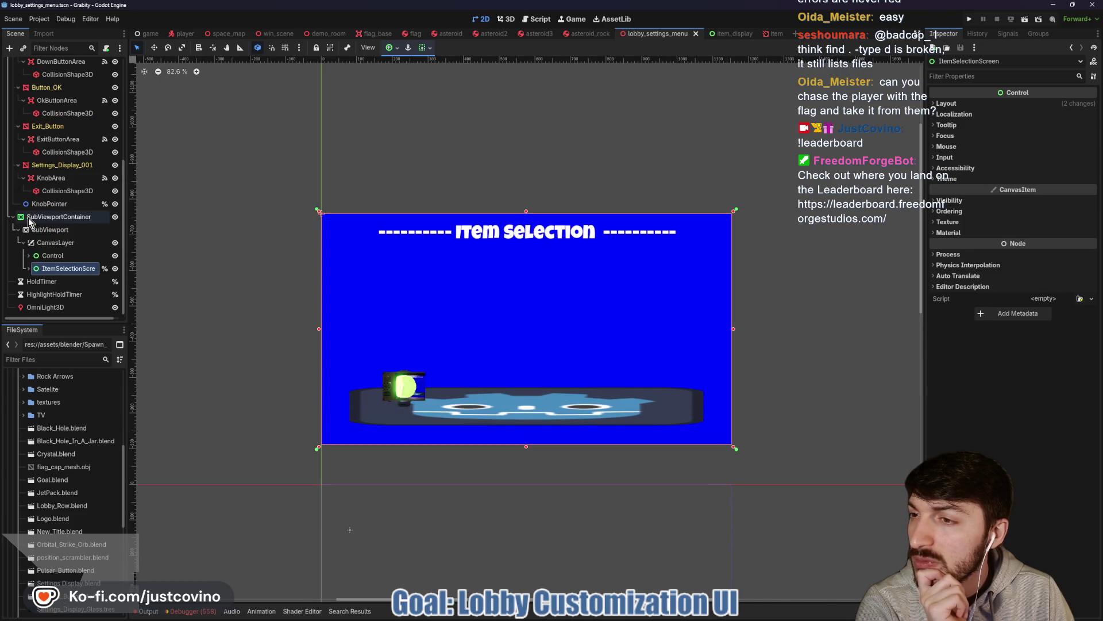
left_click(28, 256)
left_click(28, 255)
left_click(28, 256)
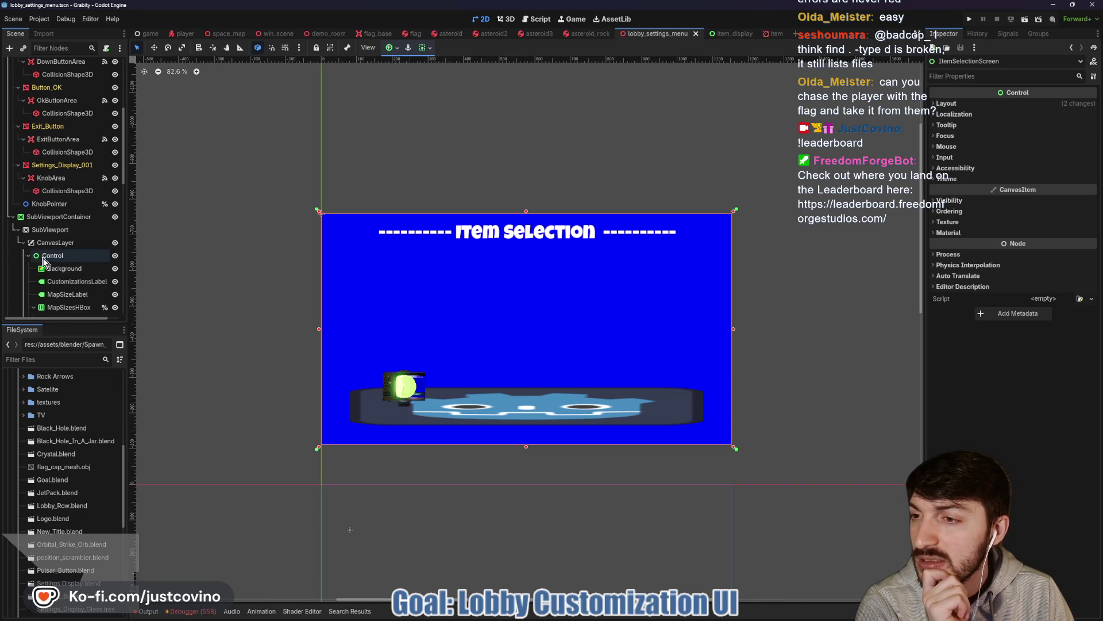
scroll(69, 261, "down", 5)
scroll(69, 261, "down", 5)
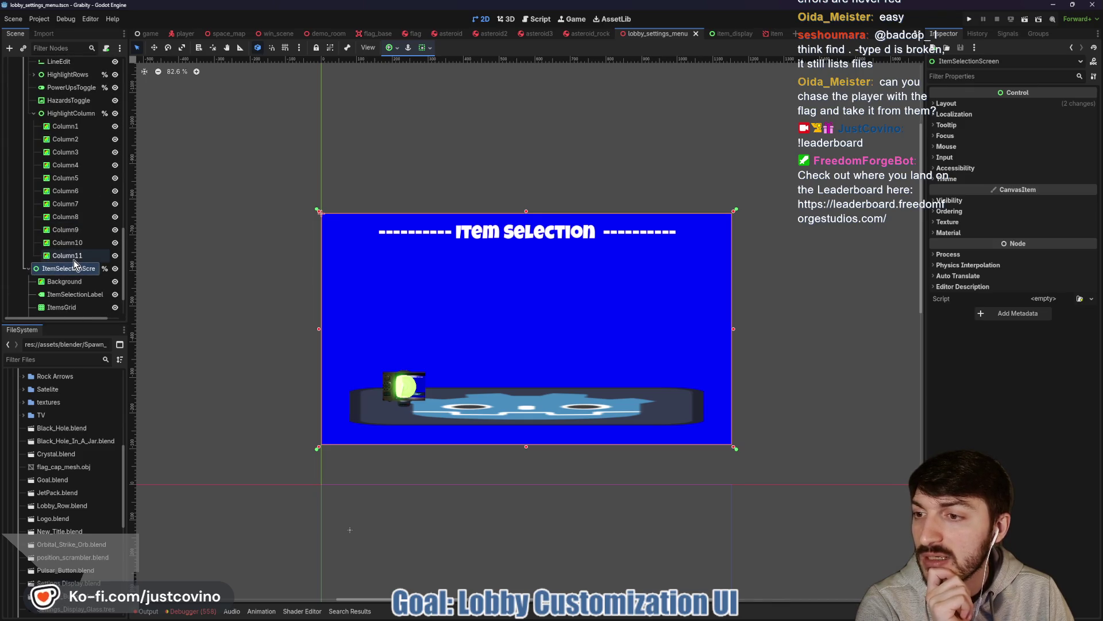
left_click(28, 269)
scroll(43, 269, "down", 2)
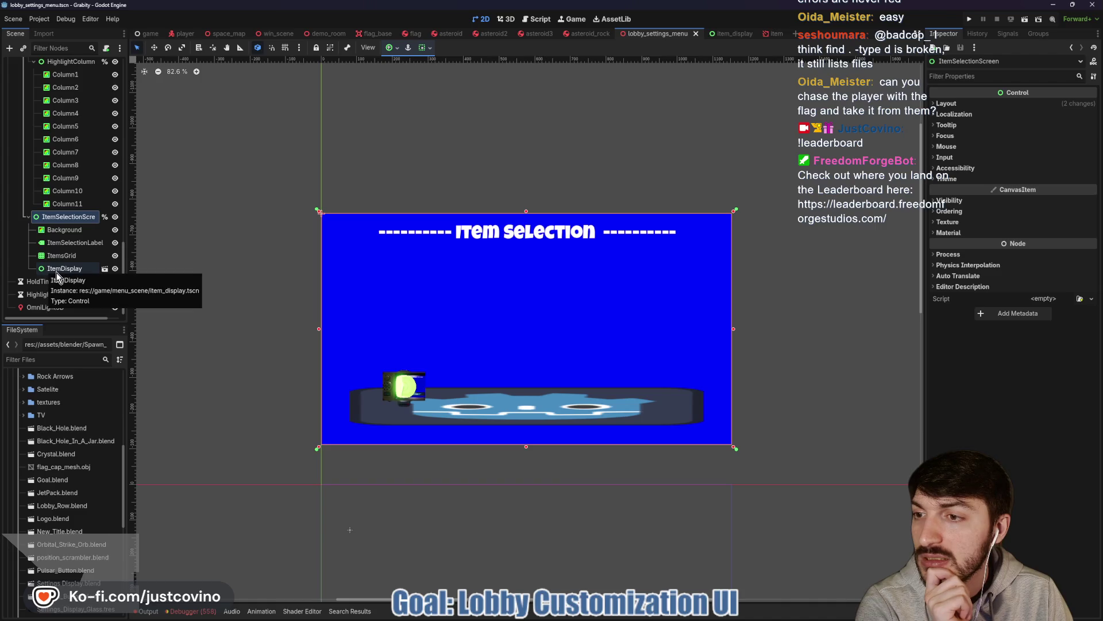
left_click(54, 272)
left_click(105, 269)
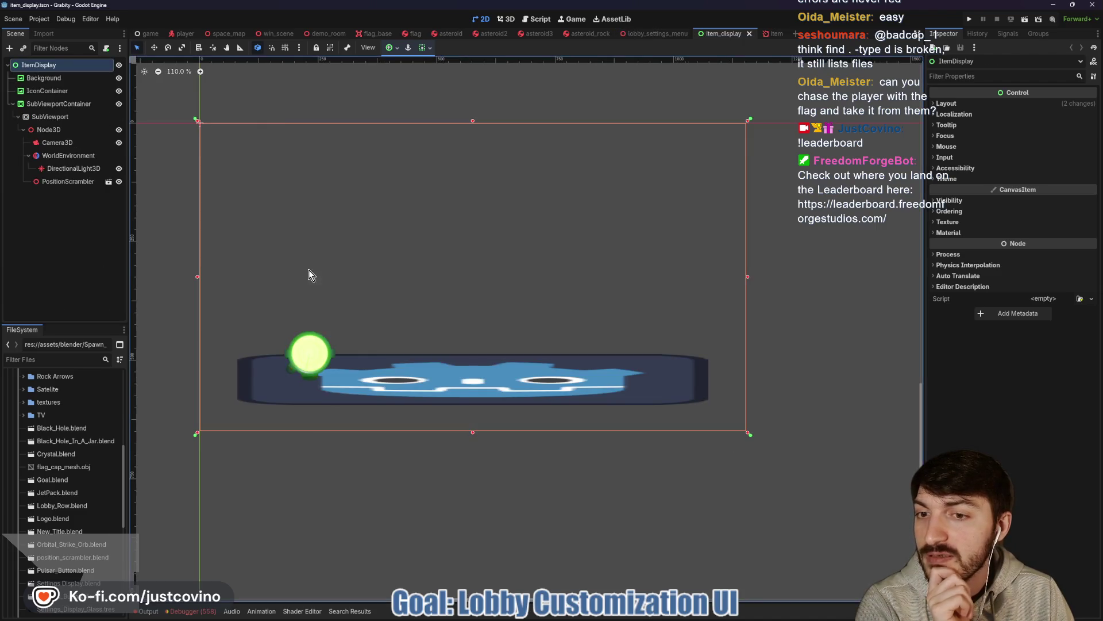
Step: Give the SubViewport its own 3D world, shift the camera left along X, and save item_display
left_click(65, 118)
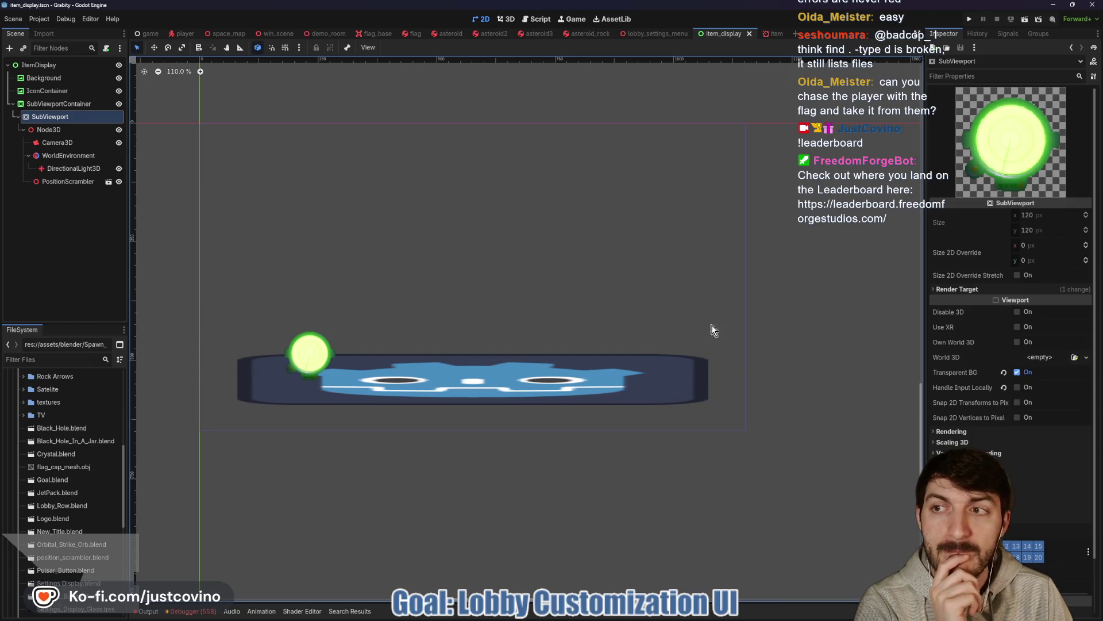
left_click(1018, 342)
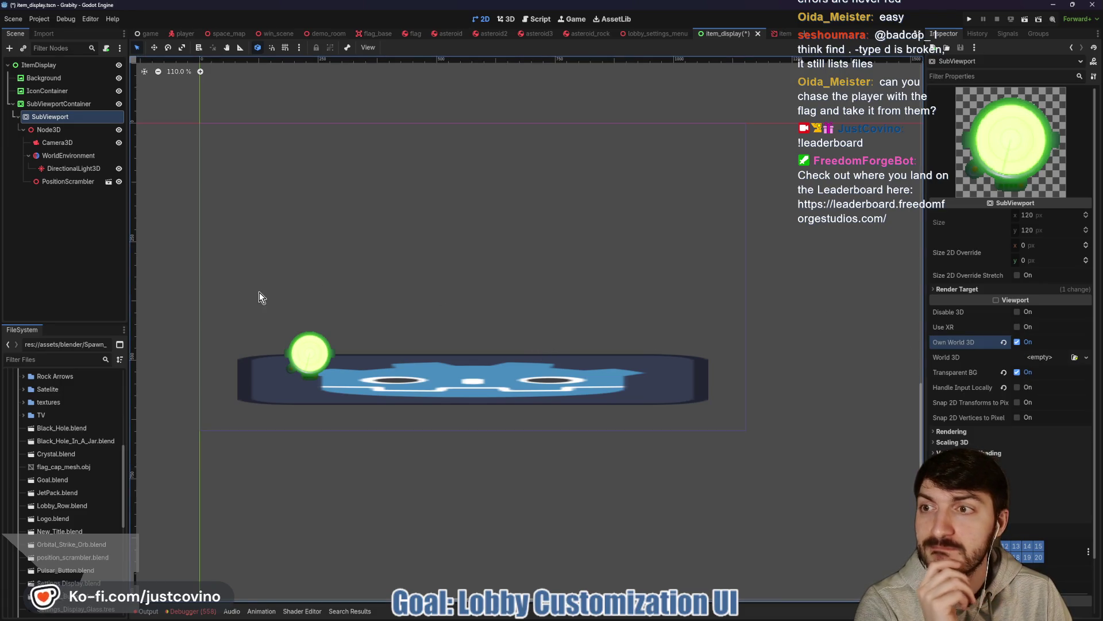
left_click(54, 143)
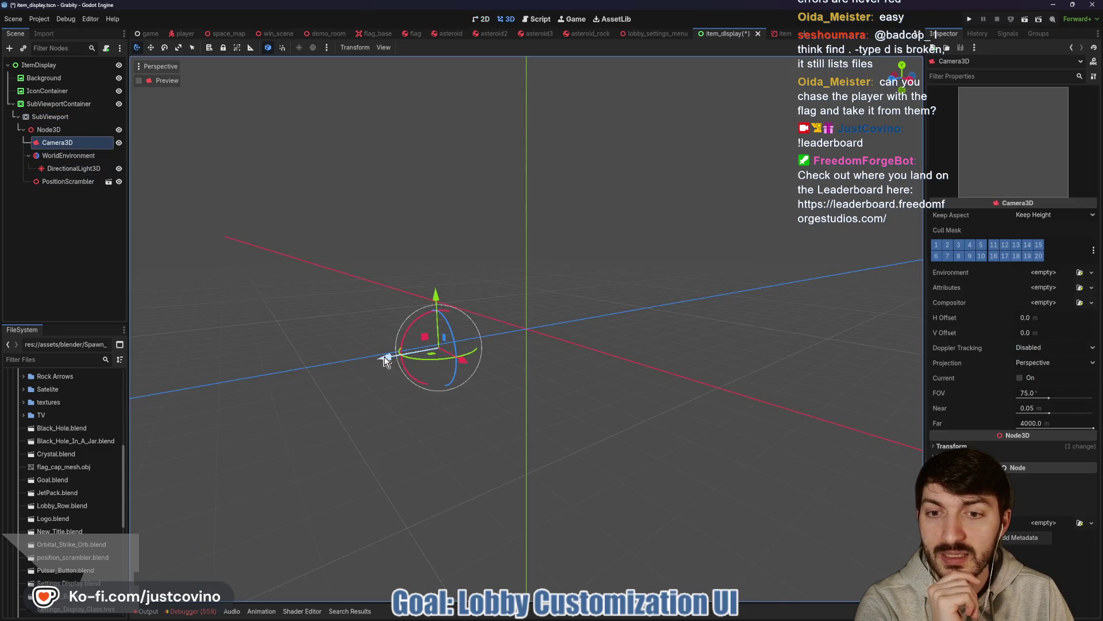
left_click_drag(383, 357, 374, 357)
key("ctrl+s")
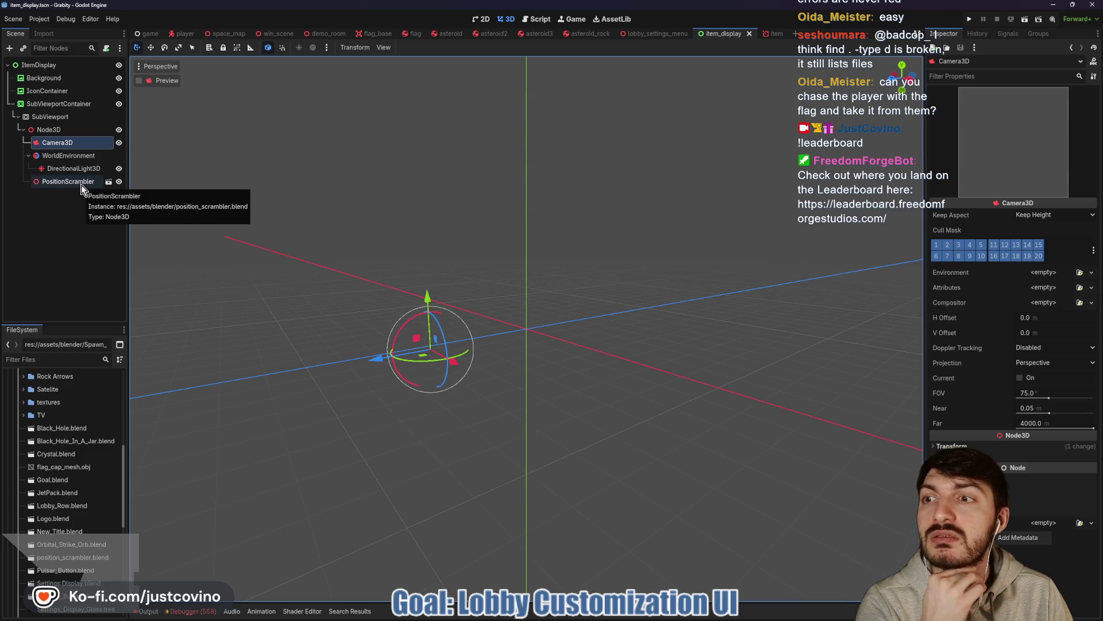
Step: Select the ItemDisplay root in the 3D workspace and switch to the lobby_settings_menu scene
left_click(530, 20)
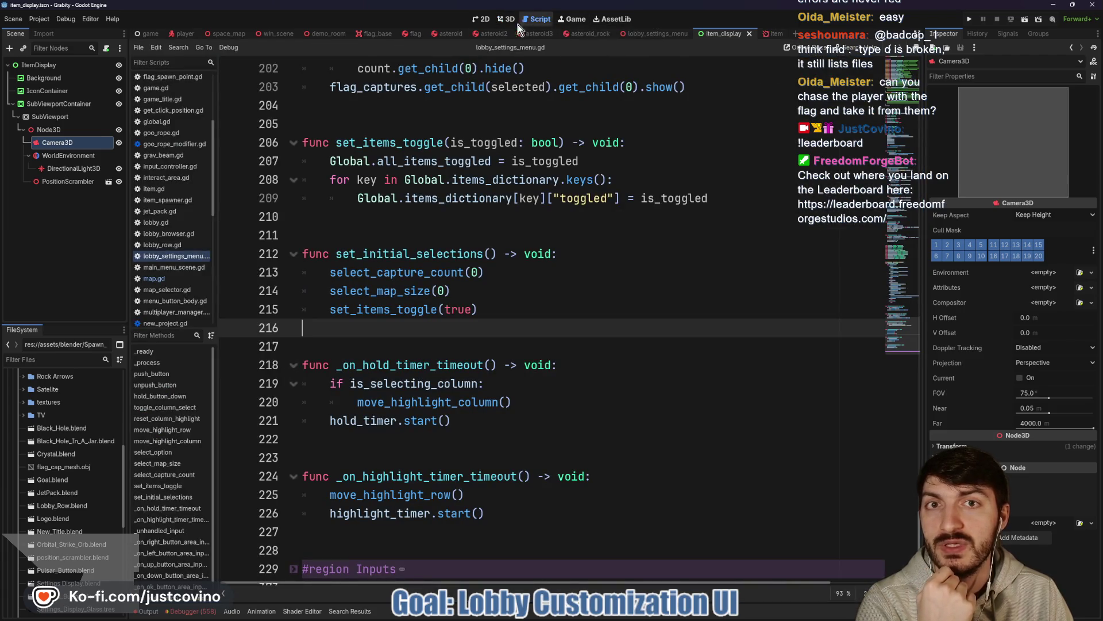
left_click(506, 21)
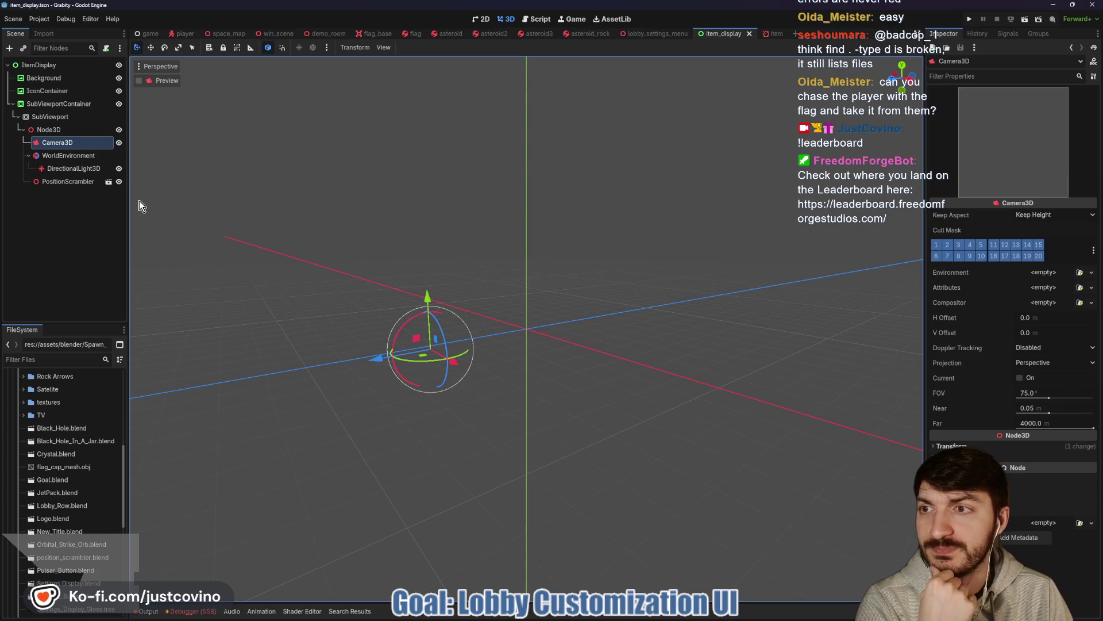
left_click(85, 65)
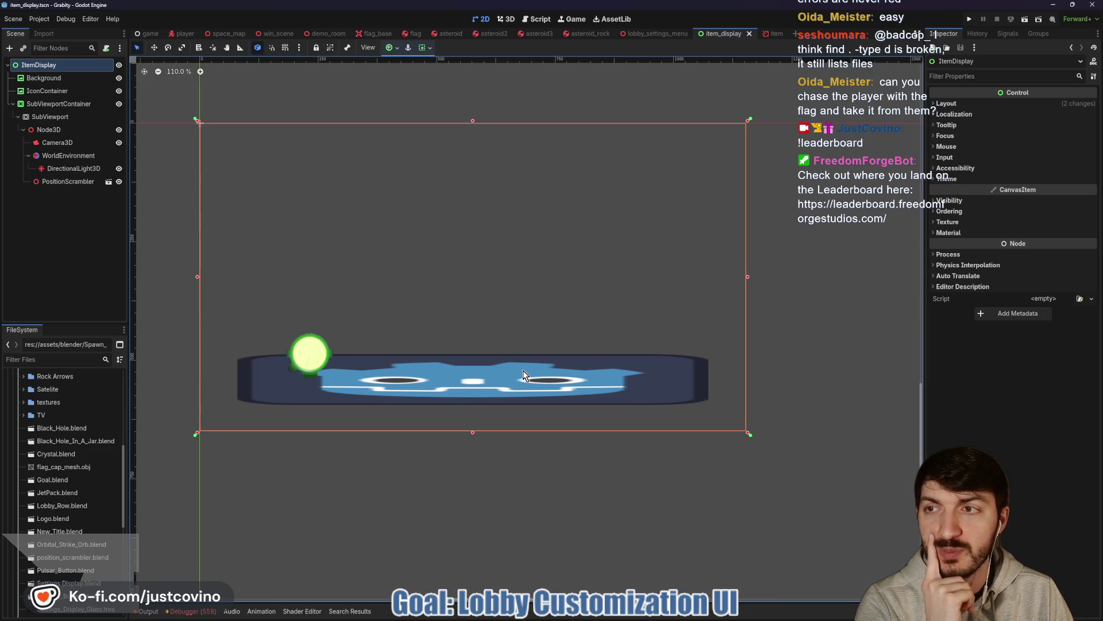
key("ctrl+F2")
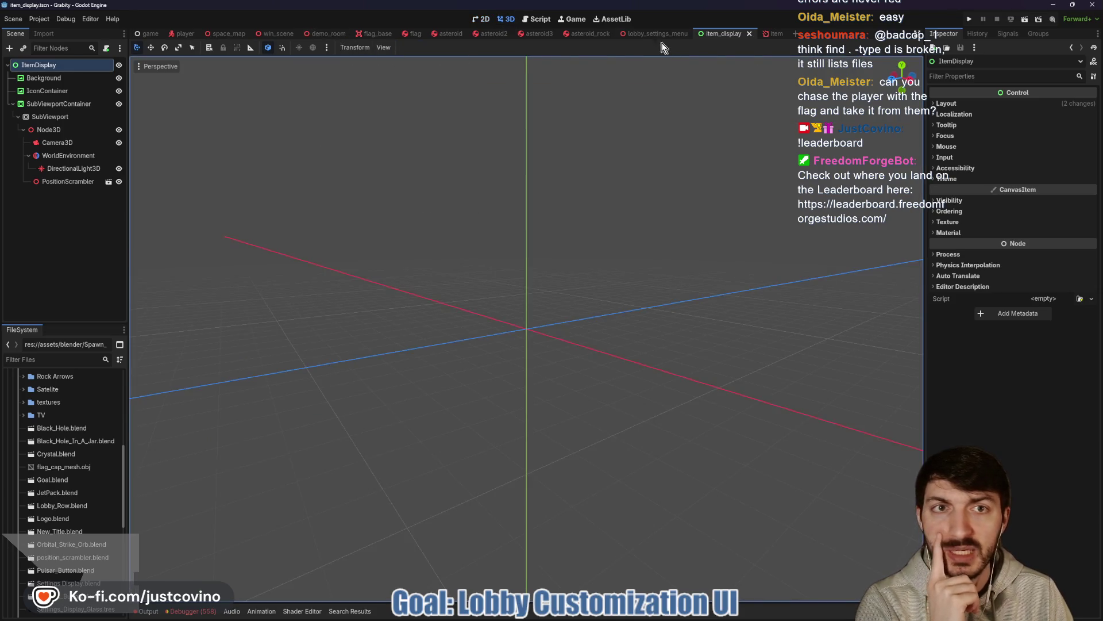
left_click(631, 35)
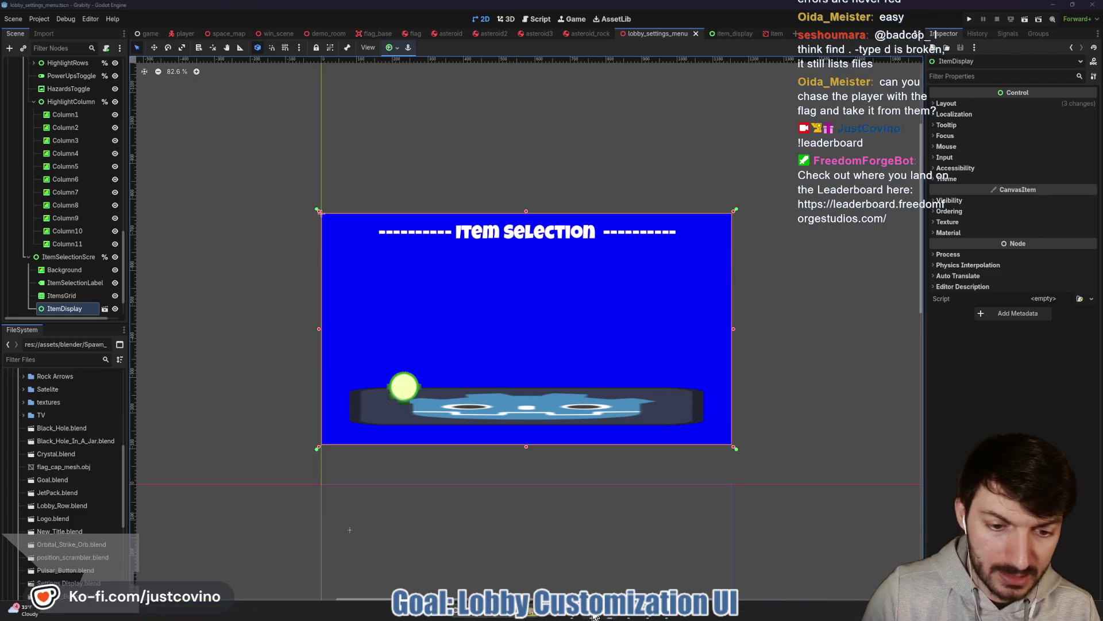
key("alt+Tab")
Step: Open a new browser tab and navigate to the Game UI Database site
left_click(363, 13)
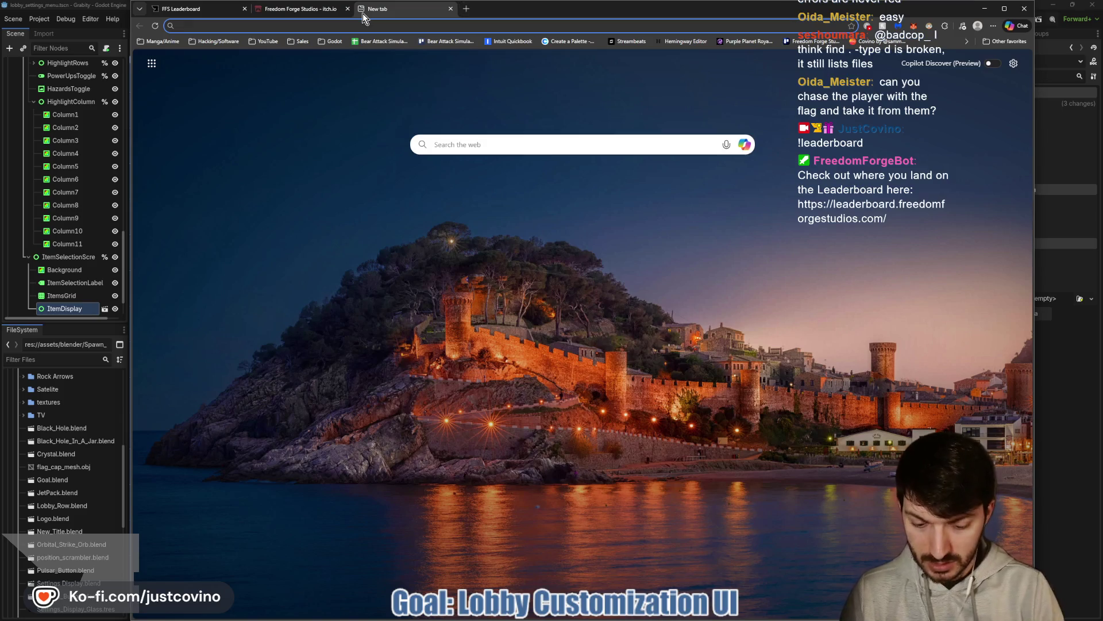
type("ui")
key("Return")
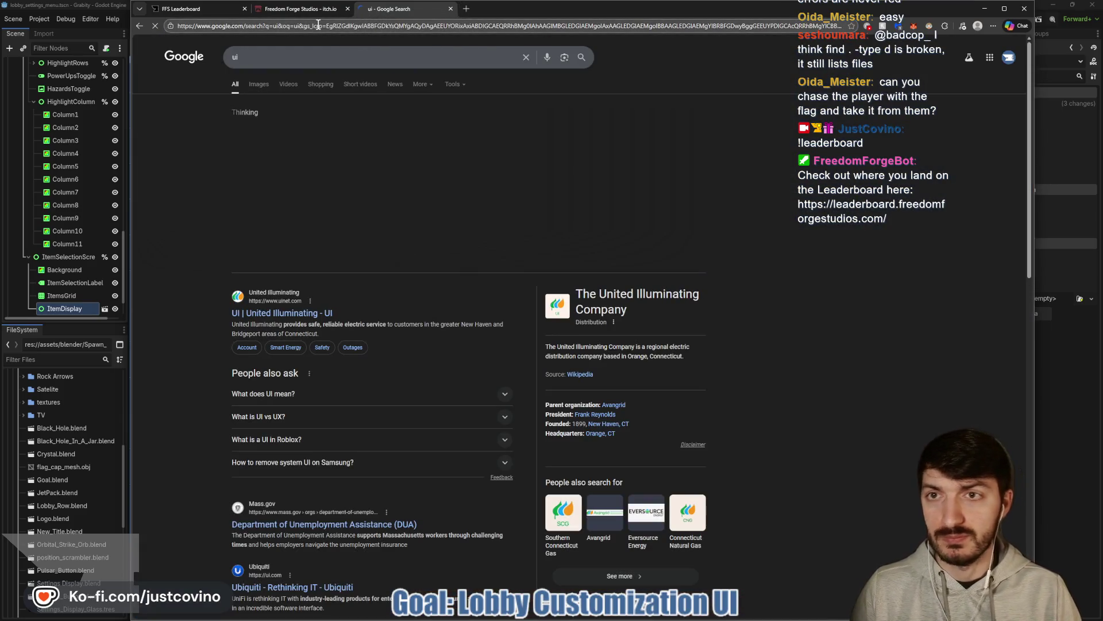
left_click(317, 25)
type("game ui")
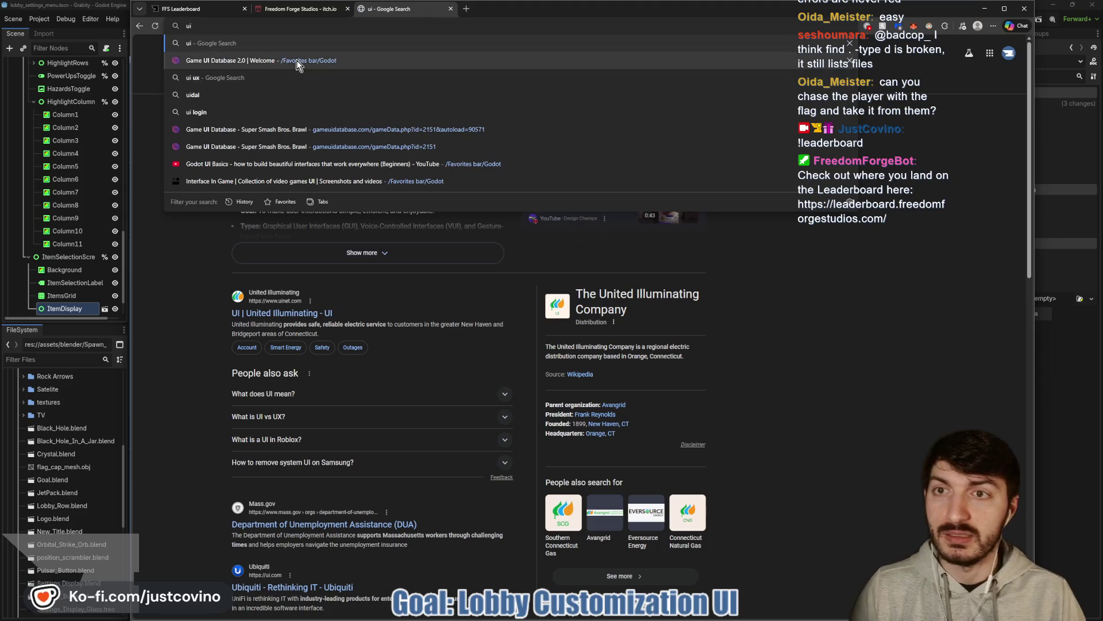
left_click(295, 121)
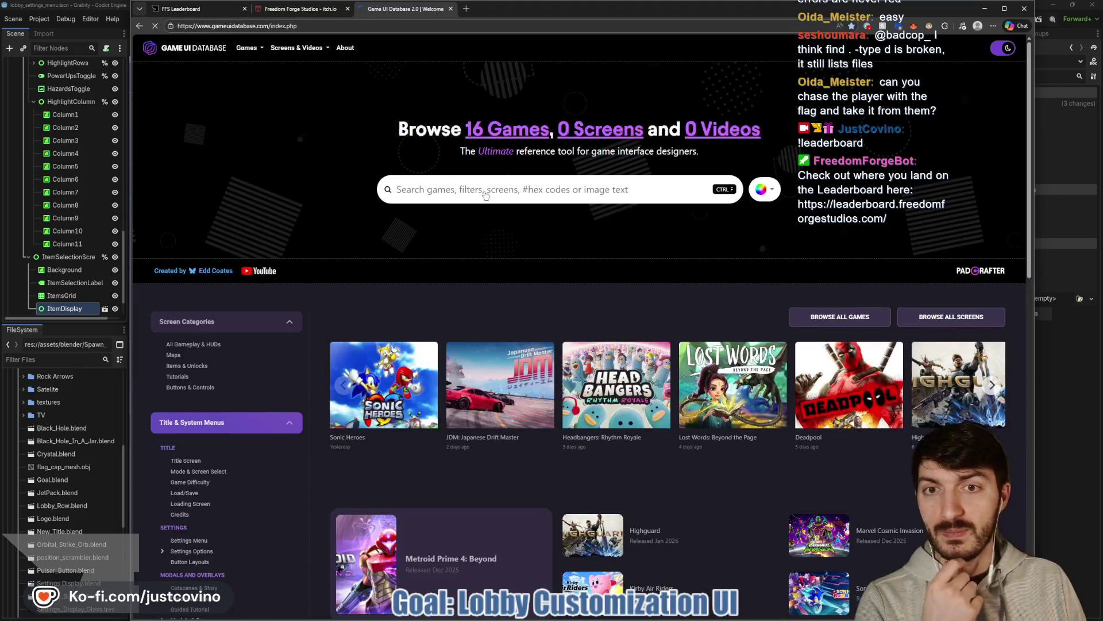
Step: Search the database for Super Smash and open the Super Smash Bros. Brawl game page
left_click(485, 191)
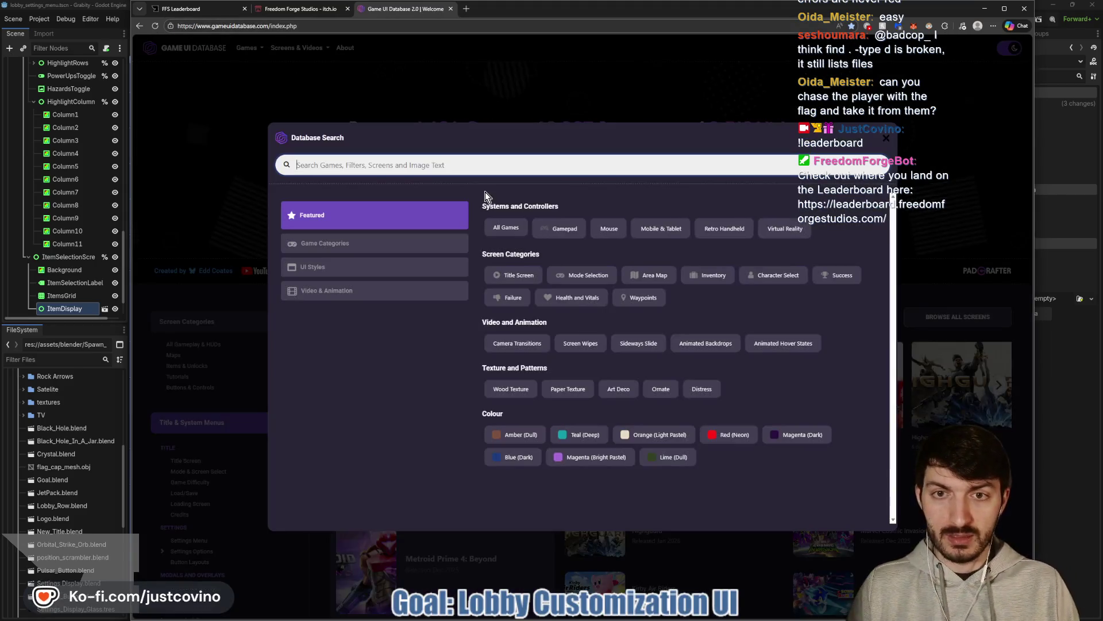
type("Super Smash Bro")
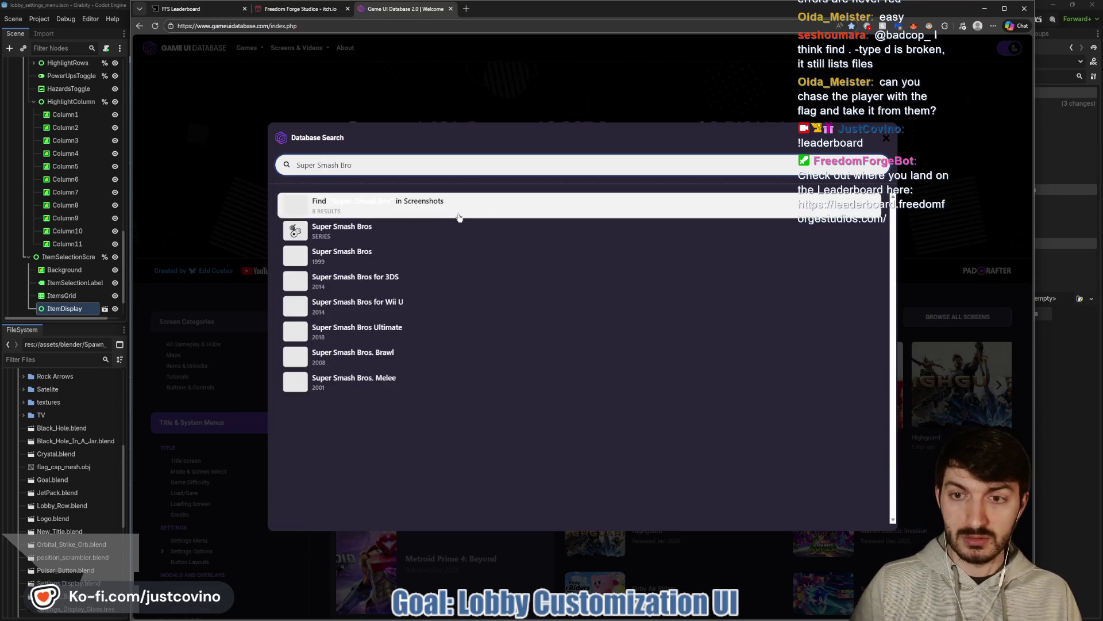
left_click(424, 203)
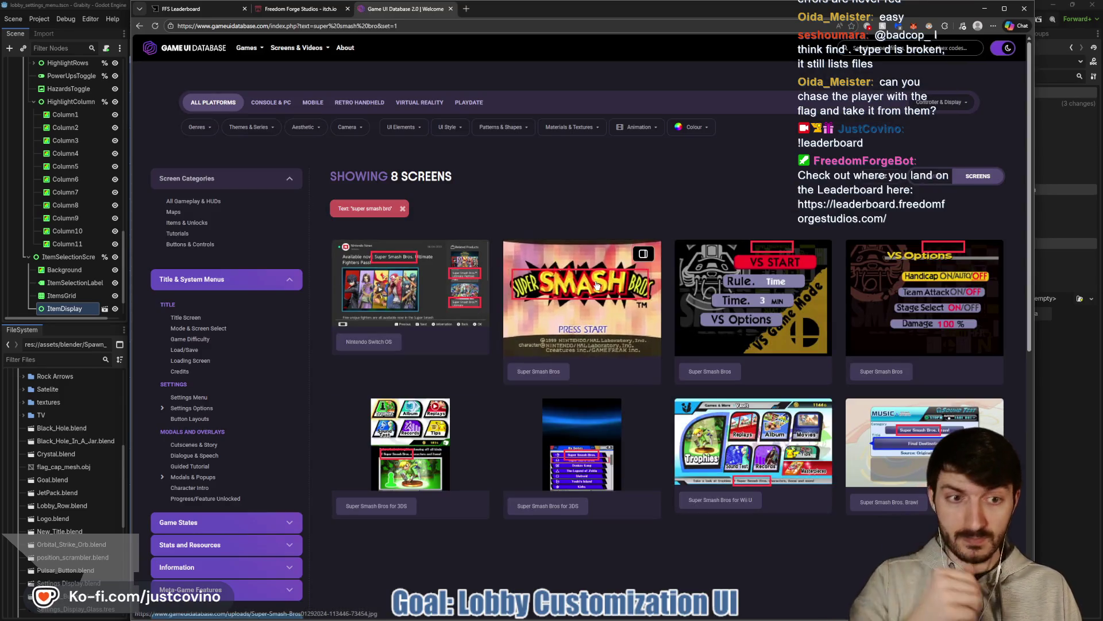
scroll(587, 281, "down", 3)
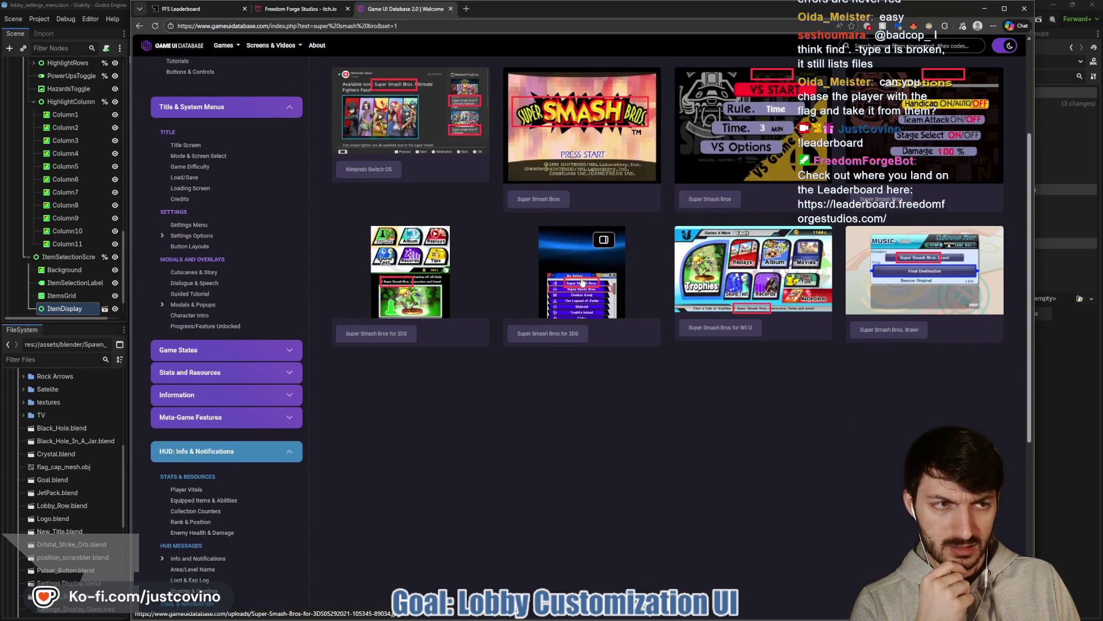
scroll(572, 283, "down", 3)
scroll(571, 283, "up", 7)
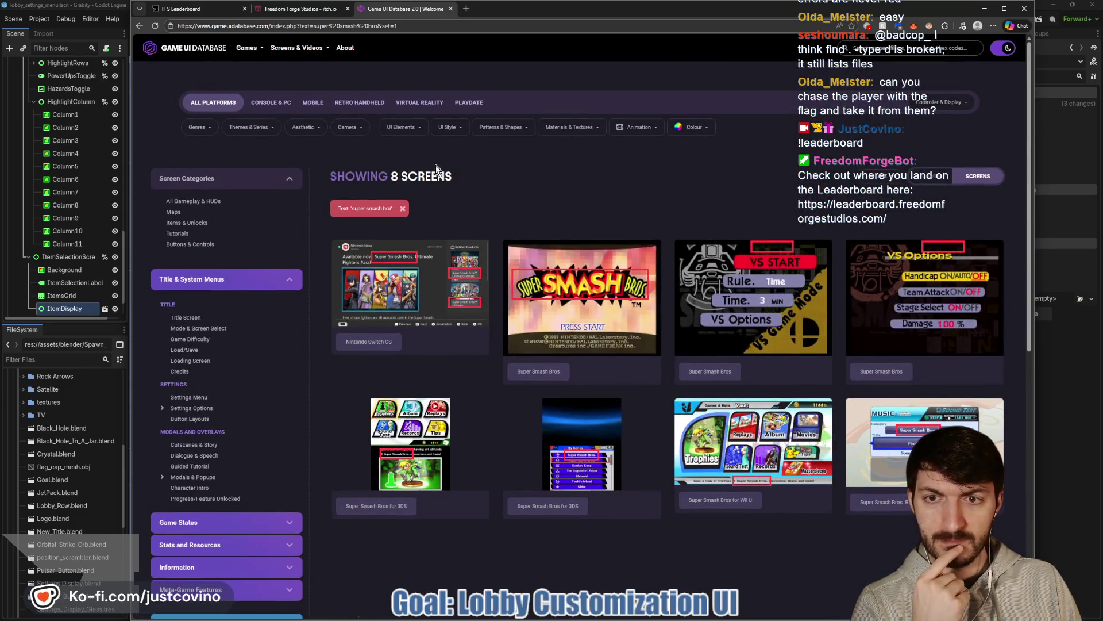
left_click(882, 51)
type("super s")
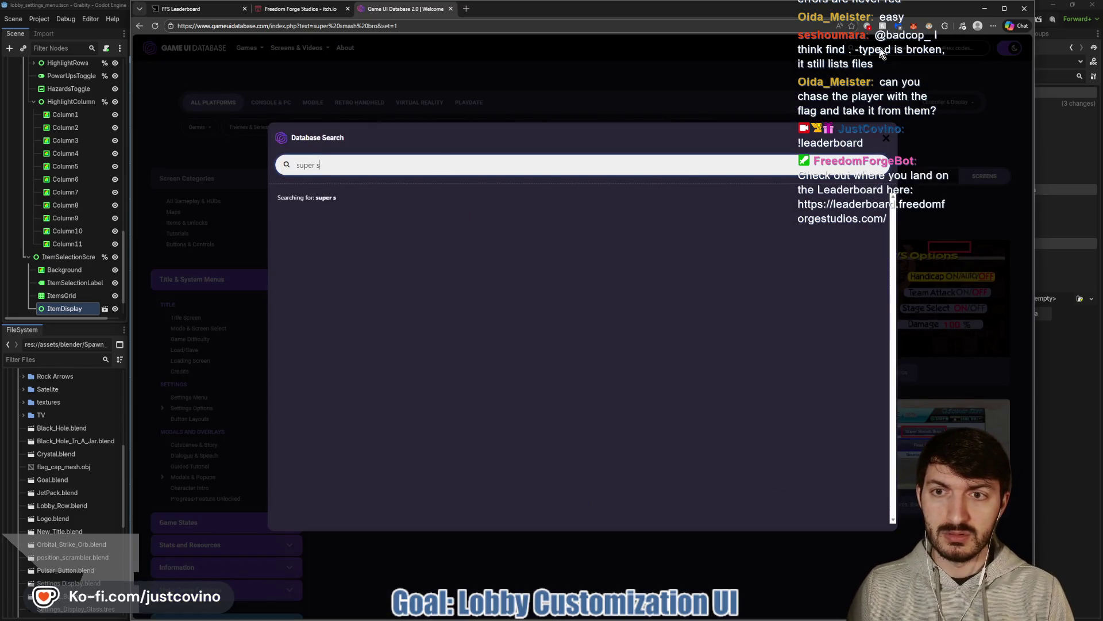
type("h")
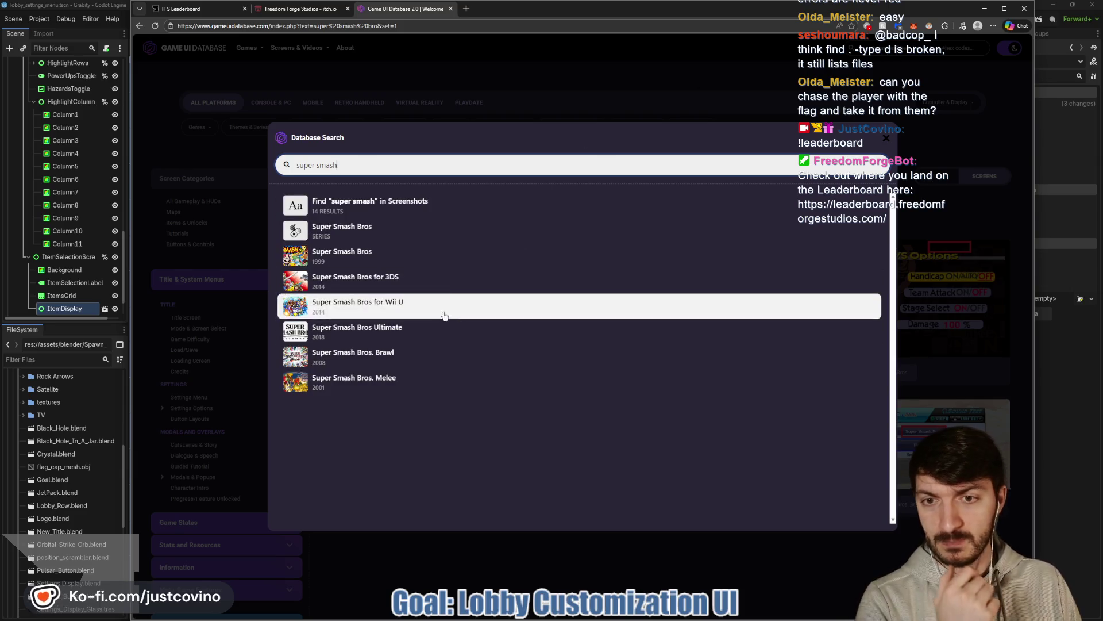
left_click(405, 354)
scroll(460, 322, "down", 20)
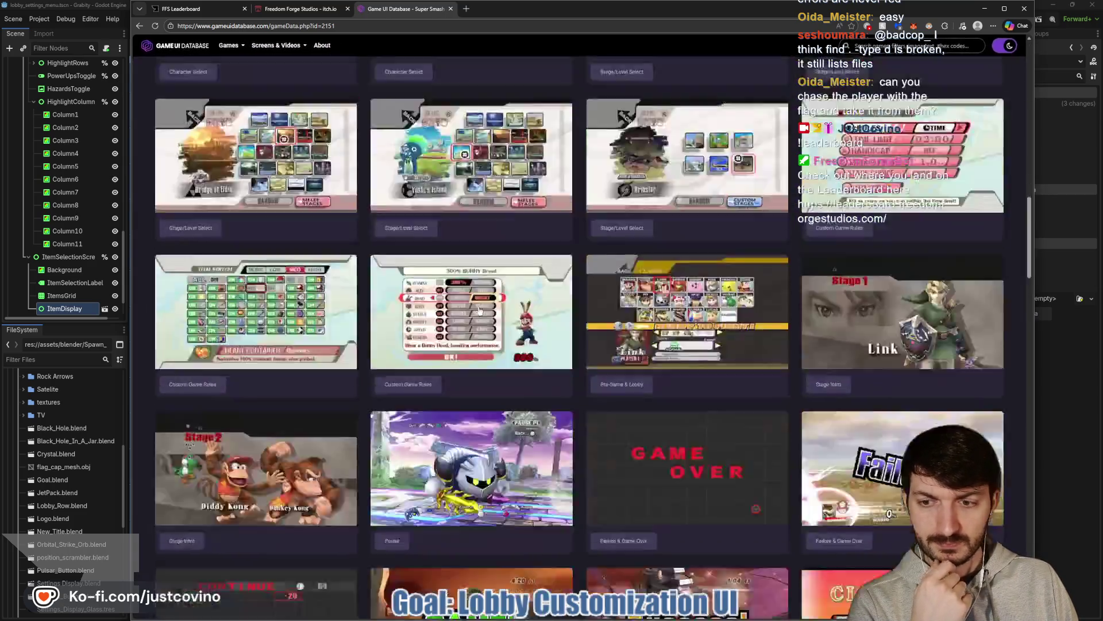
scroll(481, 309, "up", 5)
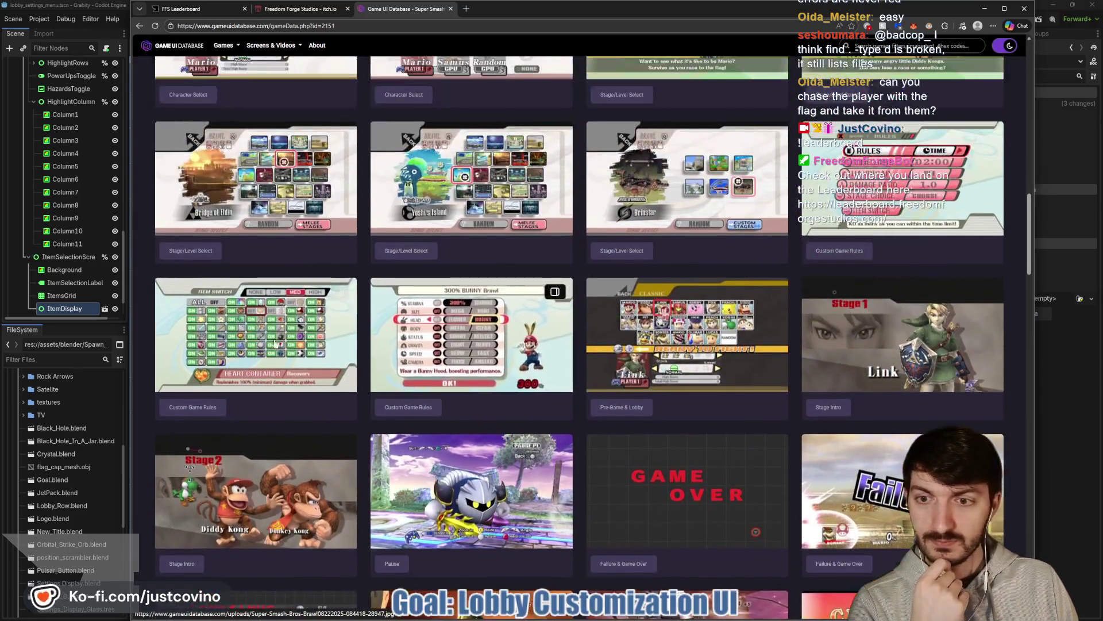
Step: Enlarge the Item Switch screenshot and annotate the heart item, an ON toggle and the Heart Container description
left_click(255, 229)
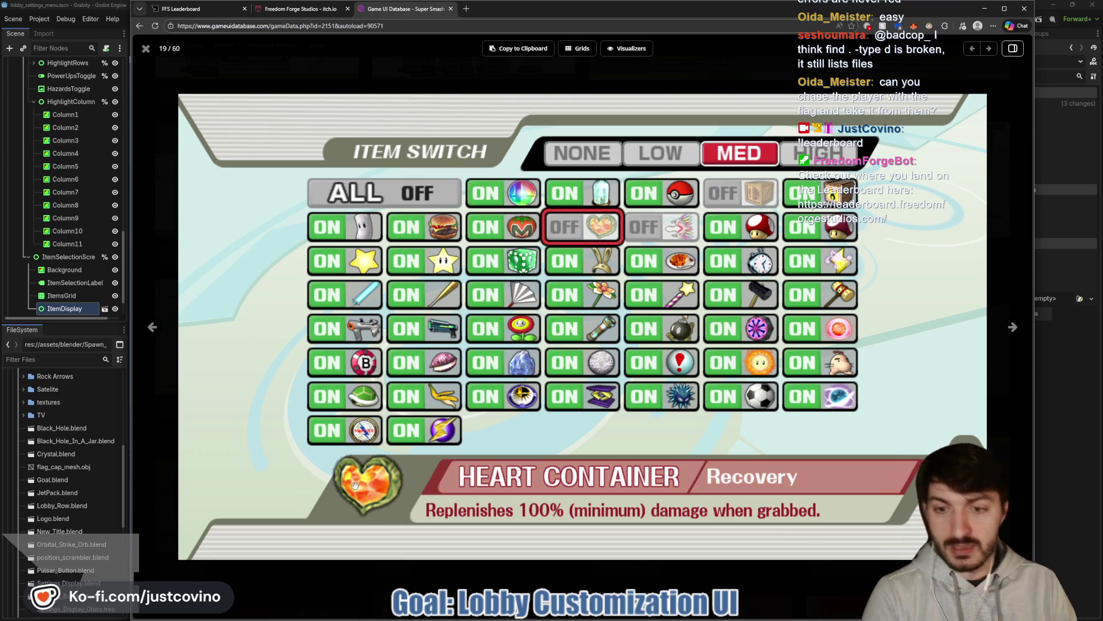
mouse_move(374, 449)
left_mouse_down()
mouse_move(315, 508)
mouse_move(422, 441)
left_mouse_up()
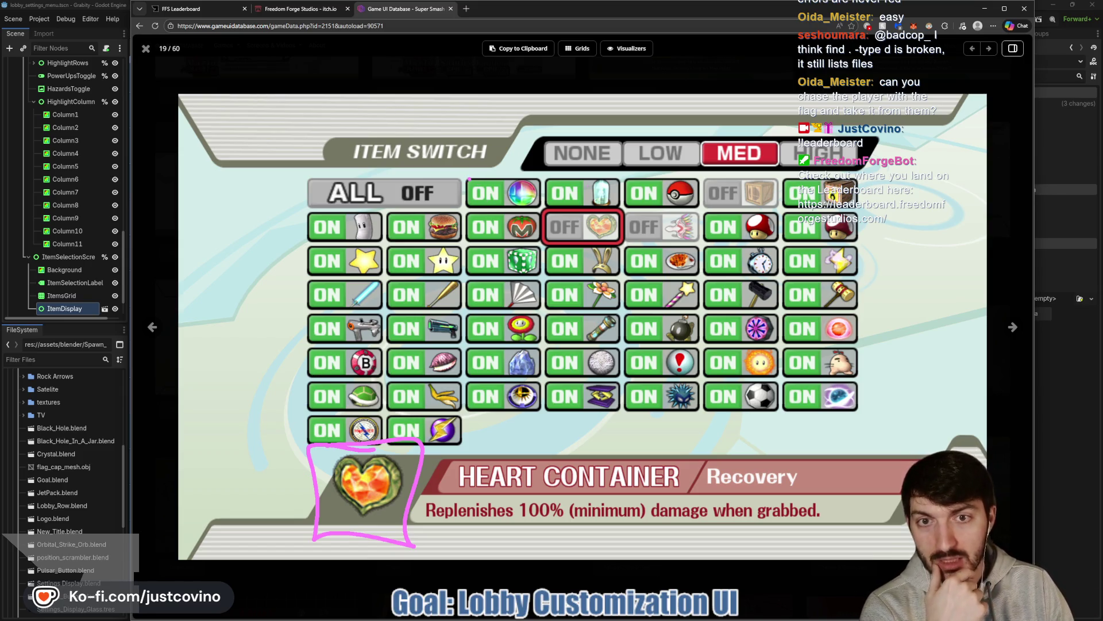
mouse_move(466, 206)
left_mouse_down()
mouse_move(540, 212)
mouse_move(468, 174)
left_mouse_up()
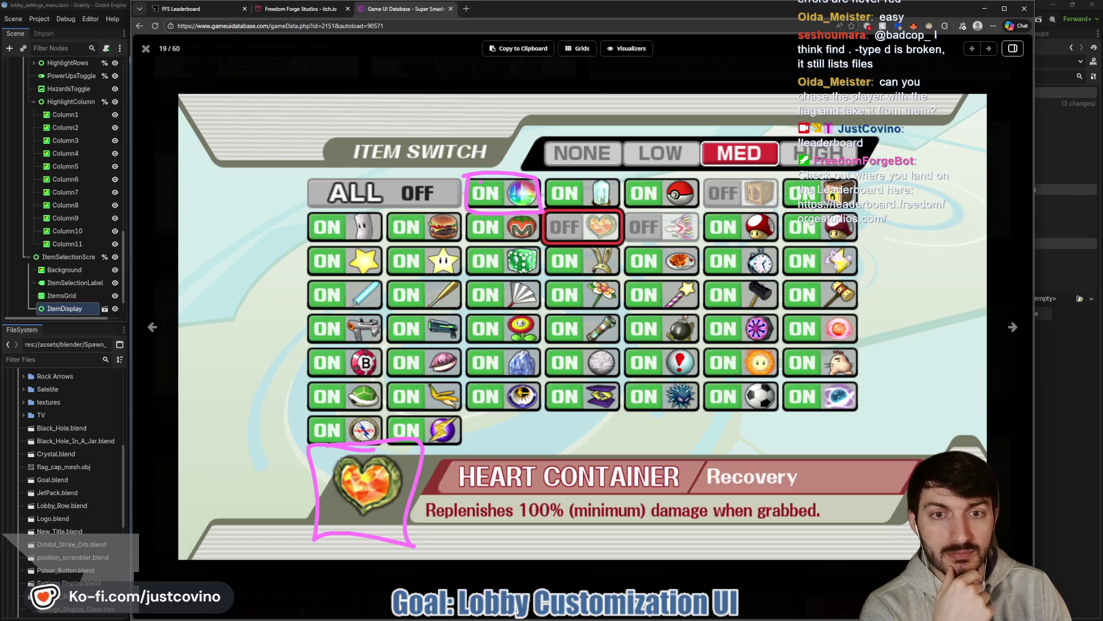
mouse_move(545, 201)
left_mouse_down()
mouse_move(543, 334)
mouse_move(459, 322)
mouse_move(839, 332)
left_mouse_up()
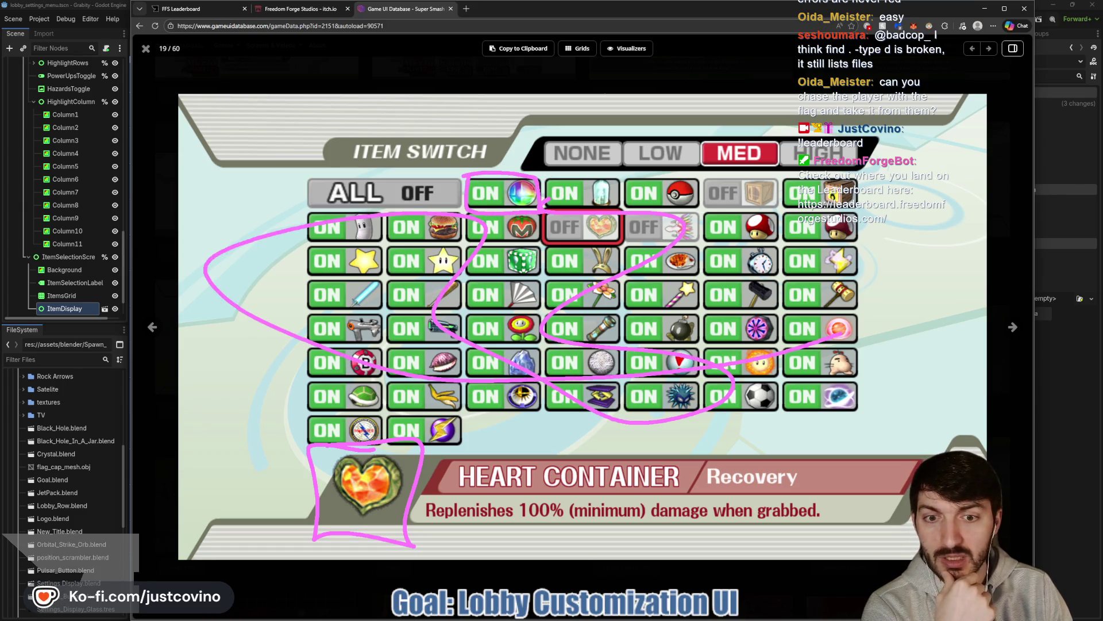
mouse_move(440, 447)
left_mouse_down()
mouse_move(856, 454)
mouse_move(364, 534)
mouse_move(618, 423)
left_mouse_up()
left_click_drag(454, 521, 824, 550)
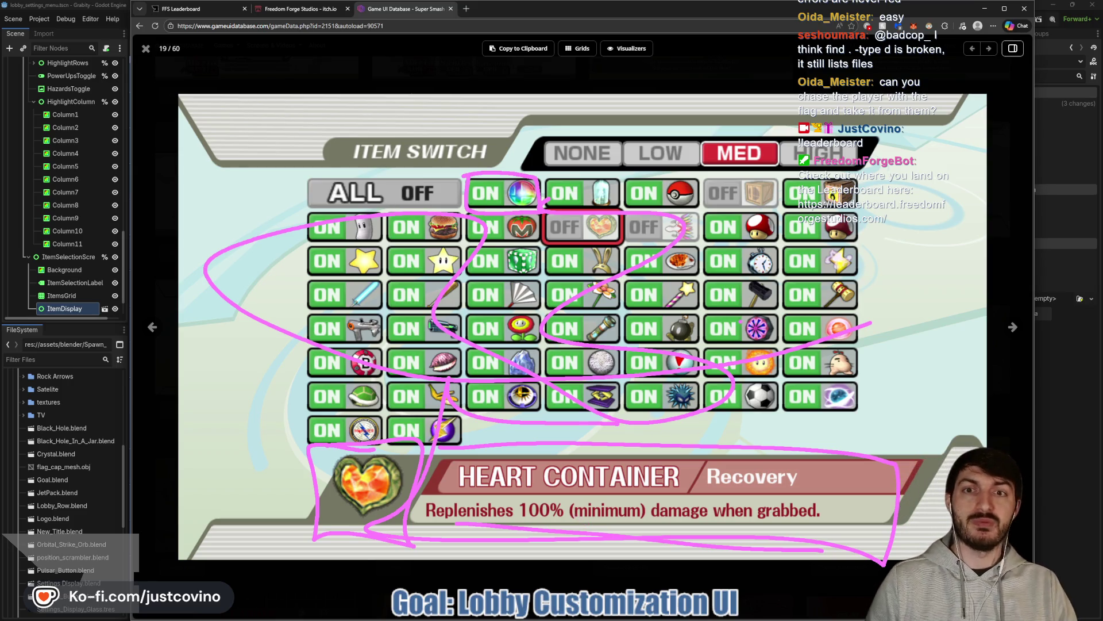
Step: Clear the annotations, reopen the Item Switch screenshot full size, and shrink the browser window
key("Escape")
left_click(867, 172)
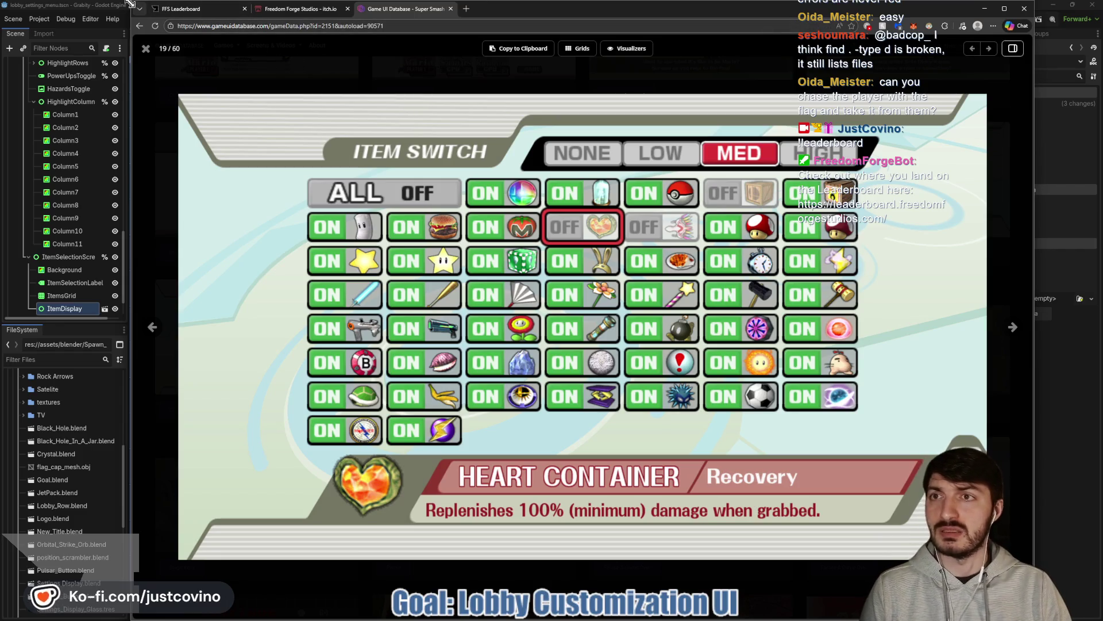
key("super+Down")
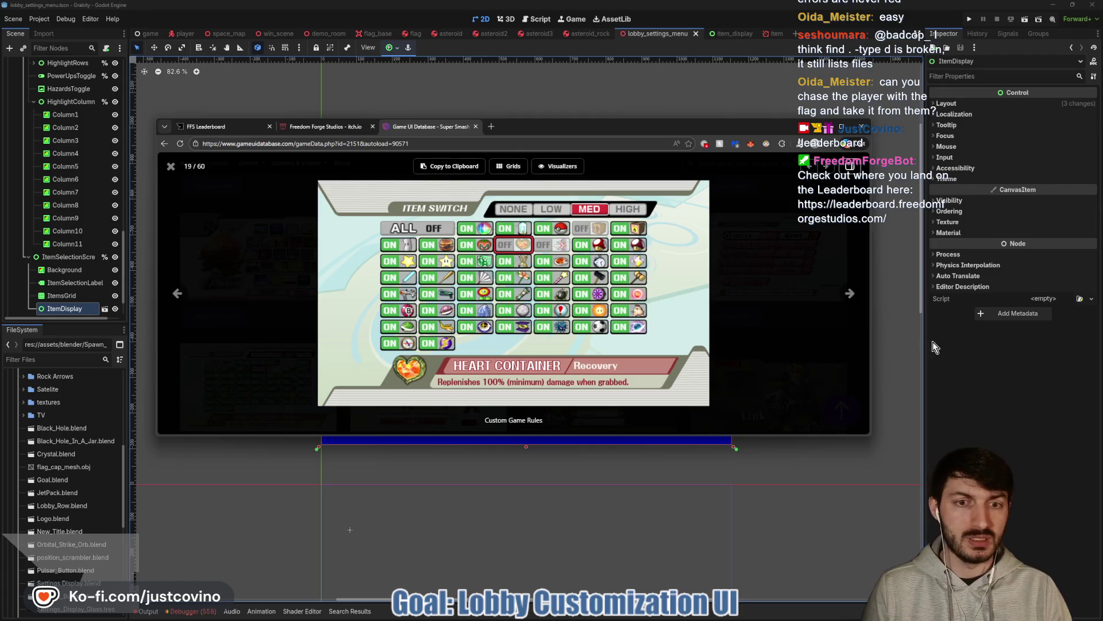
Step: Bring Godot back in front, sketch over the item display area, then open the ItemDisplay scene
mouse_move(870, 435)
left_mouse_down()
mouse_move(912, 560)
mouse_move(899, 548)
left_mouse_up()
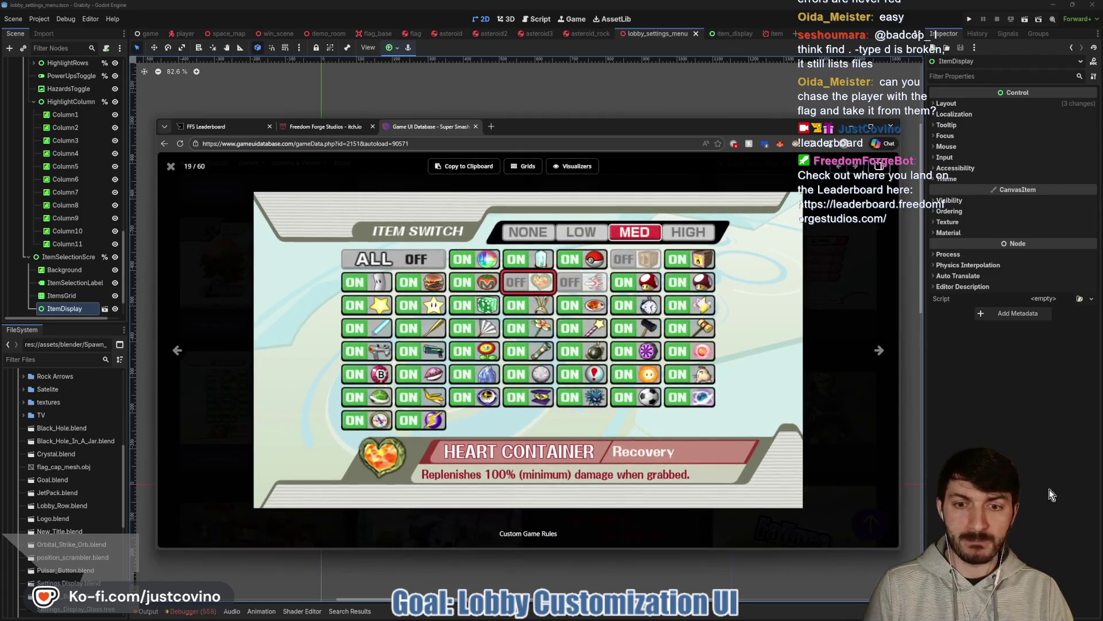
left_click(1049, 495)
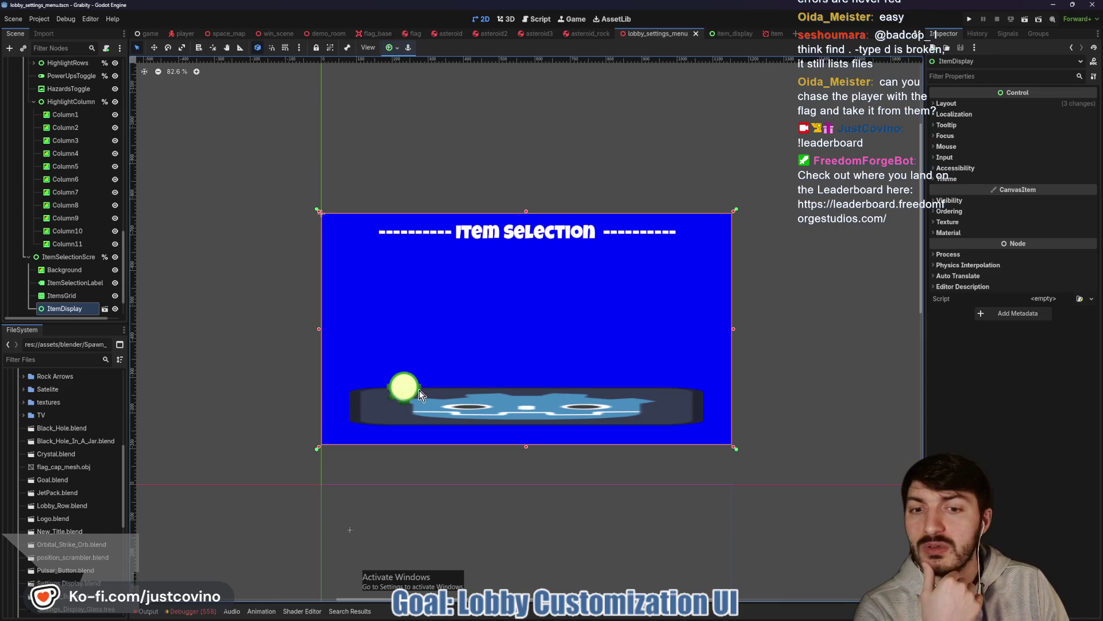
mouse_move(448, 379)
left_mouse_down()
mouse_move(406, 440)
mouse_move(476, 378)
mouse_move(660, 379)
mouse_move(618, 428)
mouse_move(384, 444)
left_mouse_up()
left_click(618, 428)
left_click(425, 371)
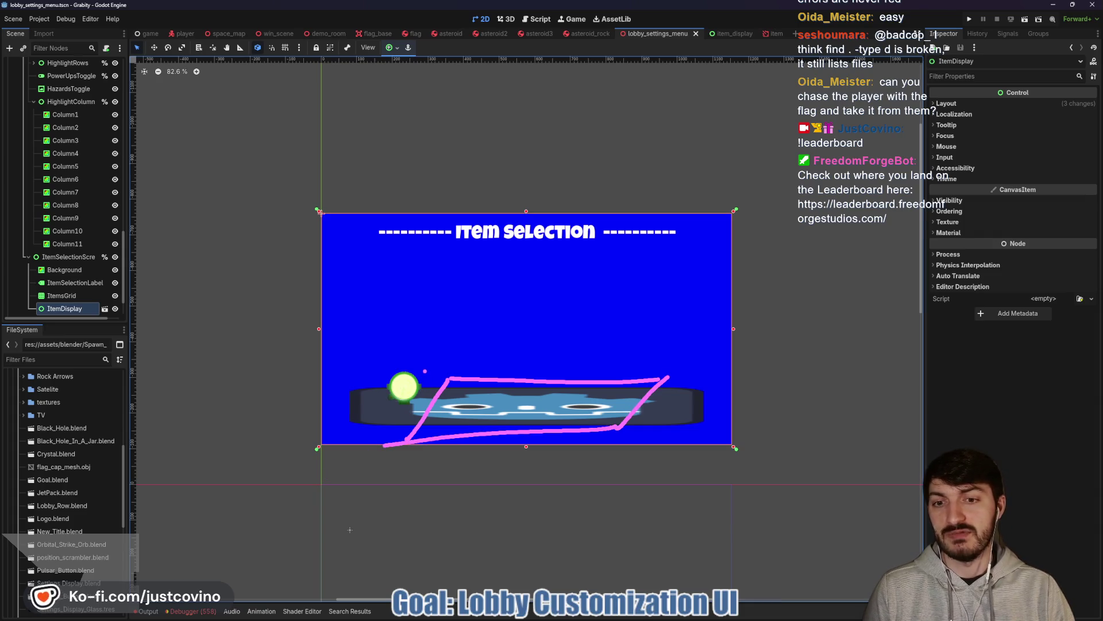
left_click_drag(426, 371, 437, 375)
key("ctrl+z")
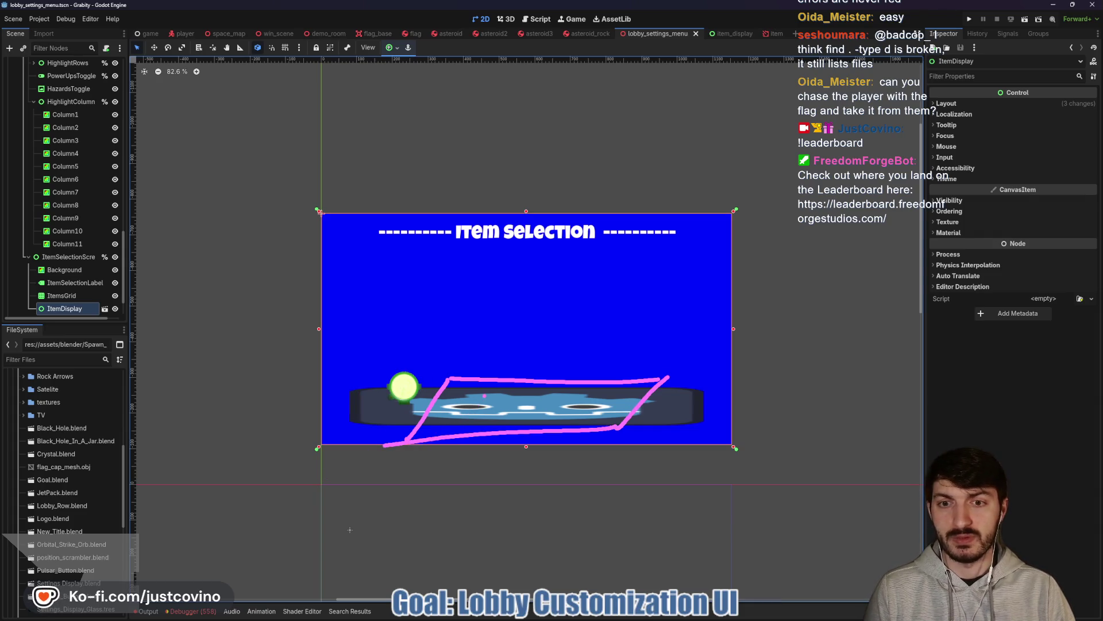
key("Escape")
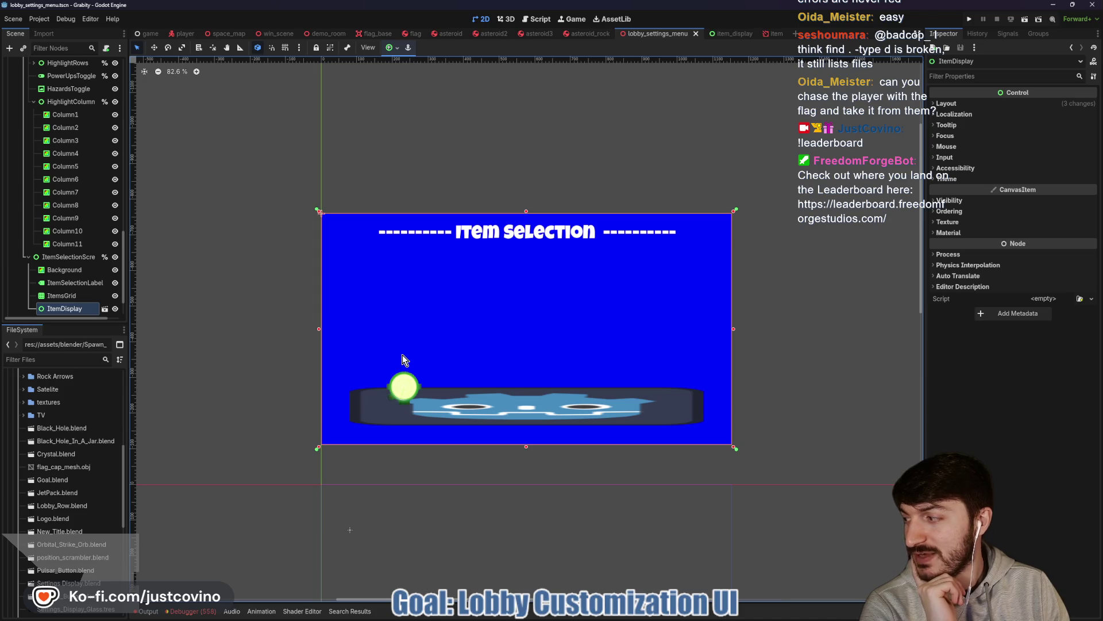
left_click(105, 308)
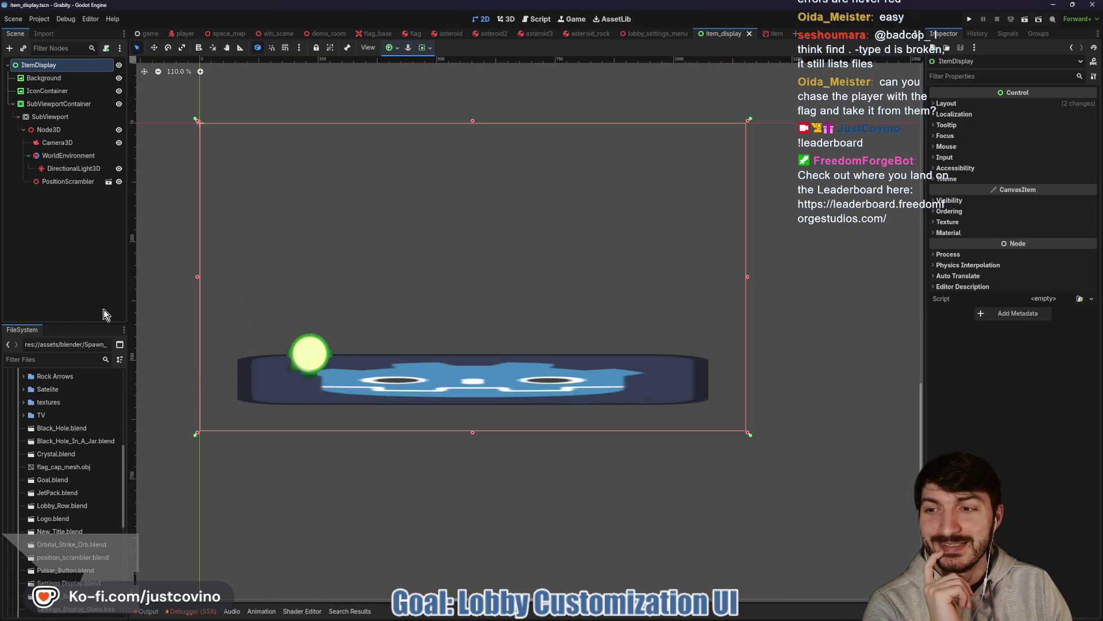
Step: Attach item_display.gd declaring class_name ItemDisplay, delete the template functions on lines 4–11, and save
left_click(106, 48)
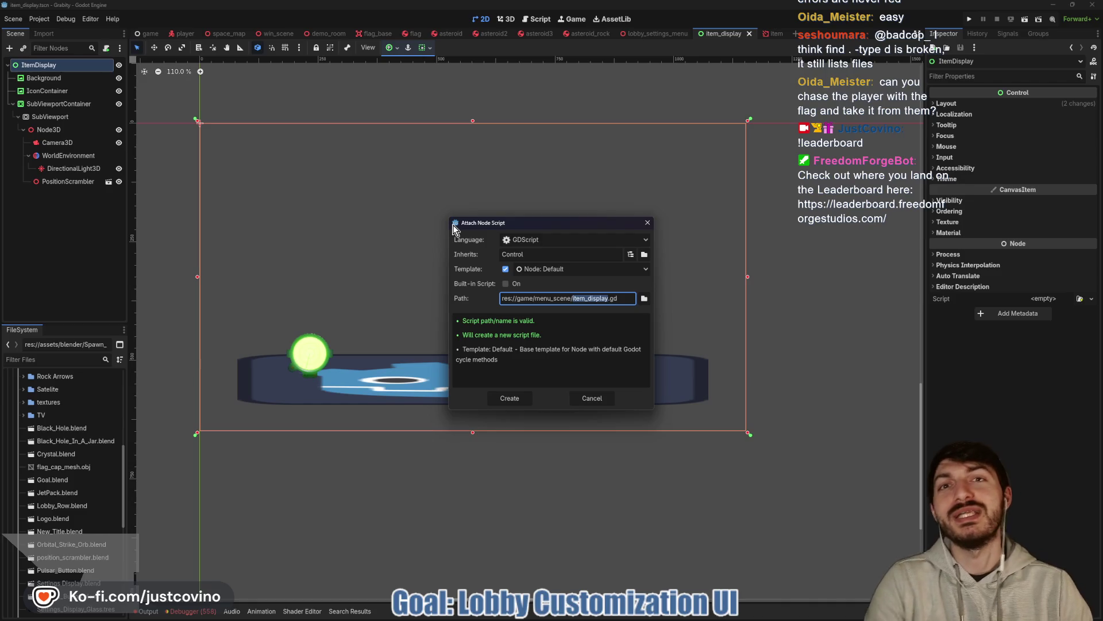
left_click(515, 400)
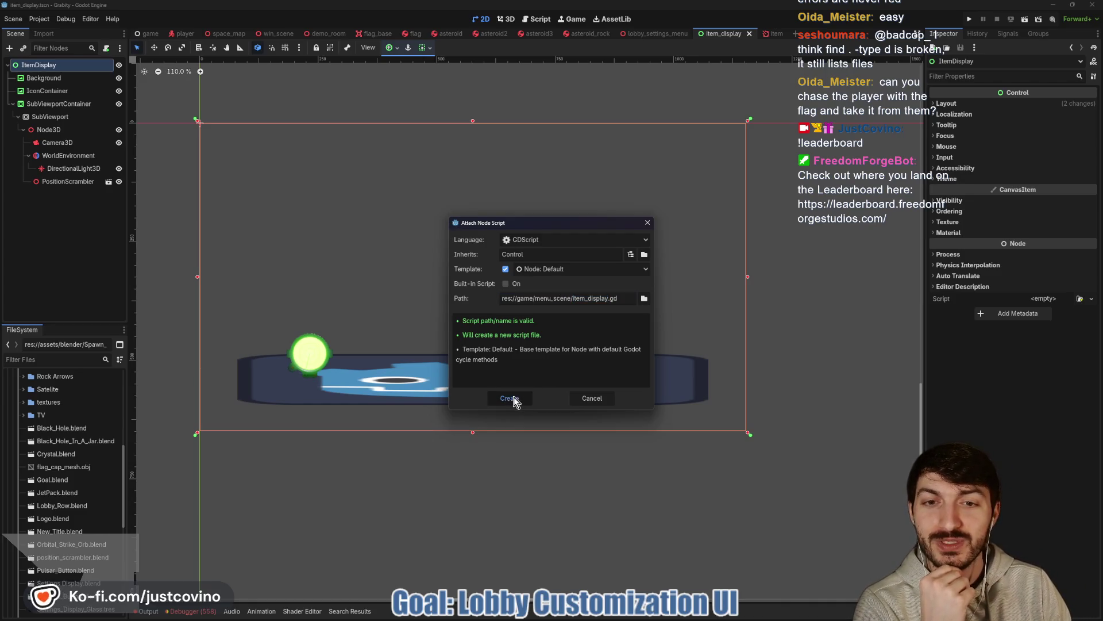
type("class_name Item")
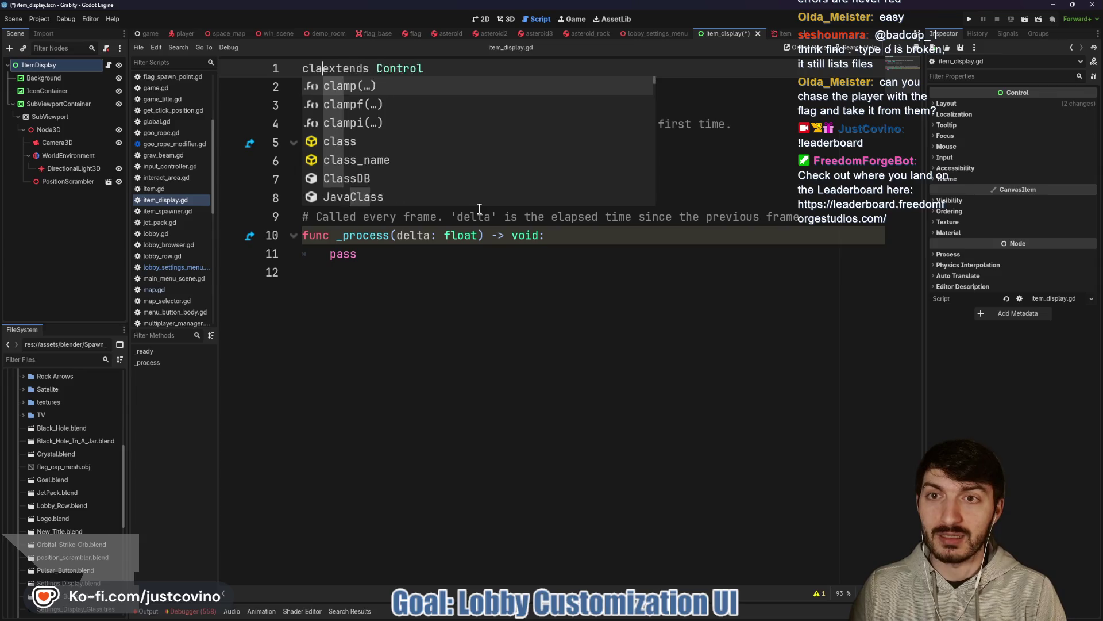
type("Display")
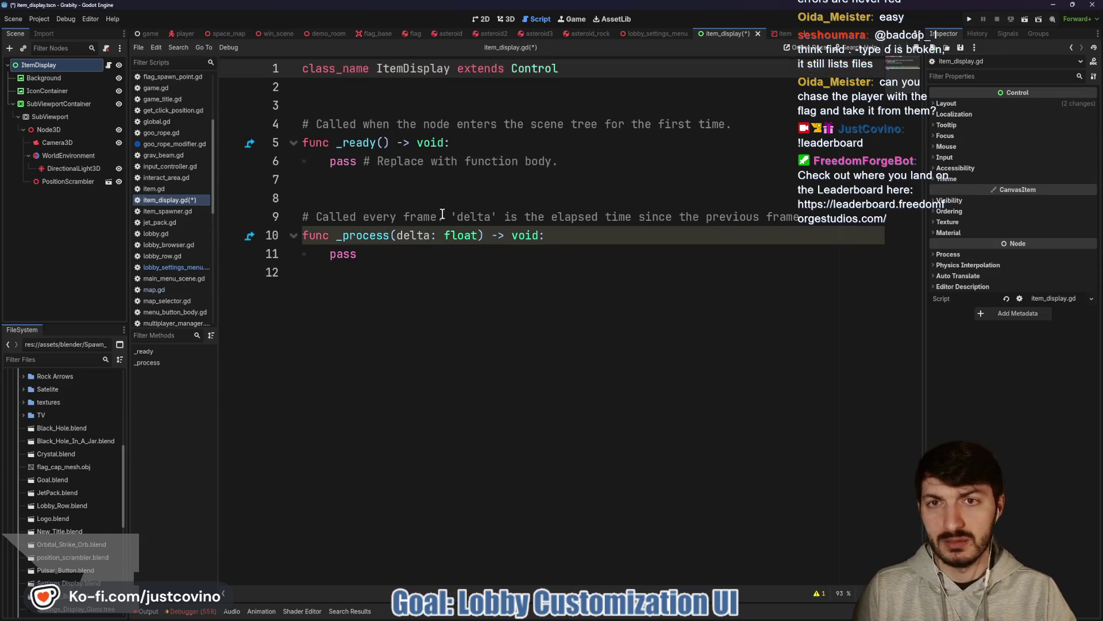
left_click_drag(394, 278, 290, 130)
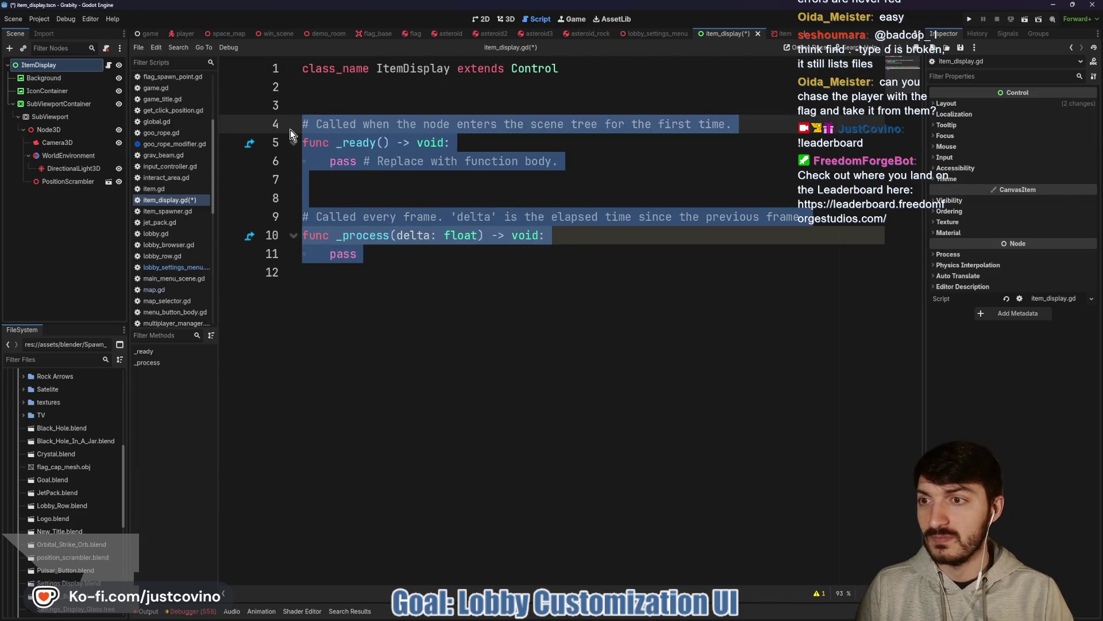
key("Delete")
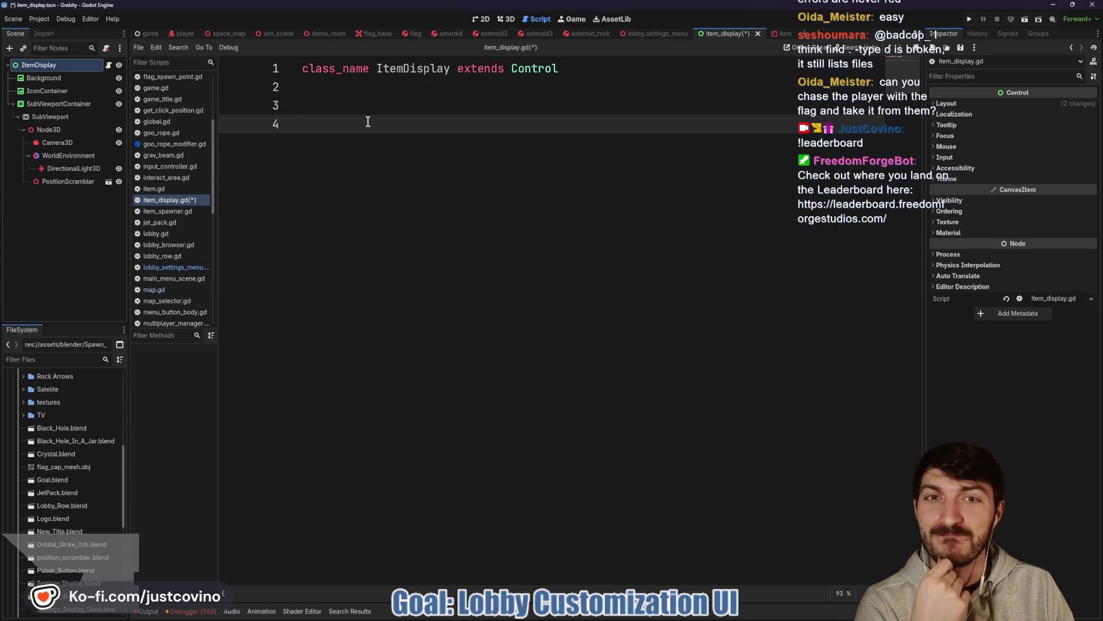
key("ctrl+s")
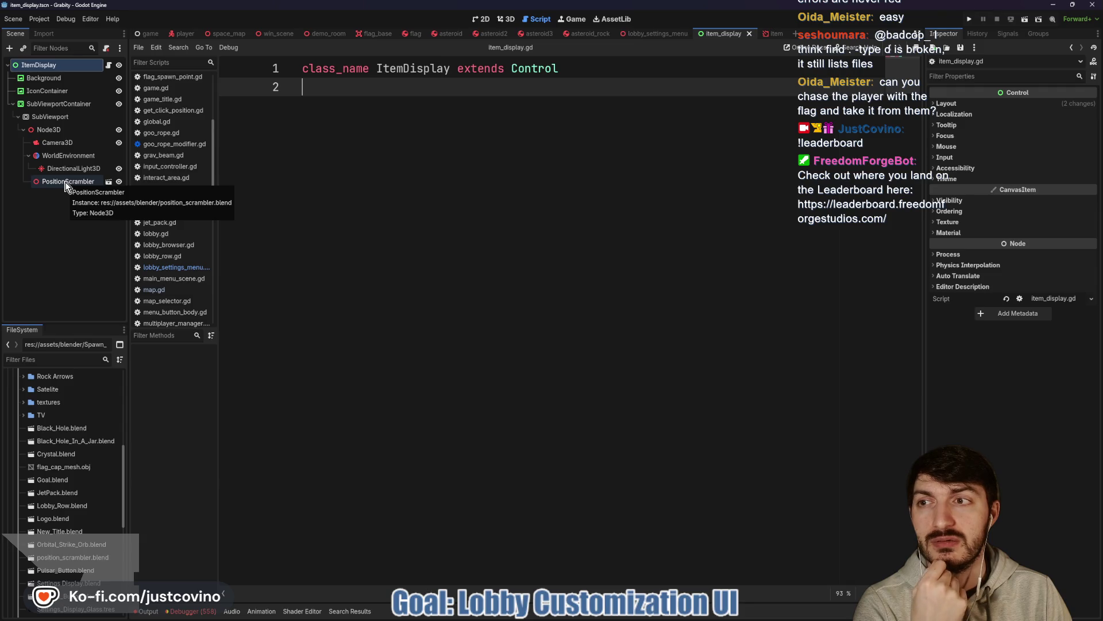
Step: Show the item_display scene in the 2D workspace with IconContainer, then select the Background node
left_click(64, 90)
left_click(480, 21)
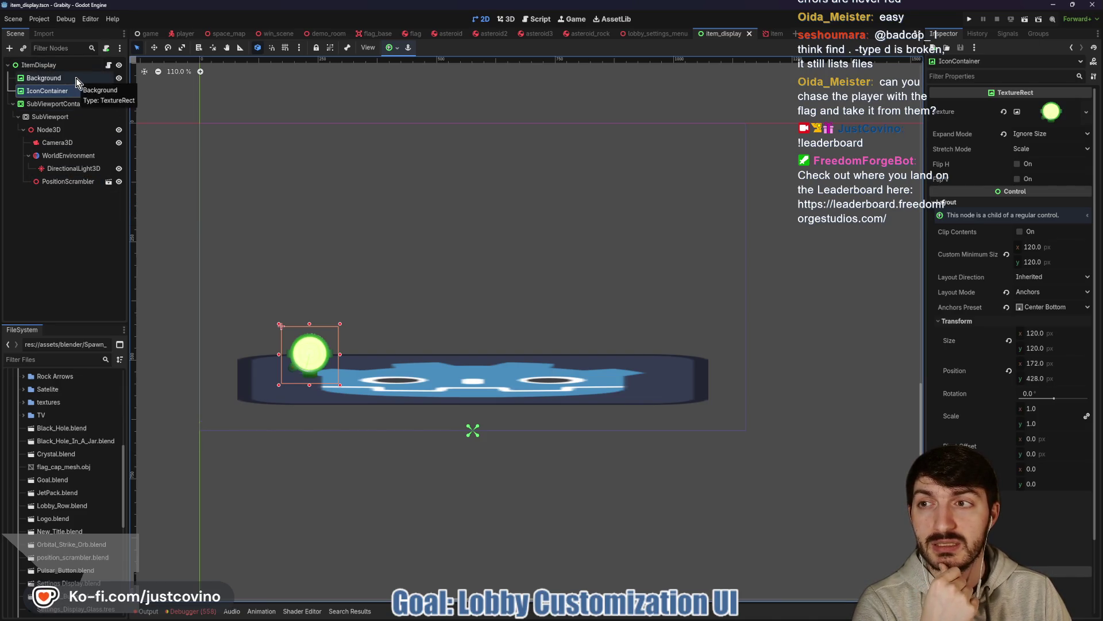
left_click(76, 77)
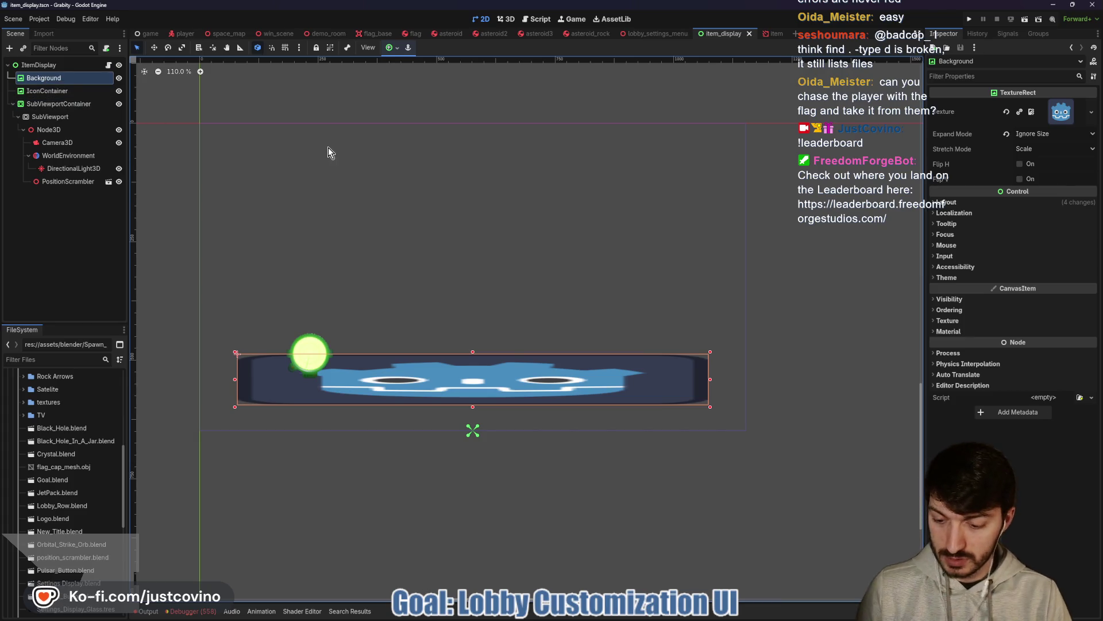
Step: Add a Label under Background, anchor it to the centre, and stretch it across the panel
key("ctrl+a")
type("label")
key("Return")
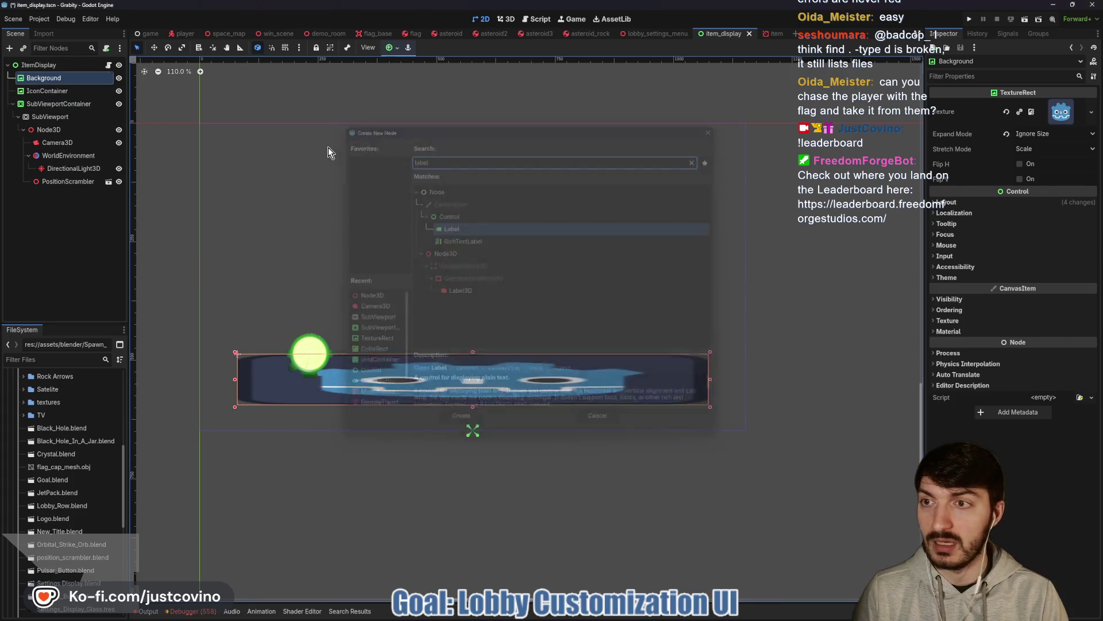
left_click(391, 47)
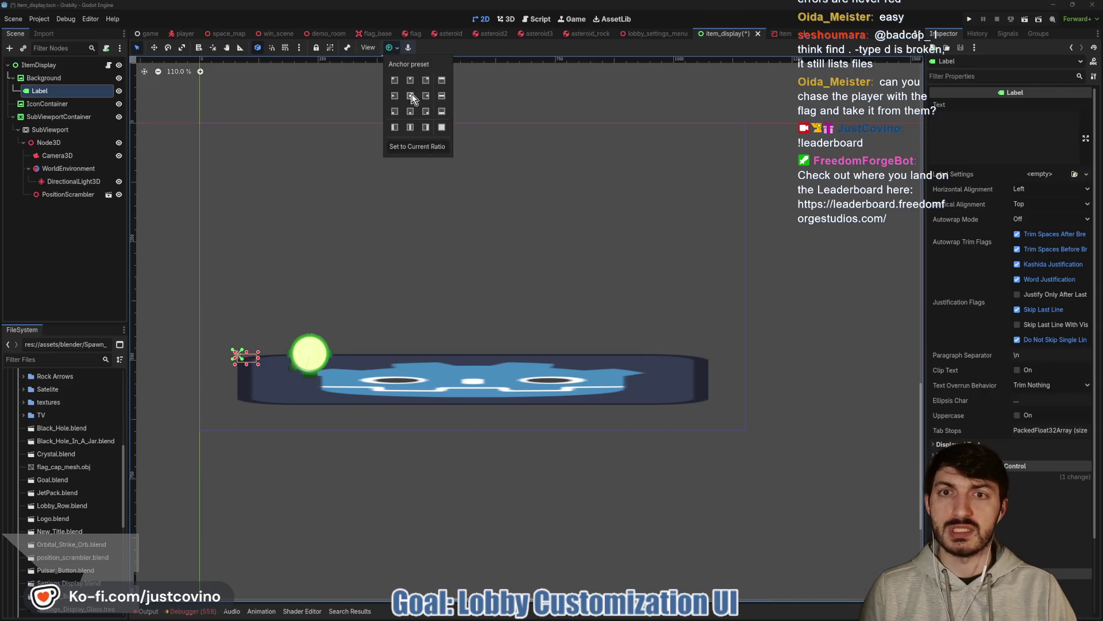
left_click(410, 96)
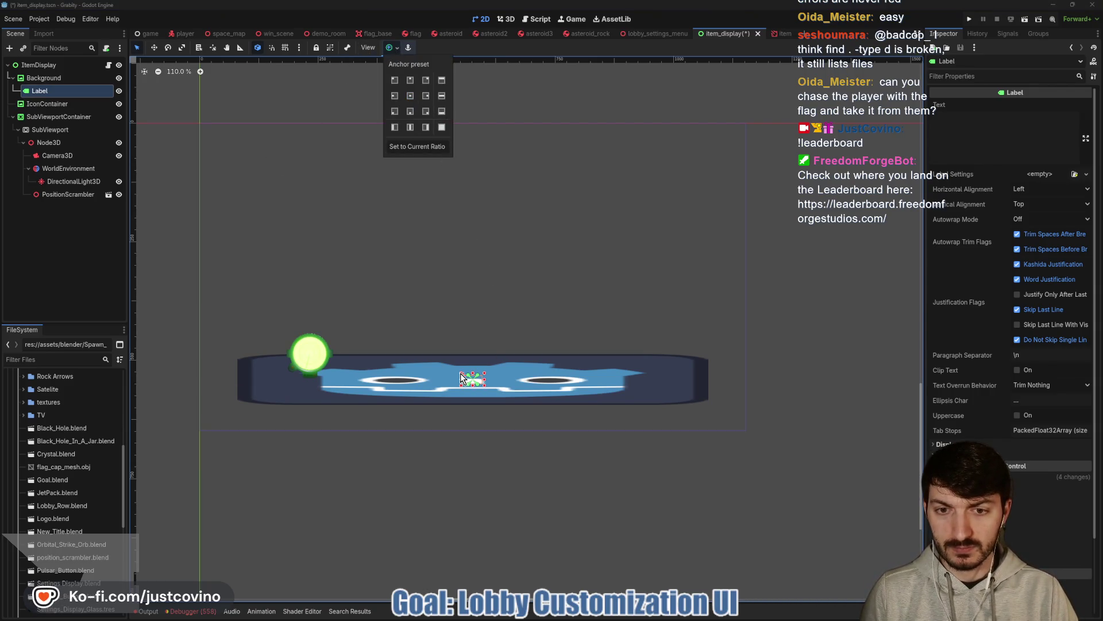
left_click(412, 373)
left_click_drag(462, 377, 354, 359)
left_click_drag(485, 385, 690, 399)
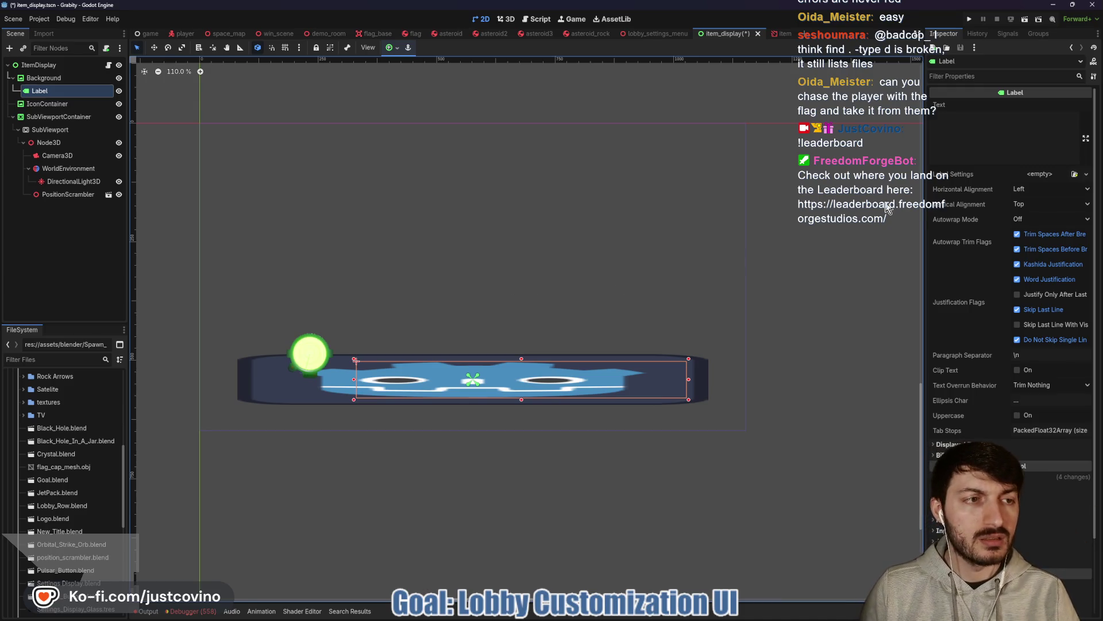
Step: Fill the label's Text with placeholder 'testsetsetsetsetsetsetste' and fit the box to the text
left_click(980, 135)
type("testsetsetsetsetsetsetste")
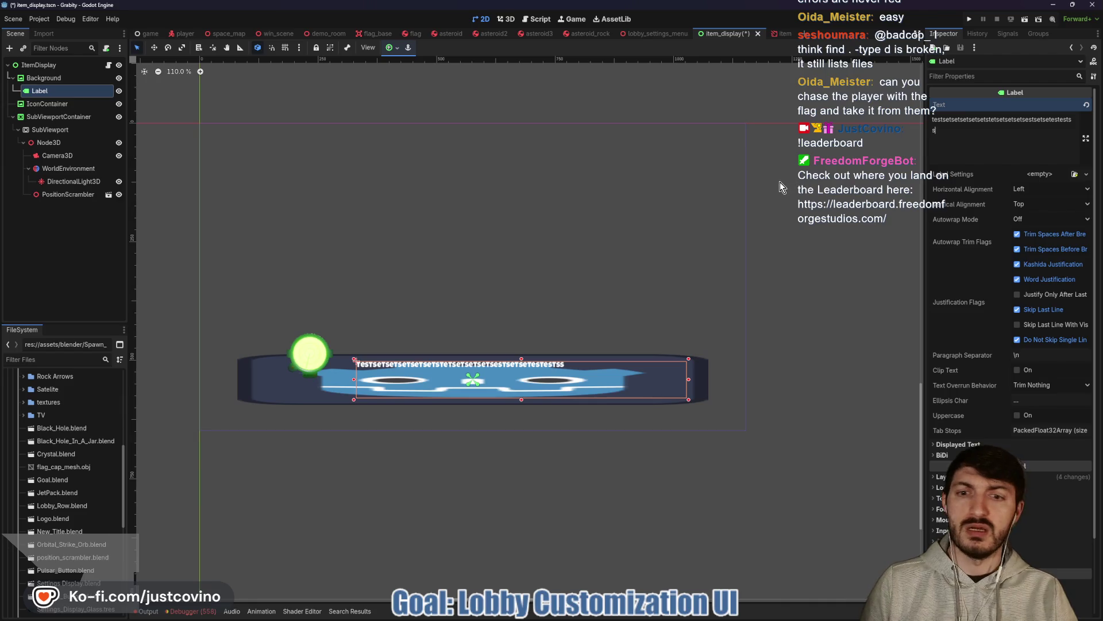
mouse_move(359, 361)
left_mouse_down()
mouse_move(340, 357)
mouse_move(349, 358)
left_mouse_up()
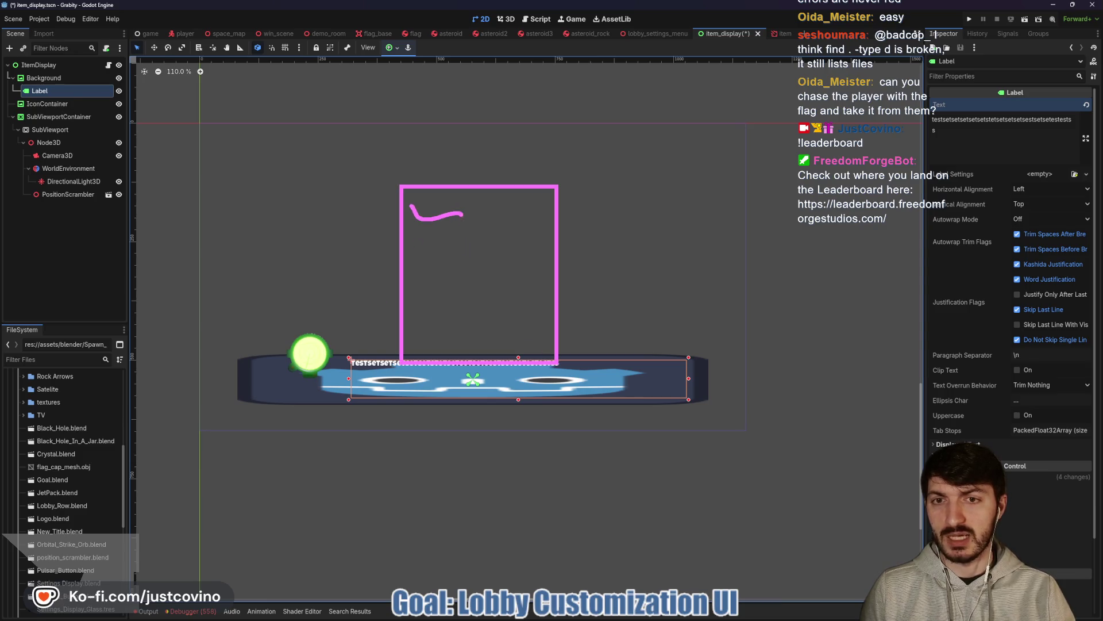
left_click_drag(408, 254, 579, 247)
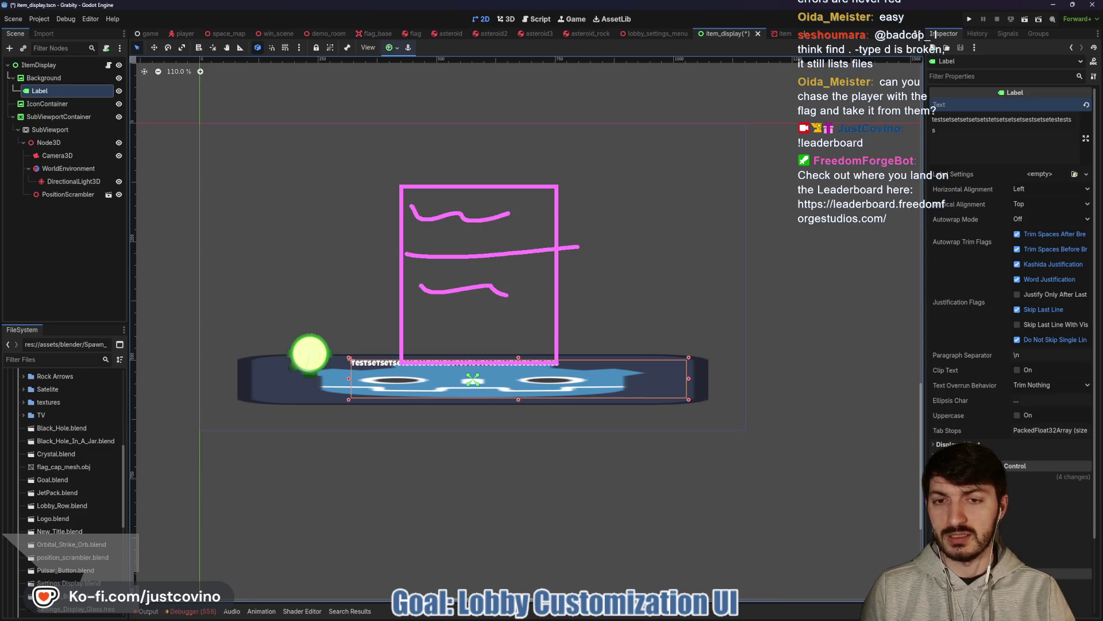
key("Escape")
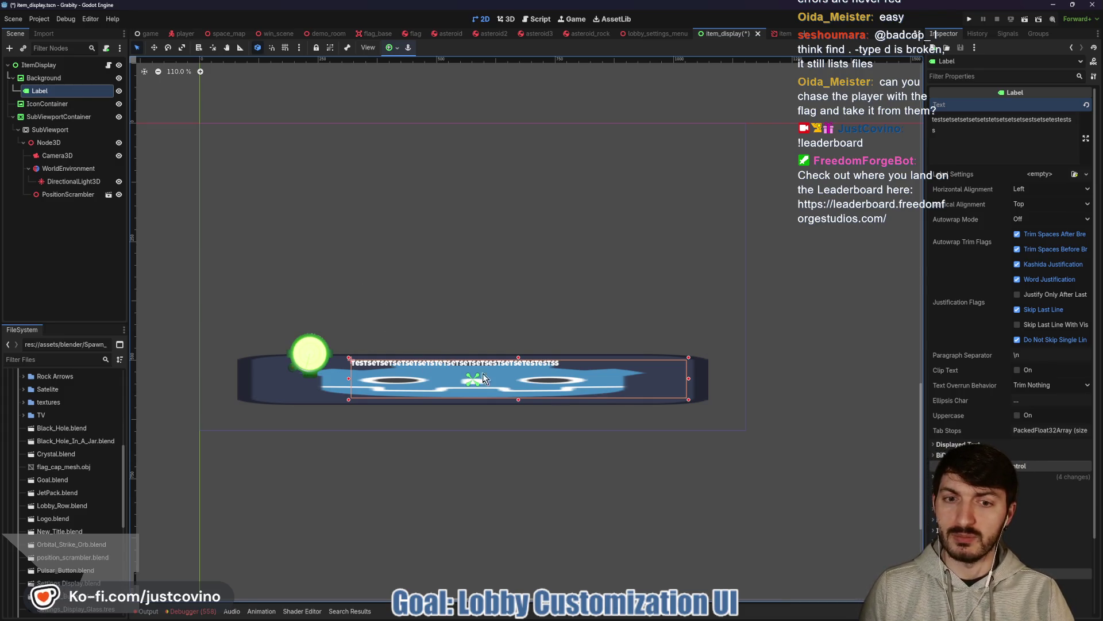
left_click_drag(690, 401, 580, 382)
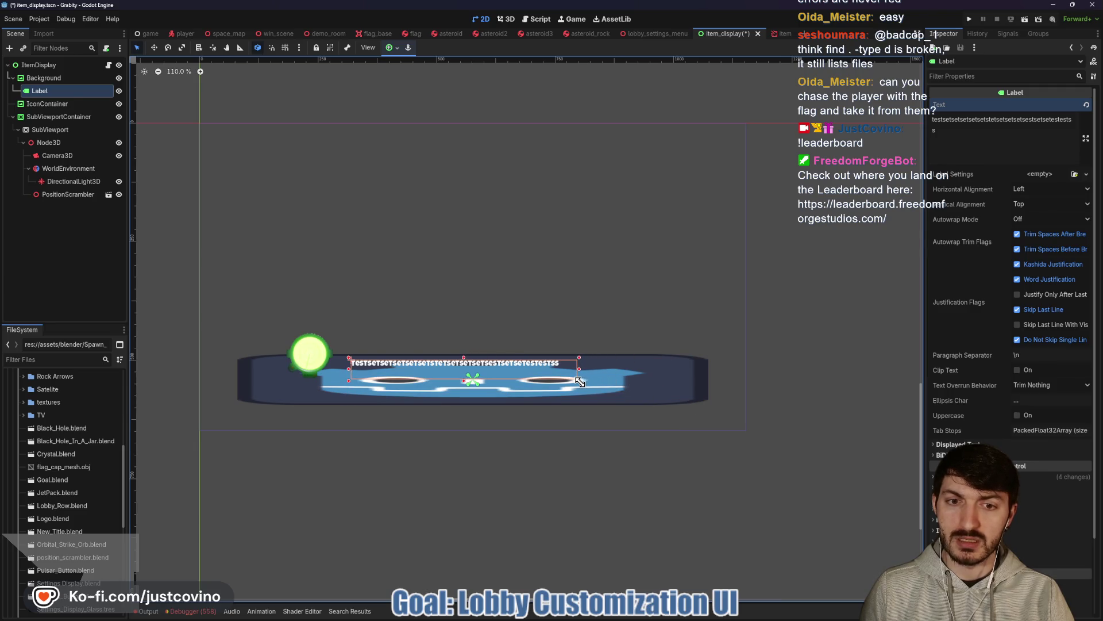
Step: Create a new LabelSettings resource for the label and expand its font settings
left_click(1039, 175)
left_click(1047, 200)
left_click(1037, 174)
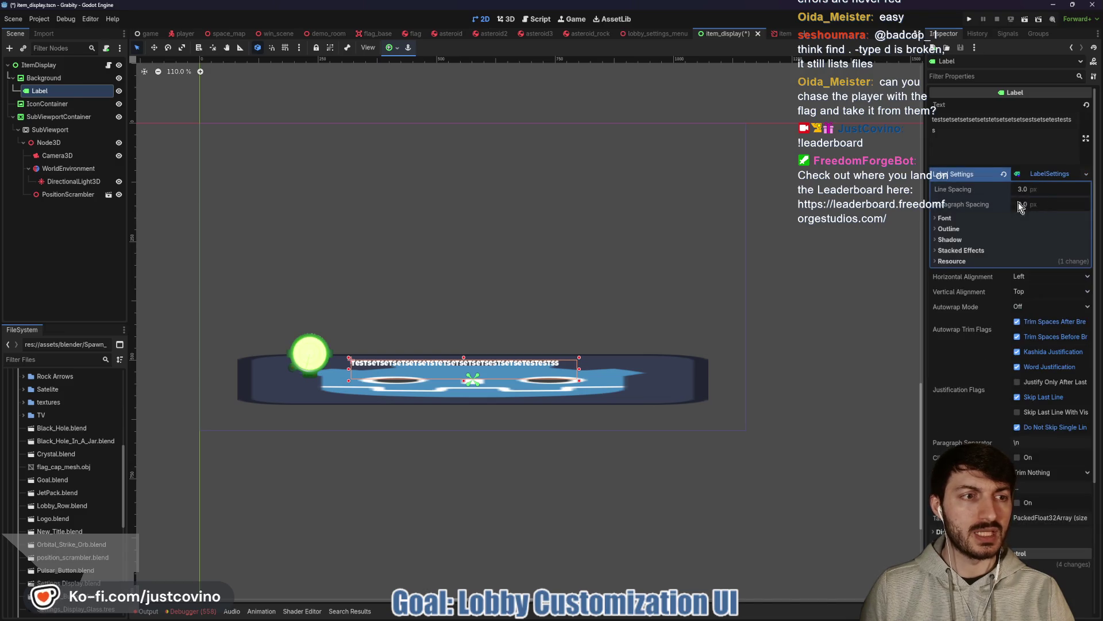
left_click(961, 219)
left_click(1032, 245)
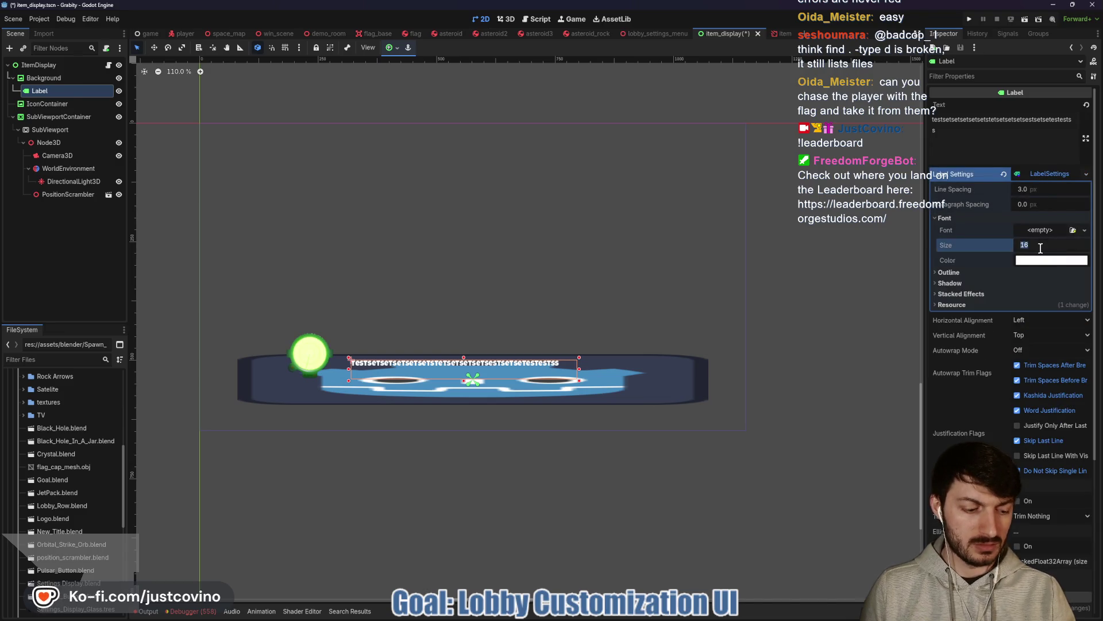
Step: Set the label font size to 21 and its text to 'Orbital Test Scrambler X-TREME'
type("1")
key("Return")
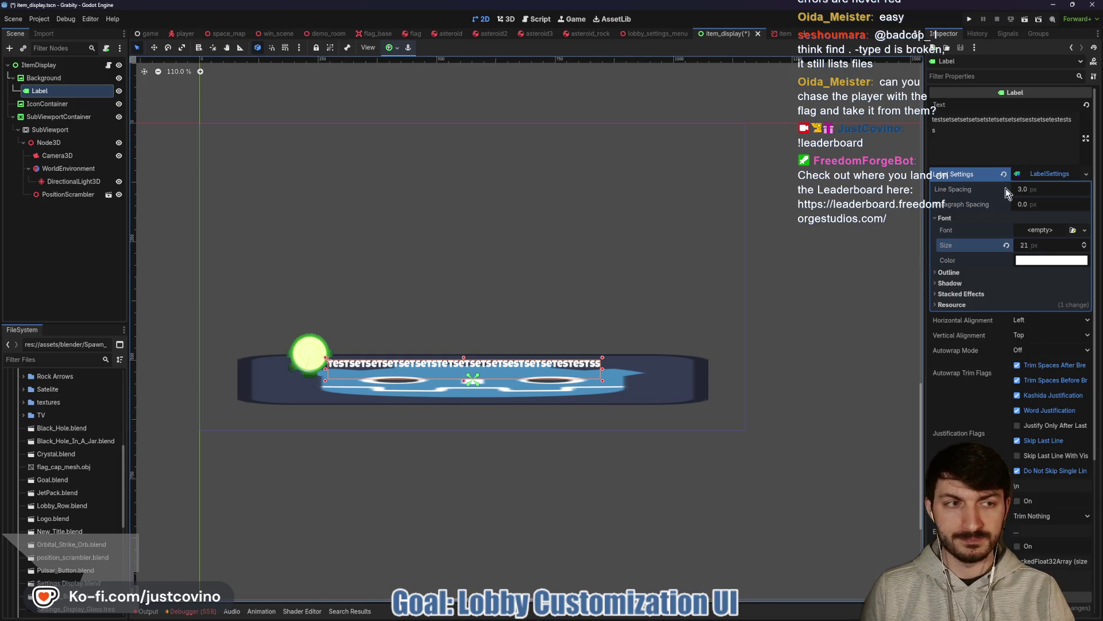
left_click_drag(1072, 120, 915, 128)
key("BackSpace")
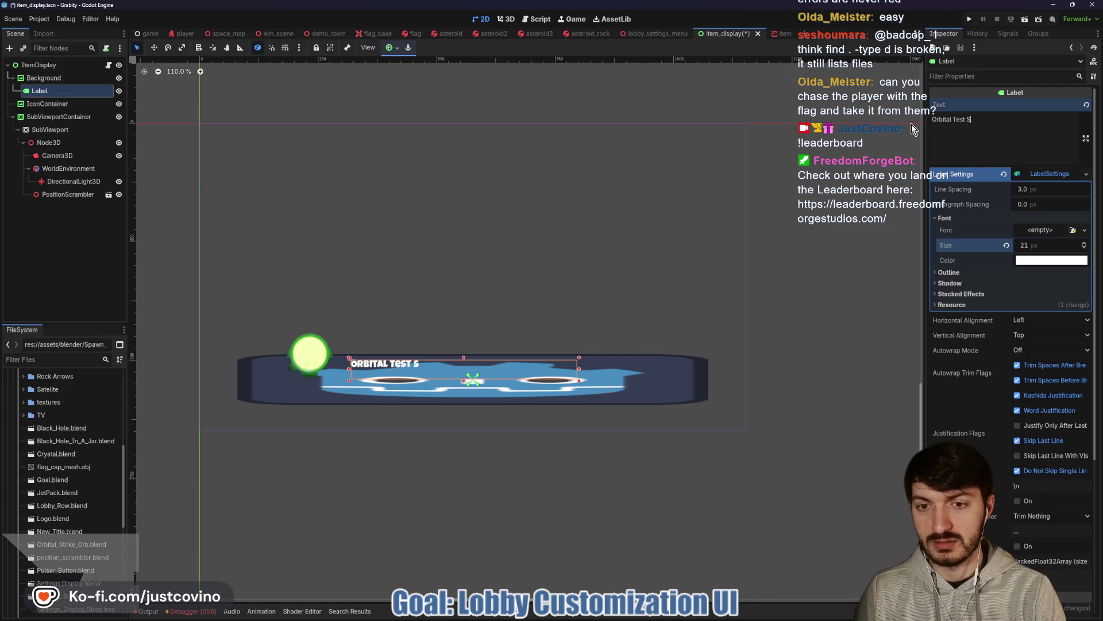
key("BackSpace")
key("BackSpace")
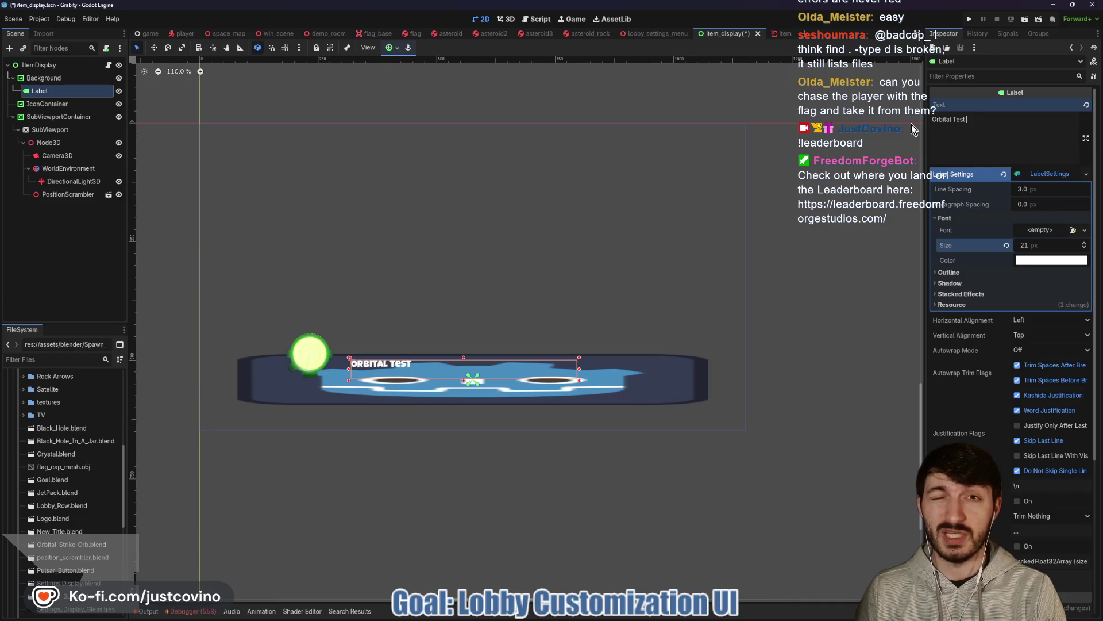
type("Scrambler X-TREME")
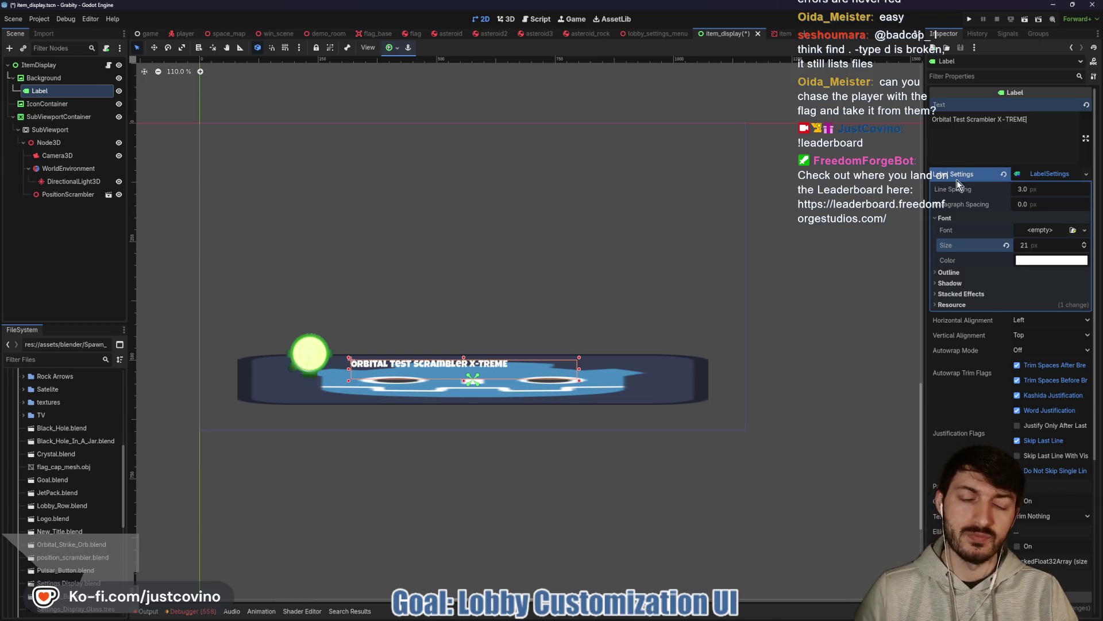
Step: Raise the font size to 24 and tighten the label box around the text
left_click(1030, 244)
type("4")
key("Return")
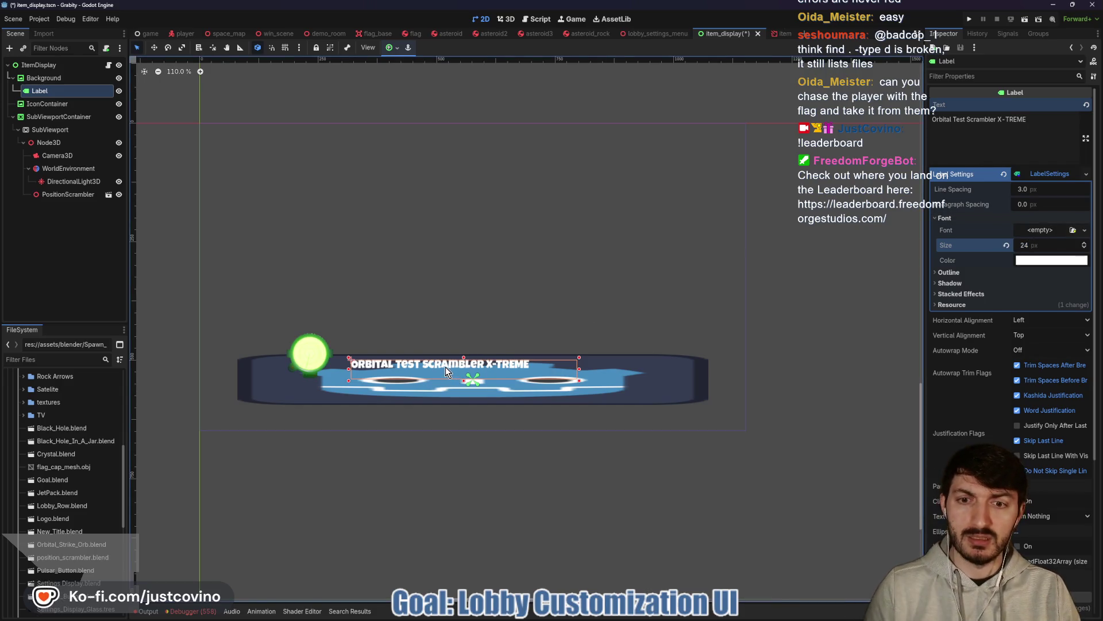
left_click_drag(464, 380, 463, 372)
left_click_drag(560, 366, 539, 366)
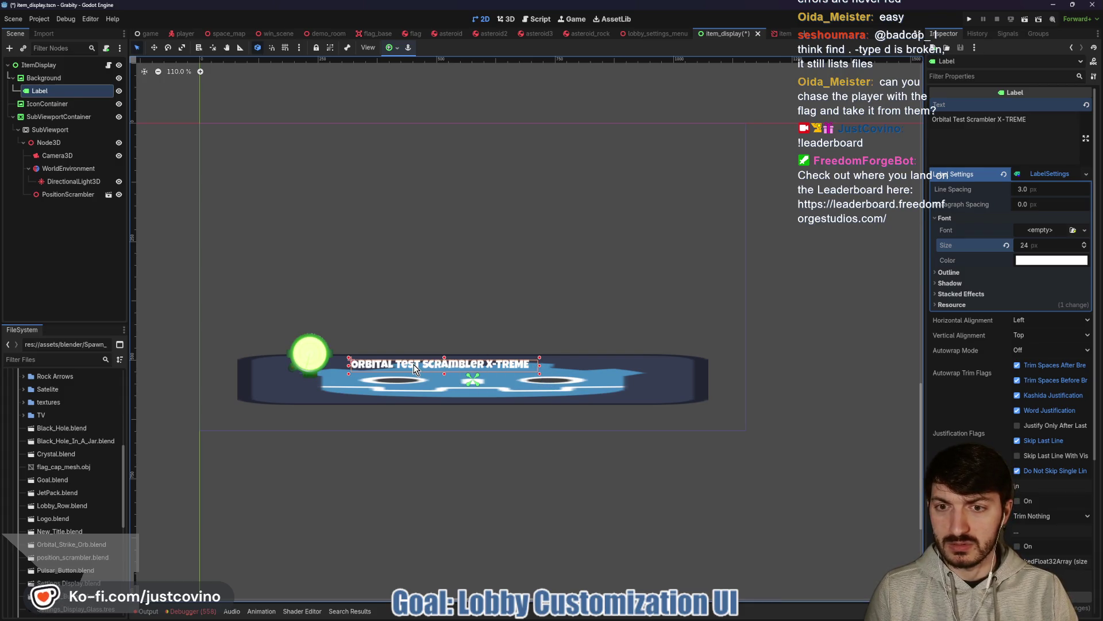
Step: Rename the Label node to ItemNameLabel
double_click(50, 93)
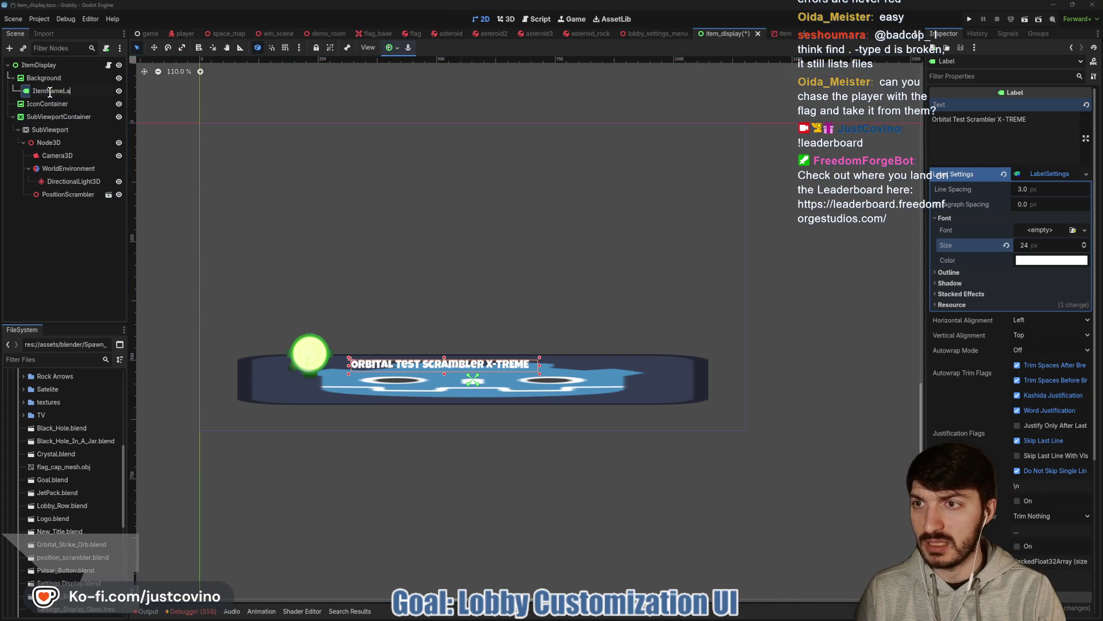
type("bel")
key("Return")
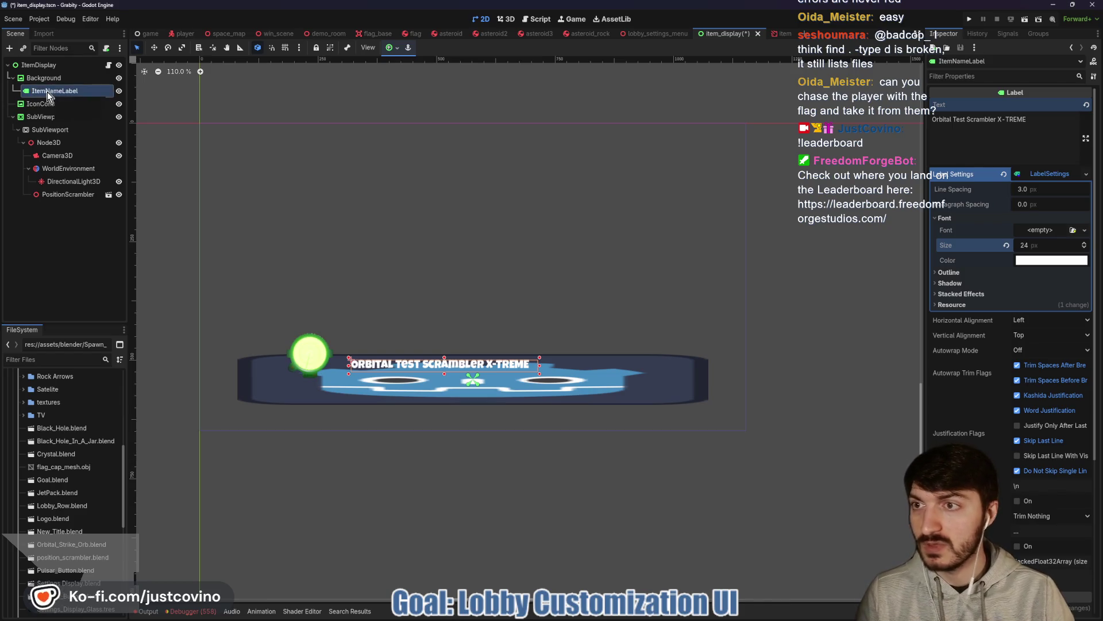
Step: Add a second Label node under Background
left_click(44, 77)
key("ctrl+a")
type("label")
key("Return")
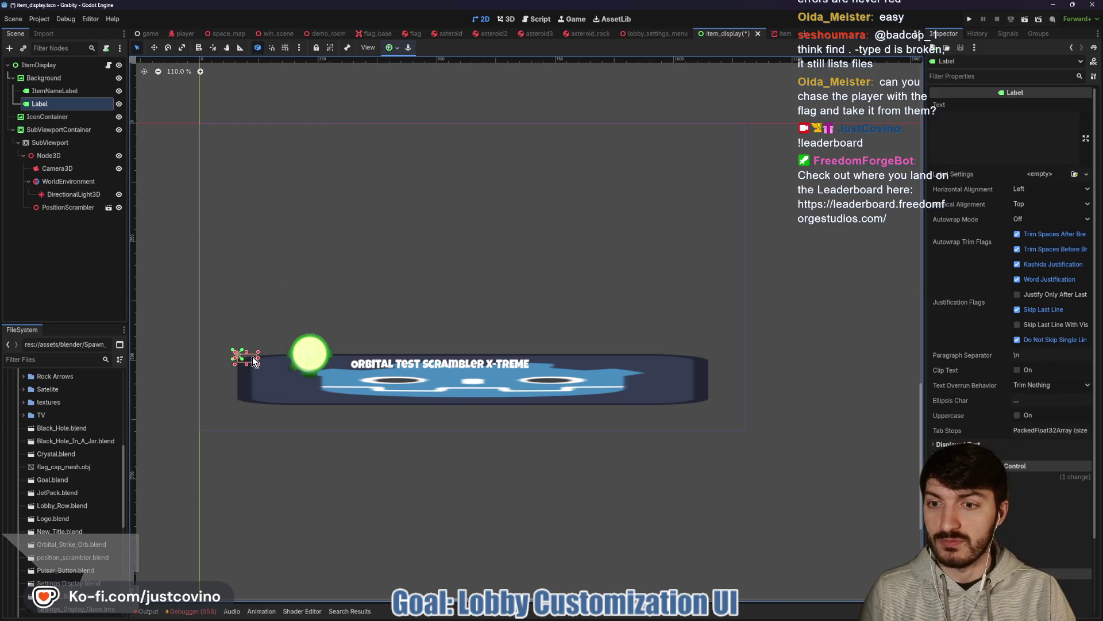
Step: Centre-anchor the new label and widen its box across the panel
left_click(393, 47)
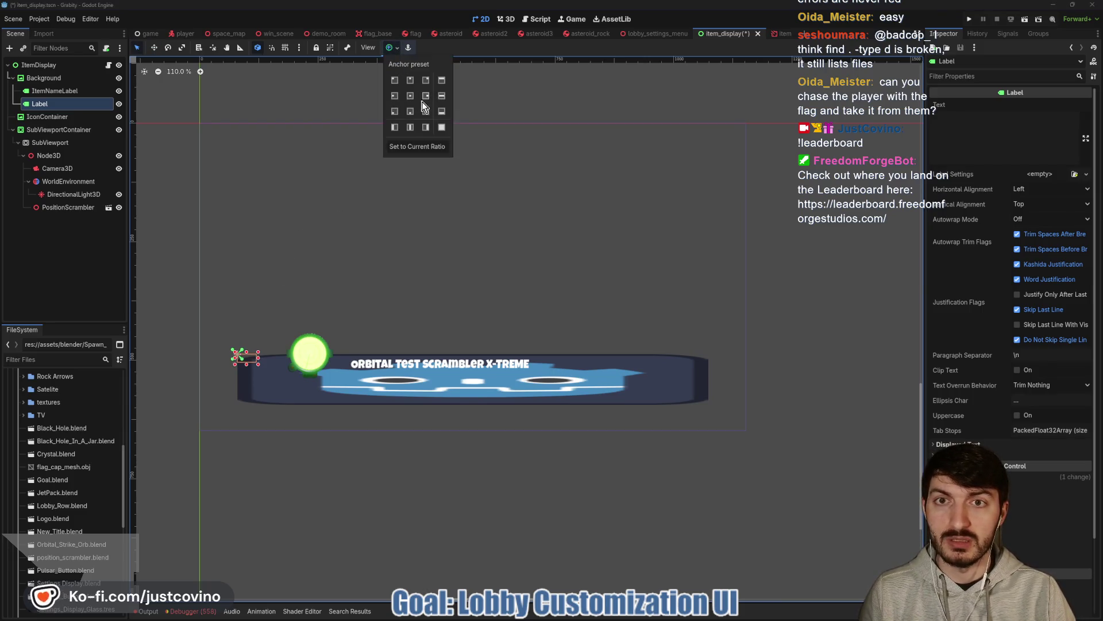
left_click(410, 95)
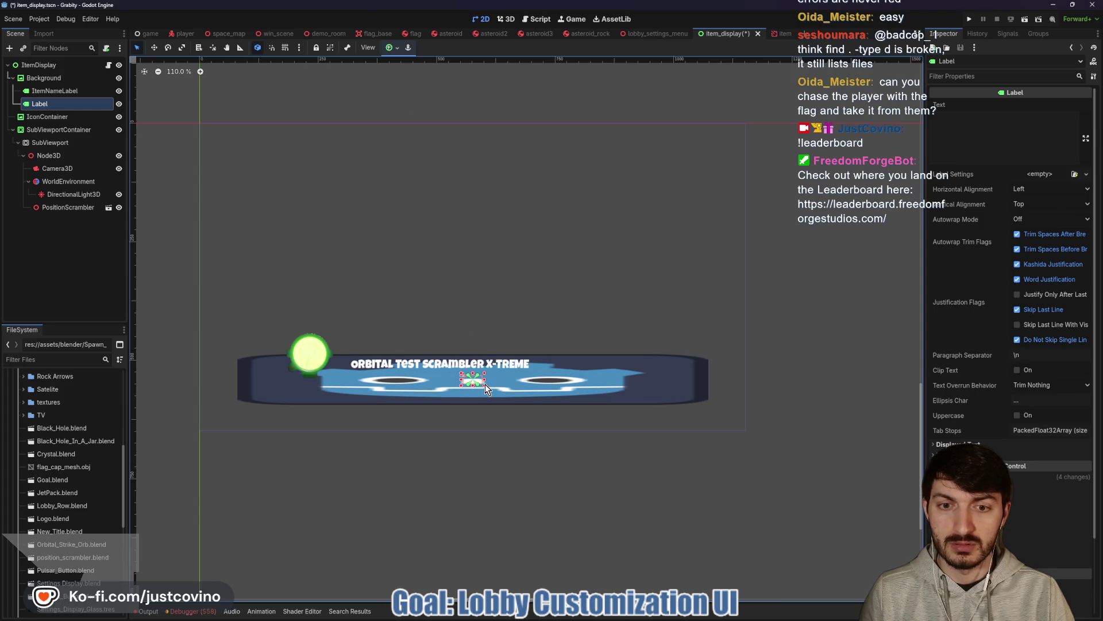
left_click_drag(485, 385, 622, 400)
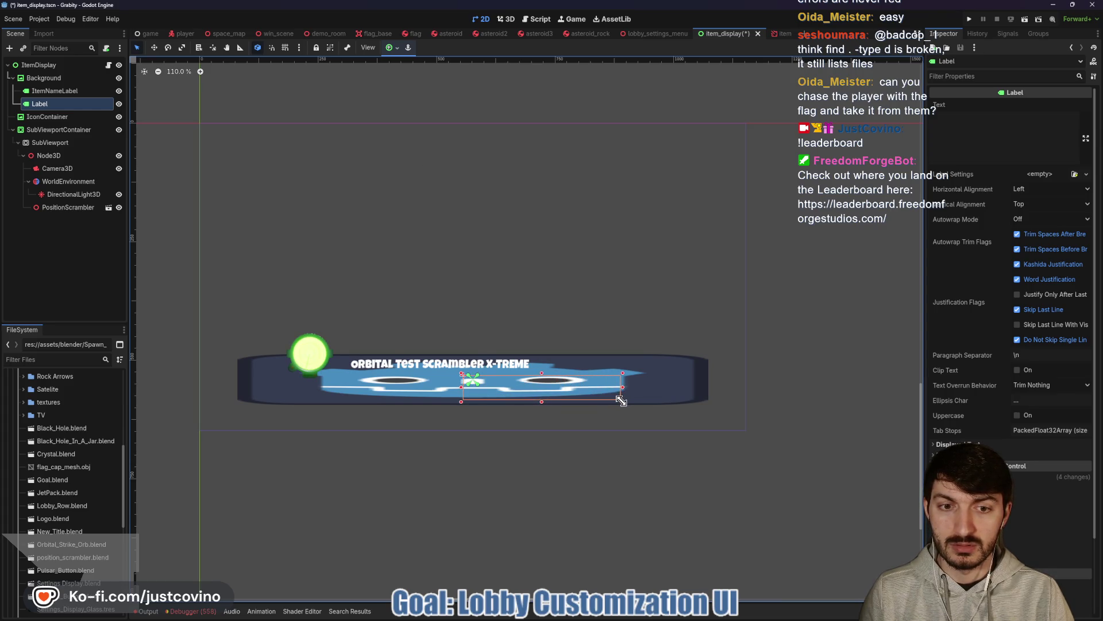
left_click_drag(462, 388, 376, 389)
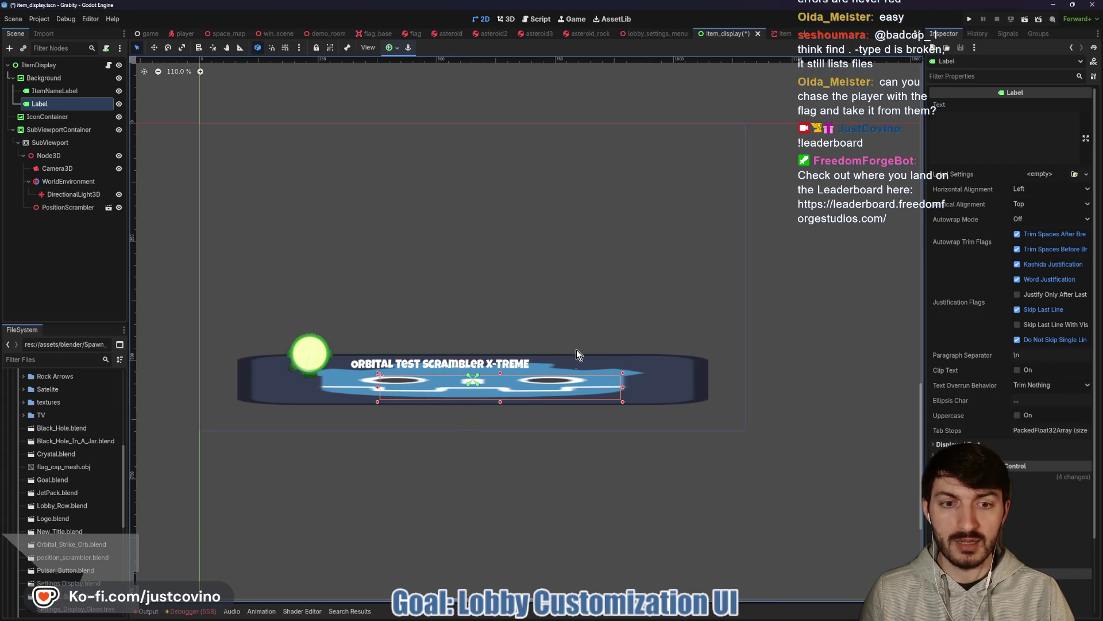
left_click_drag(500, 373, 500, 371)
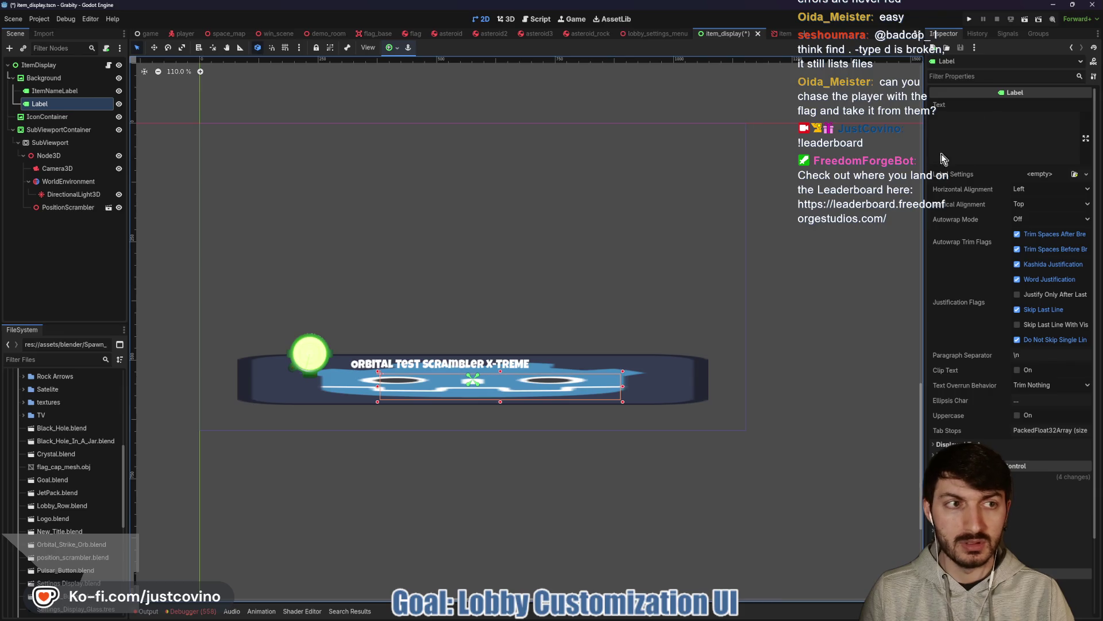
Step: Type a placeholder item description, set Autowrap Mode to Word, and save the scene
left_click(969, 132)
type("Insert Item Descriptio")
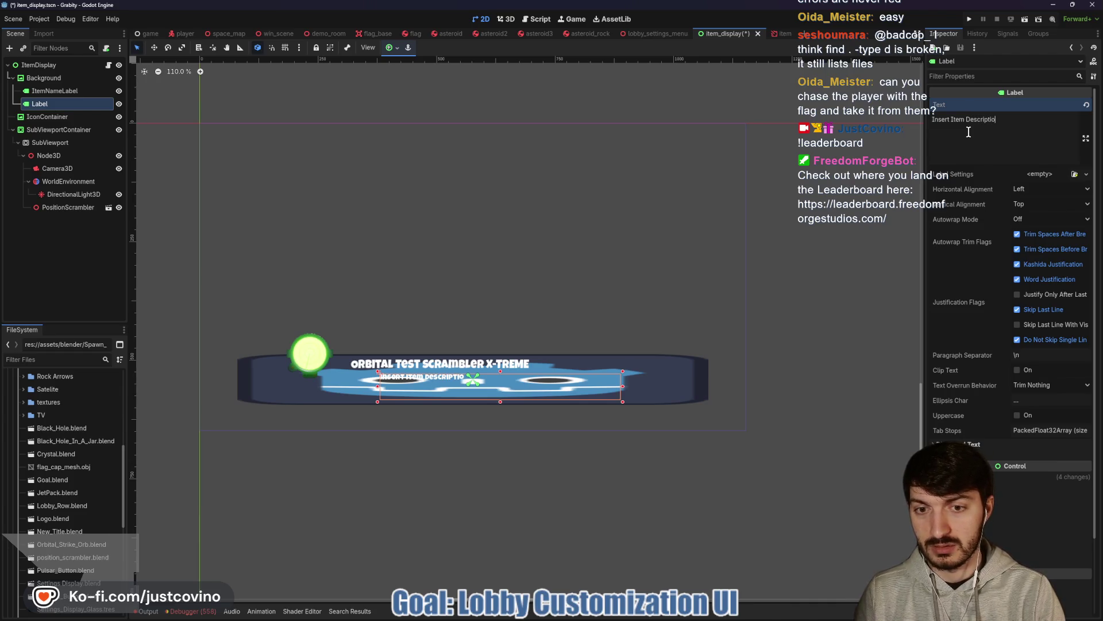
type("Blow stuff up and do cool things,")
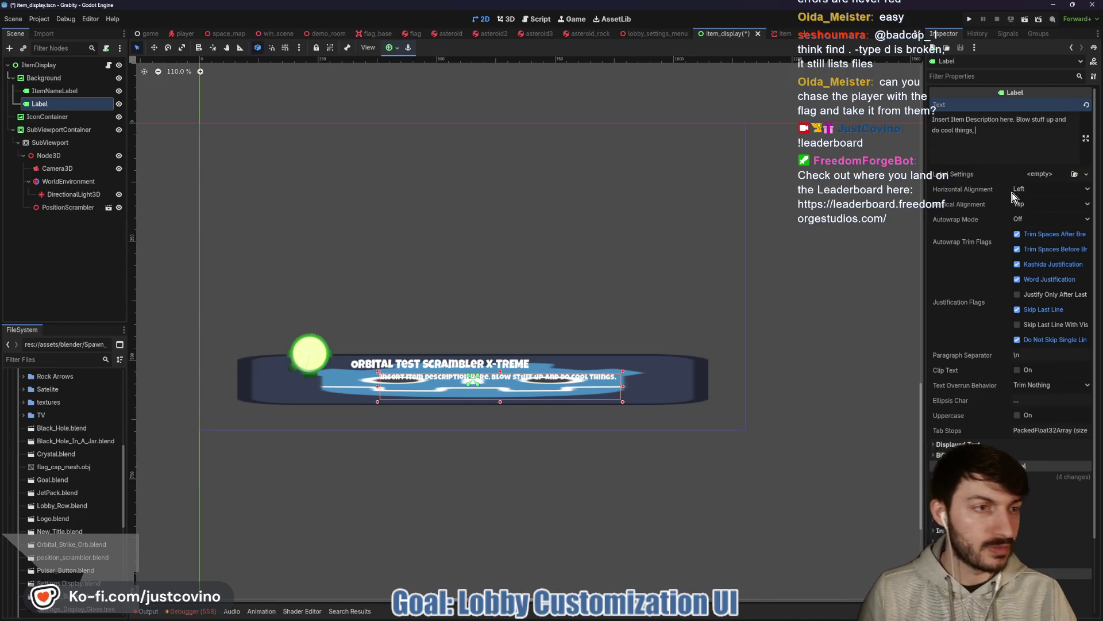
left_click(1031, 219)
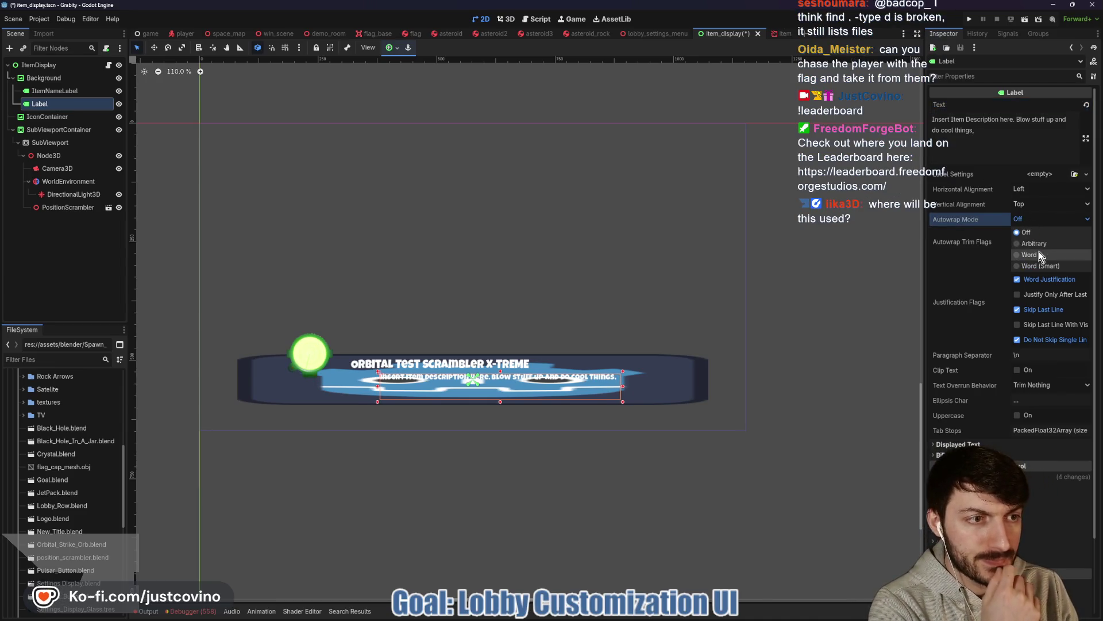
left_click(1040, 256)
left_click(1008, 135)
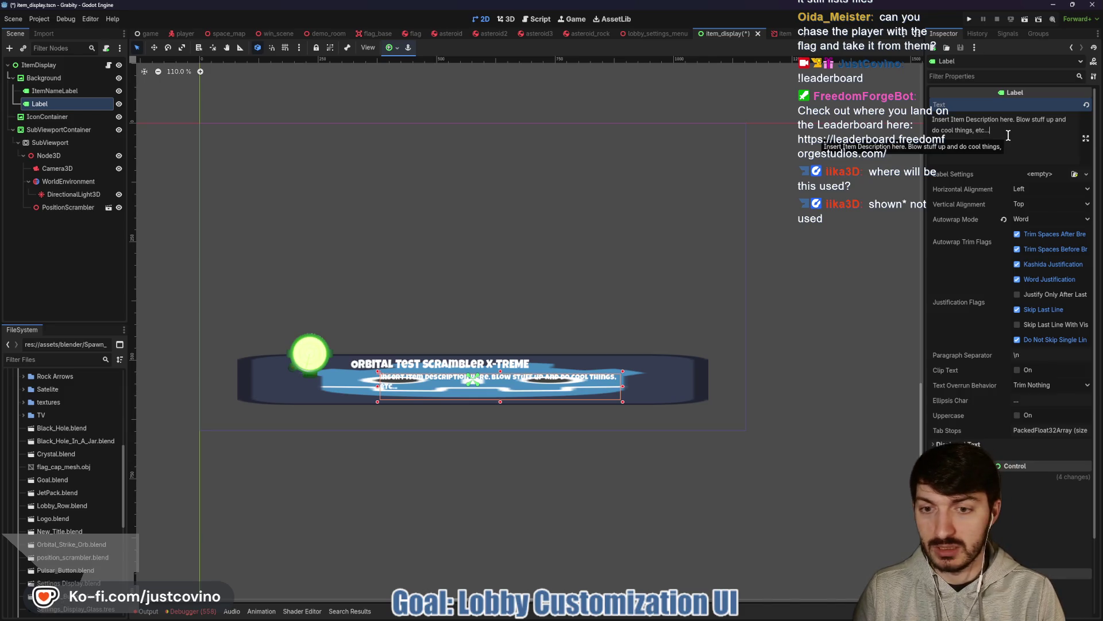
type("ther things yeah. This should be good.")
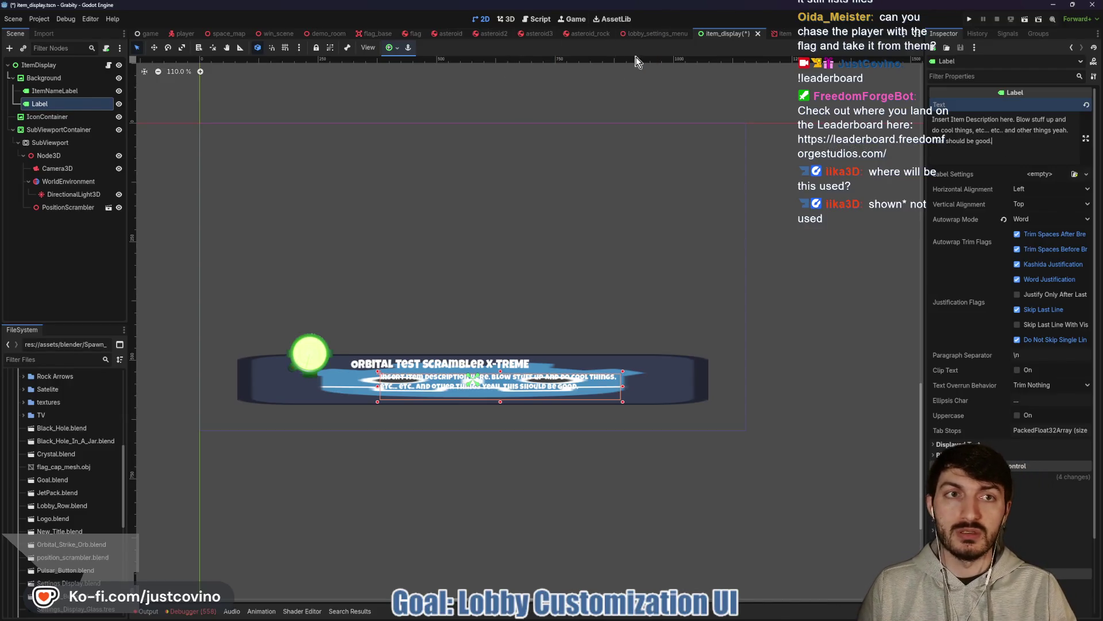
key("ctrl+s")
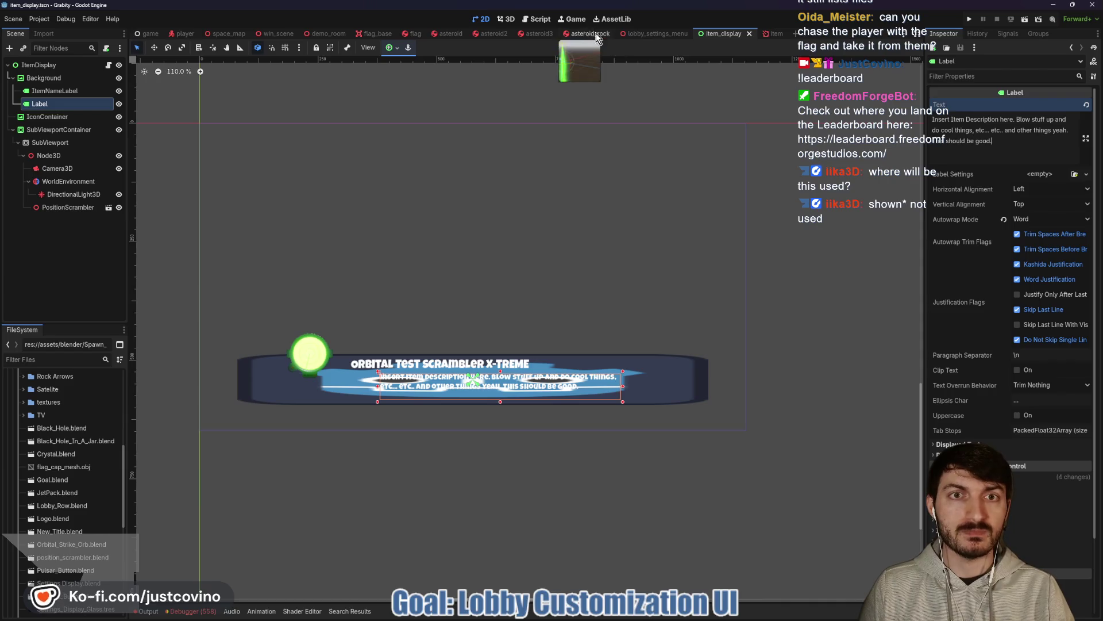
Step: Open lobby_settings_menu and toggle ItemSelectionScreen's visibility off and back on, marking the power-ups toggle
left_click(653, 33)
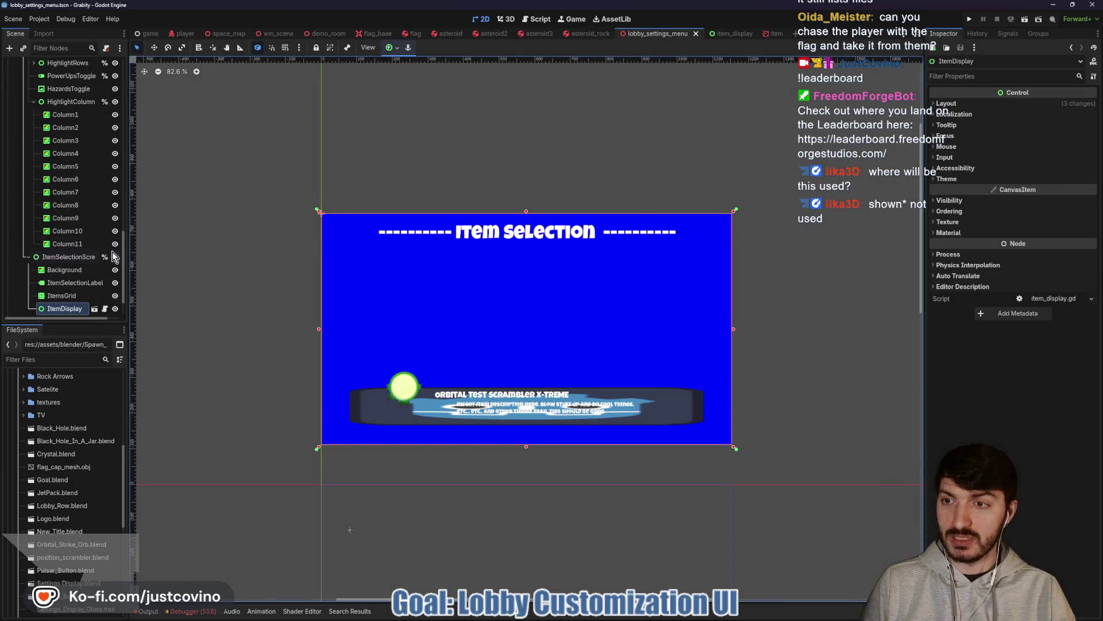
left_click(115, 258)
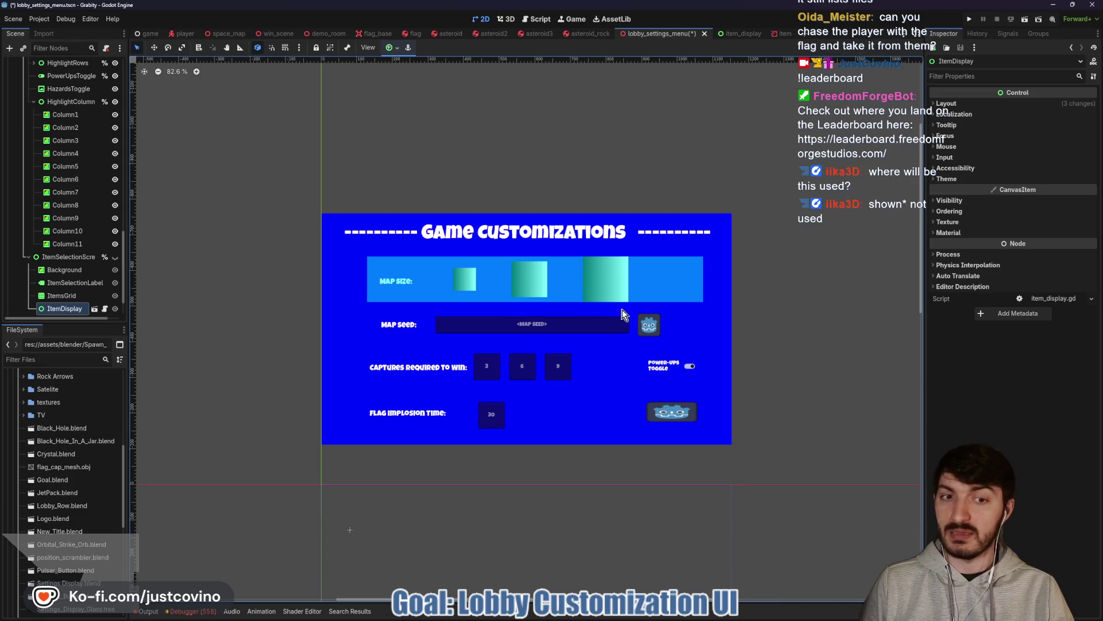
mouse_move(685, 351)
left_mouse_down()
mouse_move(749, 393)
mouse_move(638, 347)
left_mouse_up()
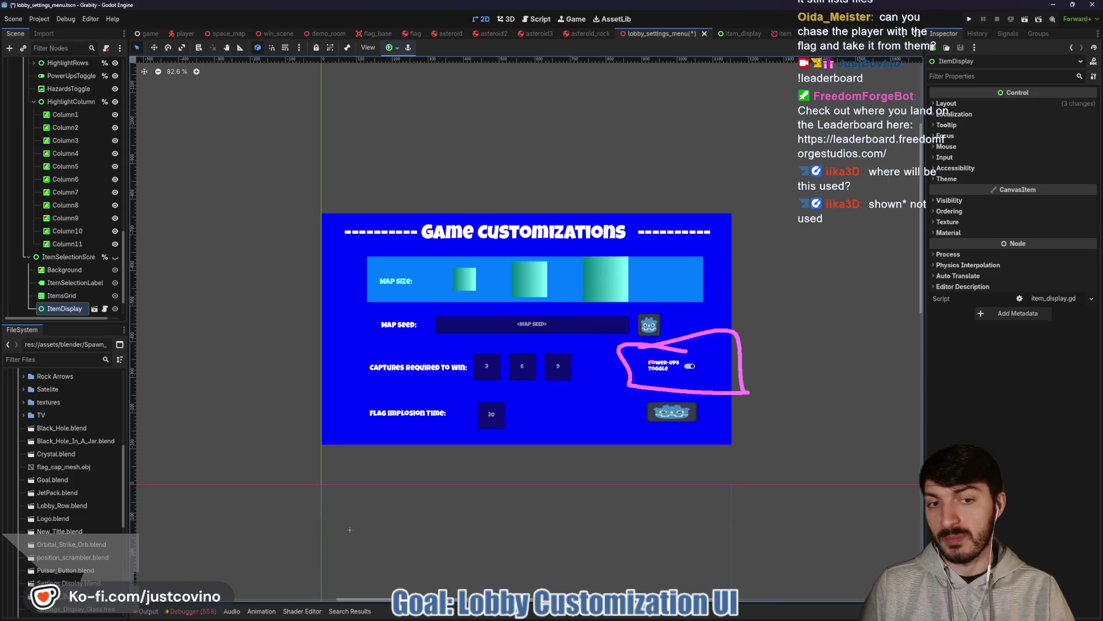
left_click(115, 257)
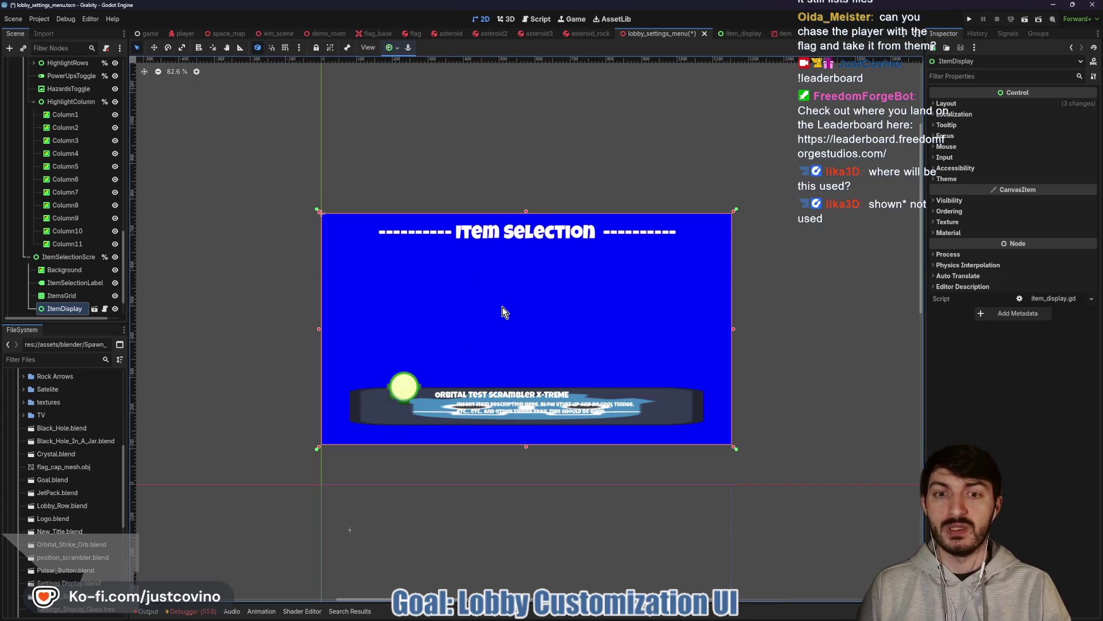
Step: Sketch item boxes in the empty area above the item panel, then clear the sketches
mouse_move(380, 247)
left_mouse_down()
mouse_move(645, 368)
mouse_move(700, 372)
left_mouse_up()
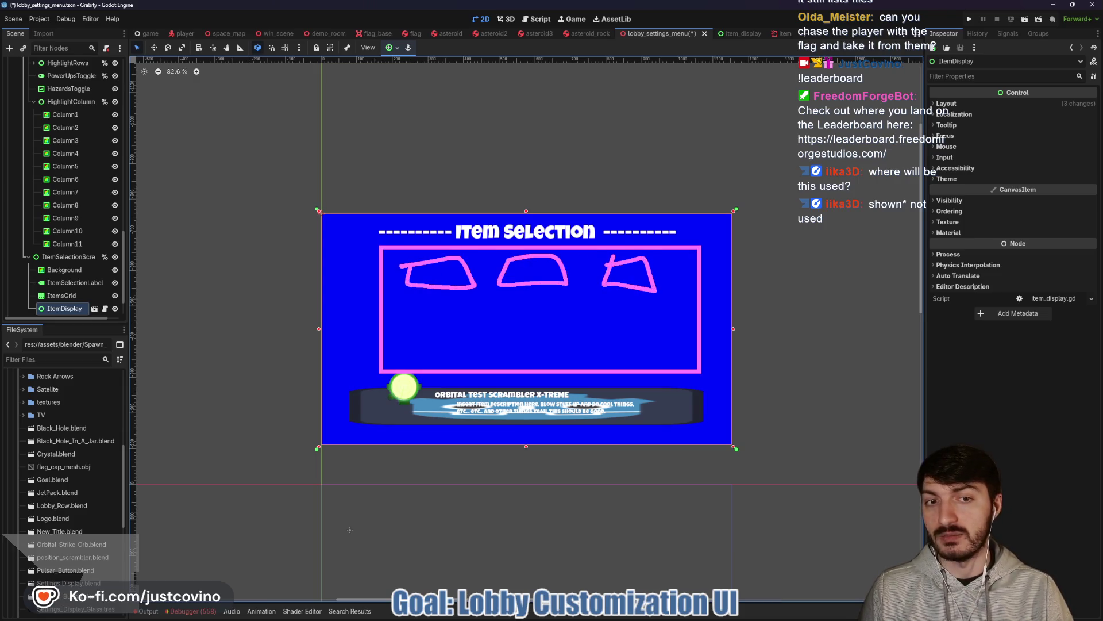
mouse_move(390, 311)
left_mouse_down()
mouse_move(440, 340)
mouse_move(402, 311)
left_mouse_up()
left_click_drag(483, 318, 472, 319)
left_click_drag(595, 315, 589, 331)
key("Escape")
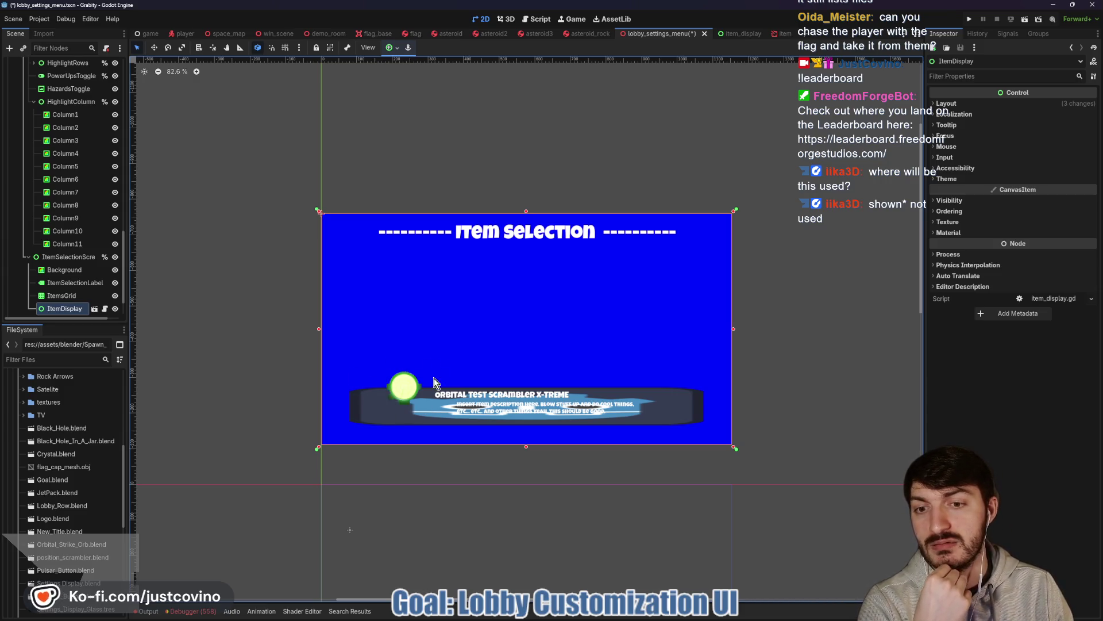
Step: Sketch arrows from the orb toward its item panel, then bring up the Item Switch reference image
key("ctrl+2")
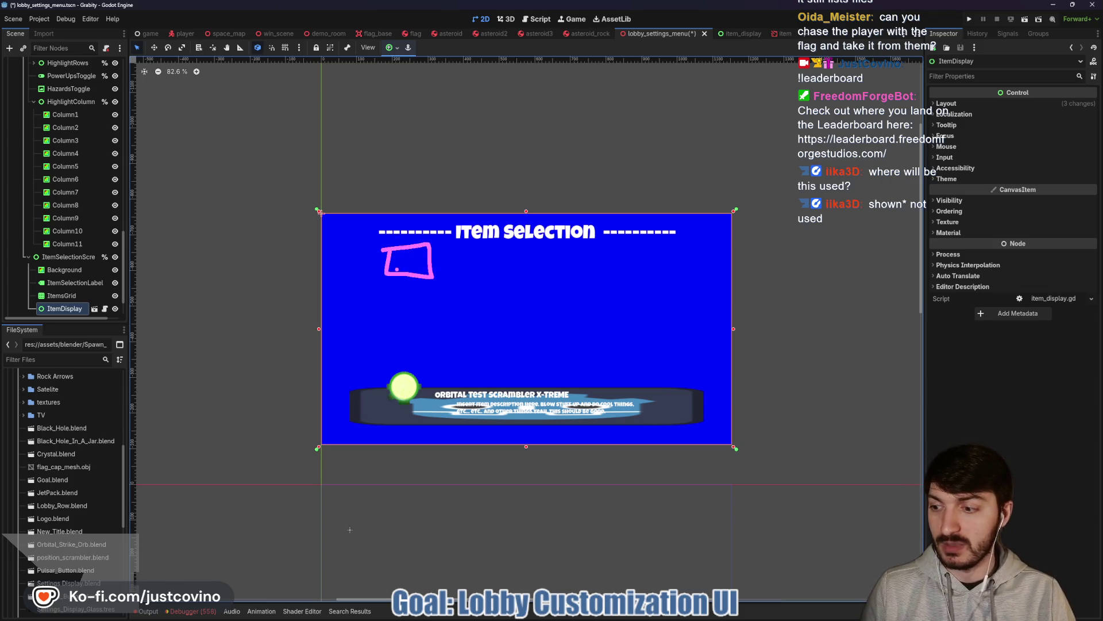
mouse_move(409, 359)
left_mouse_down()
mouse_move(360, 385)
mouse_move(432, 415)
mouse_move(424, 348)
left_mouse_up()
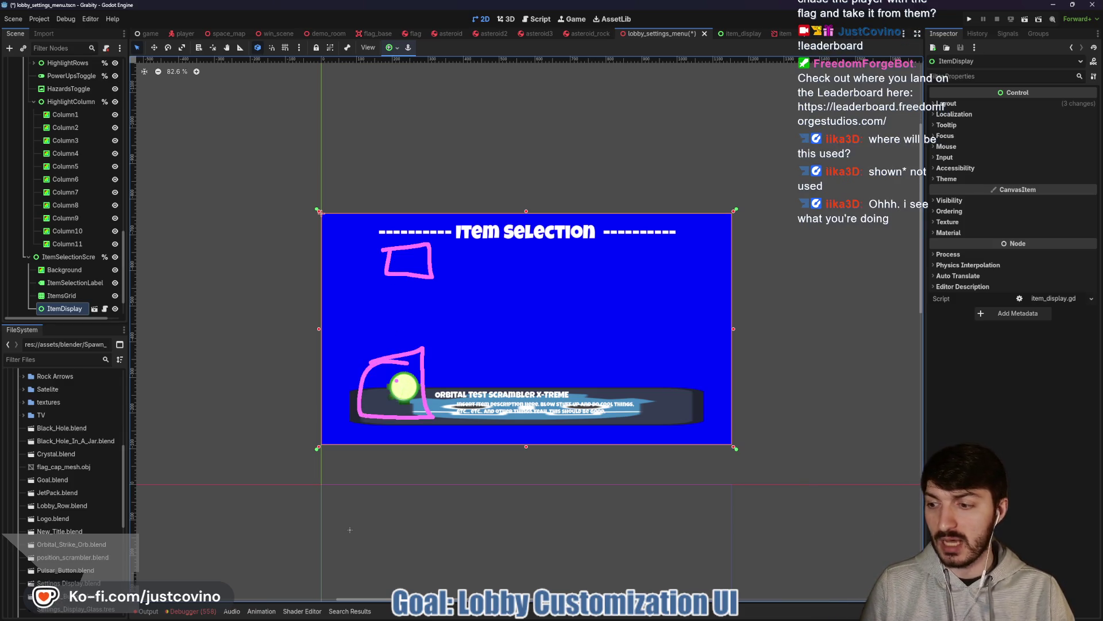
left_click_drag(395, 381, 402, 405)
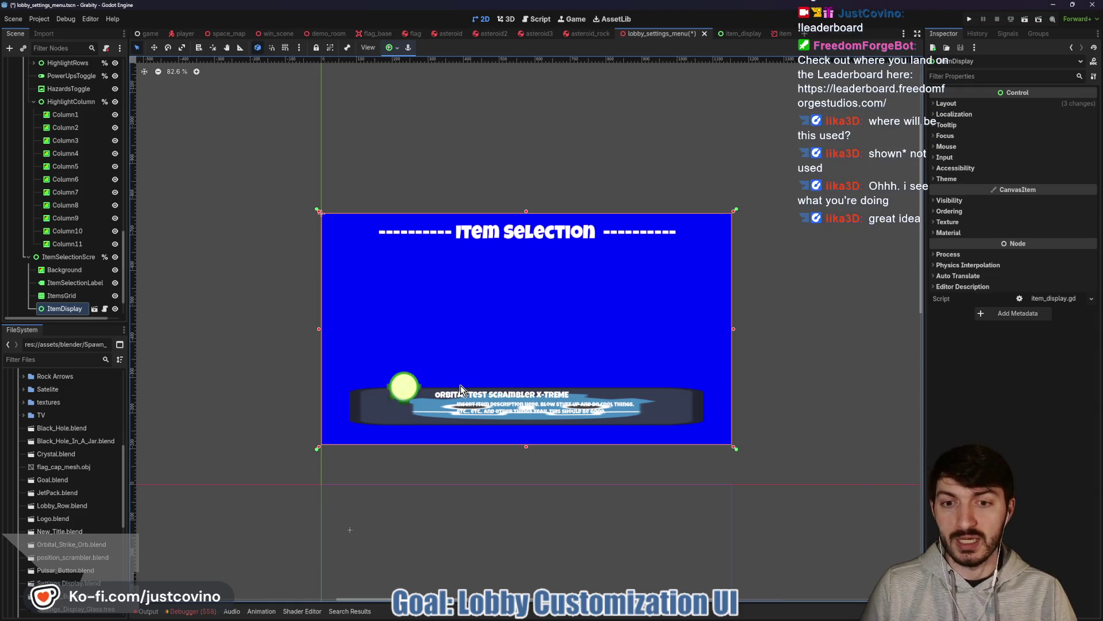
left_click_drag(460, 380, 524, 339)
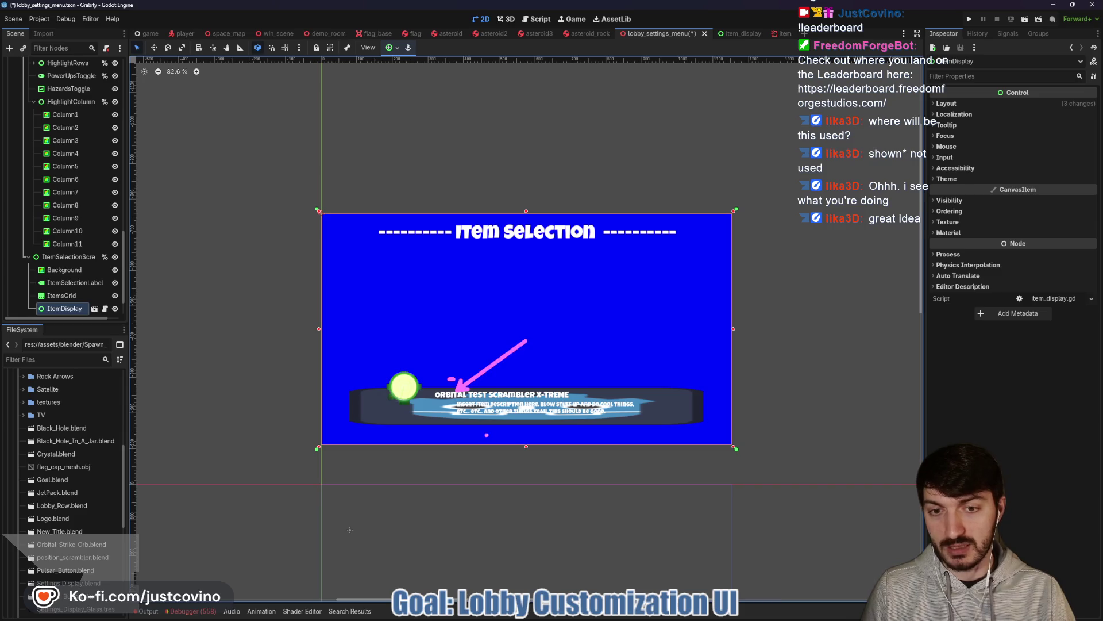
left_click_drag(604, 470, 477, 419)
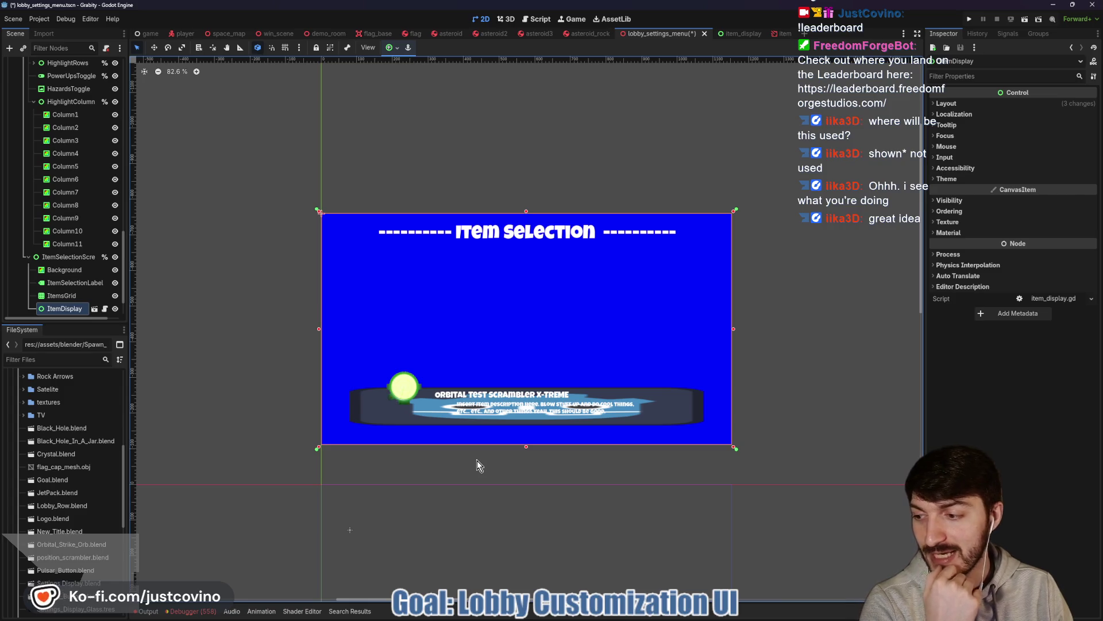
left_click(592, 617)
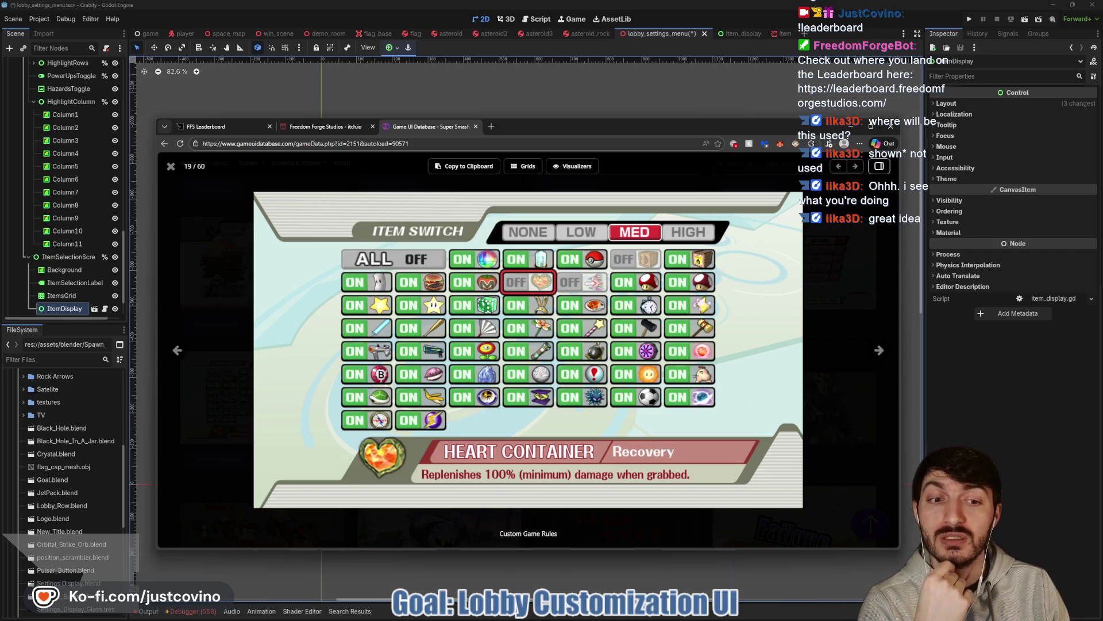
key("alt+Tab")
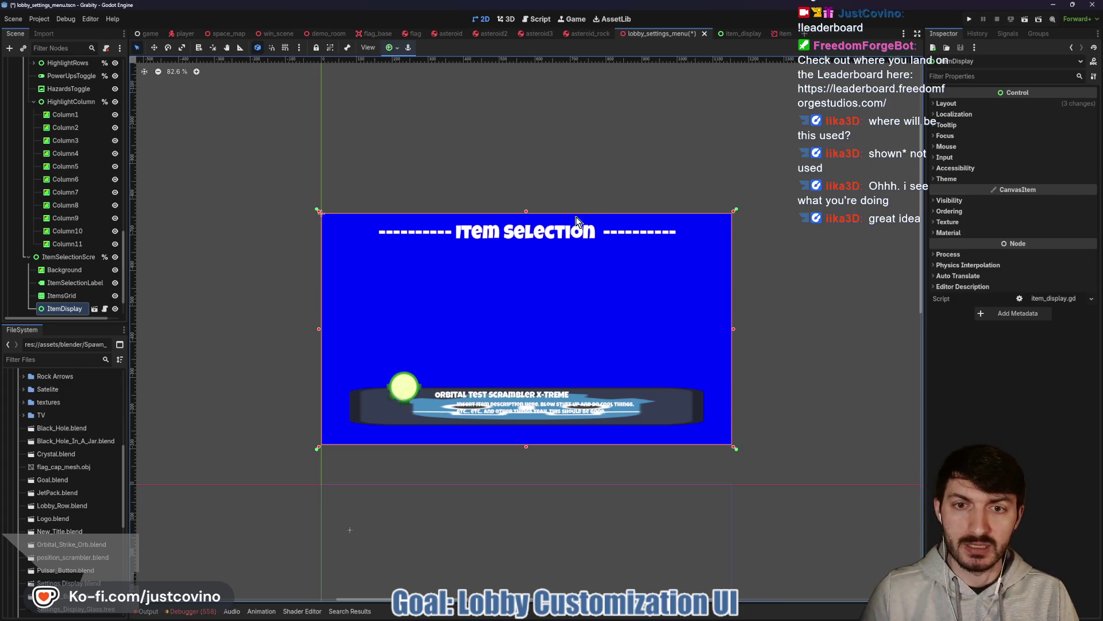
key("ctrl+s")
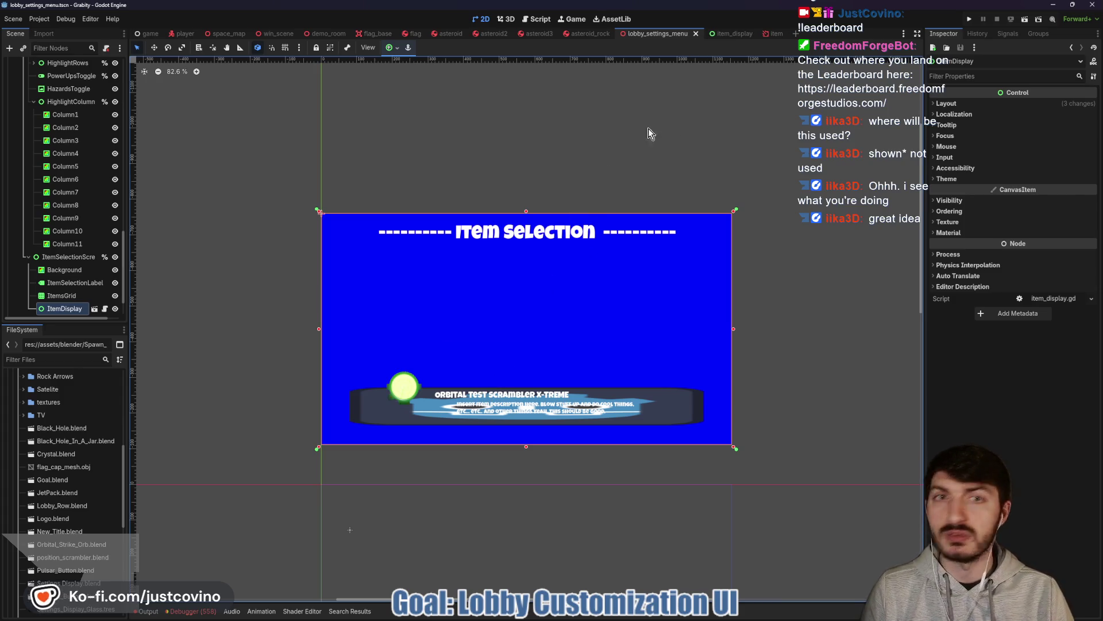
Step: Switch back to the item_display scene and open its item_display.gd script
left_click(729, 35)
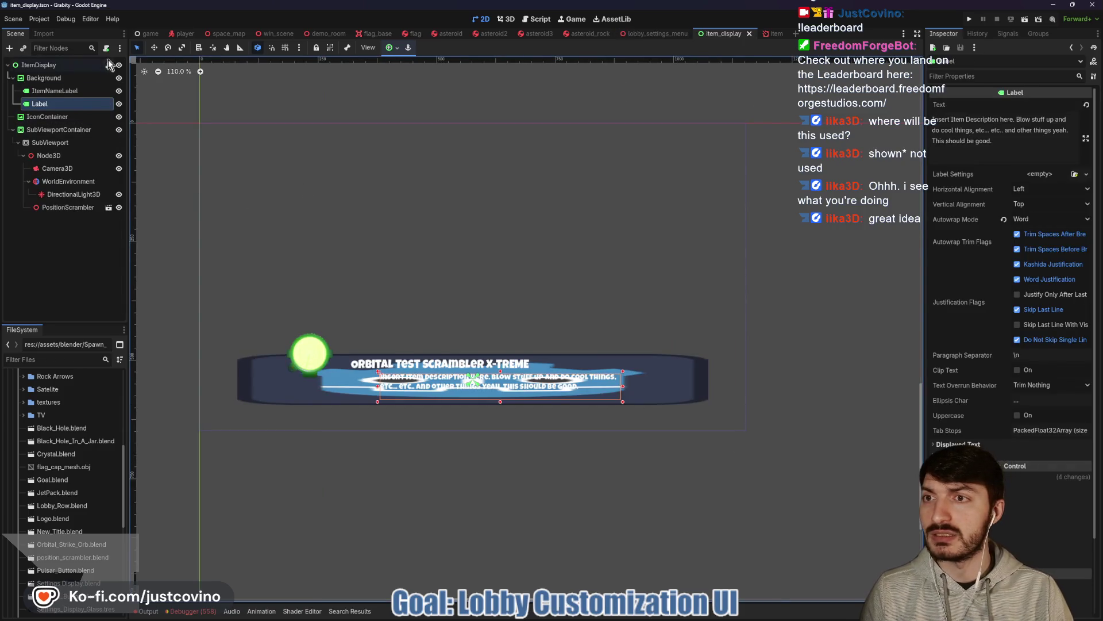
left_click(109, 65)
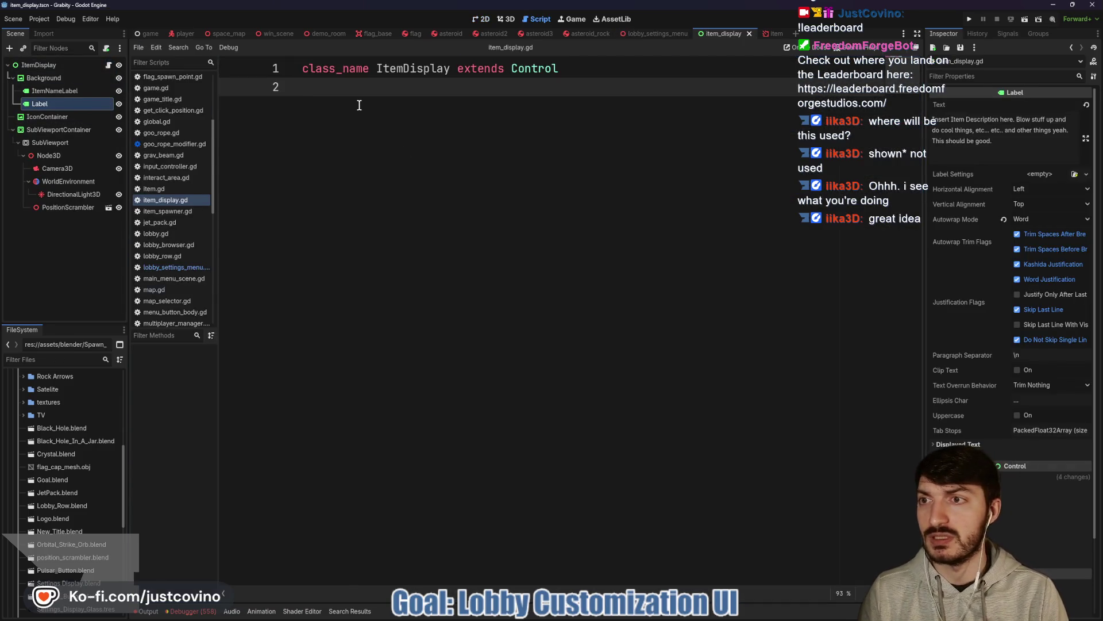
key("Return")
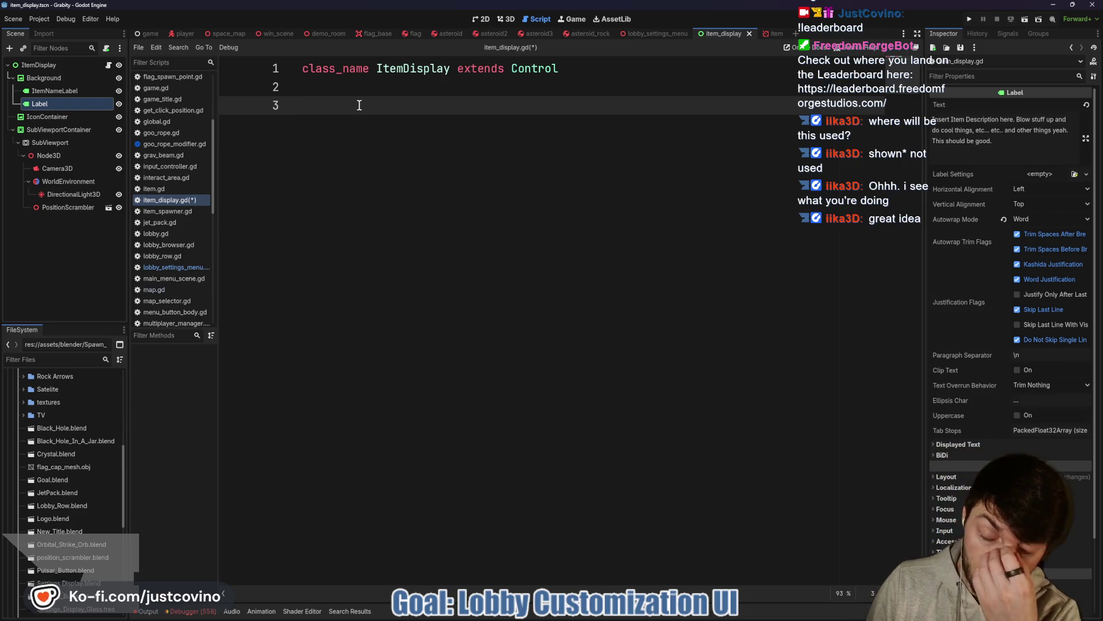
Step: Rename the Label node to ItemDescriptionLabel and save item_display.gd
double_click(59, 104)
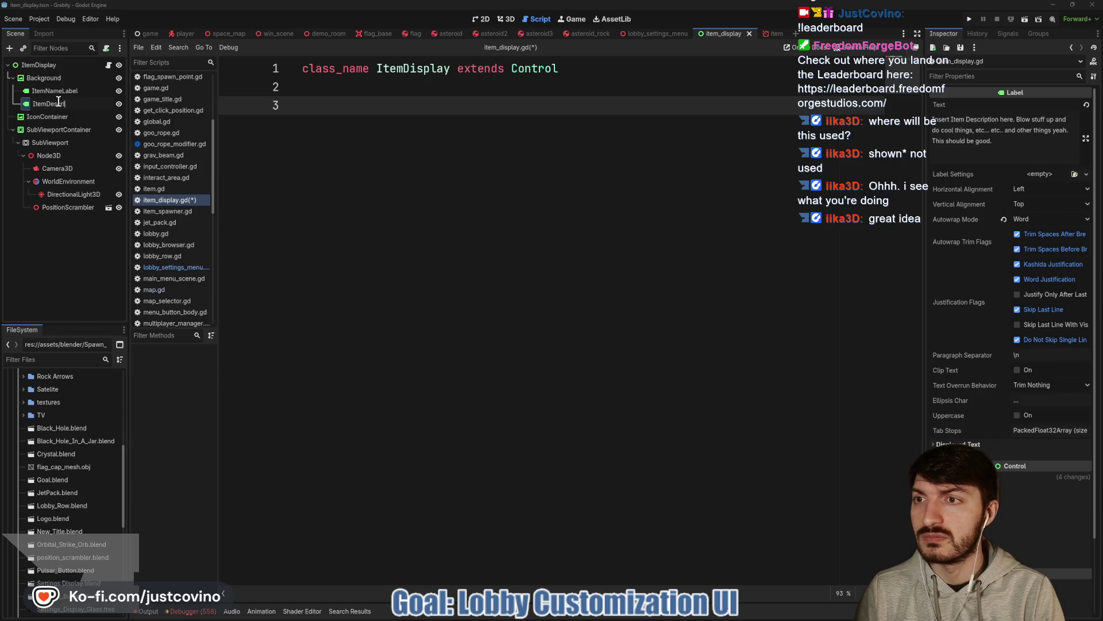
key("Return")
key("BackSpace")
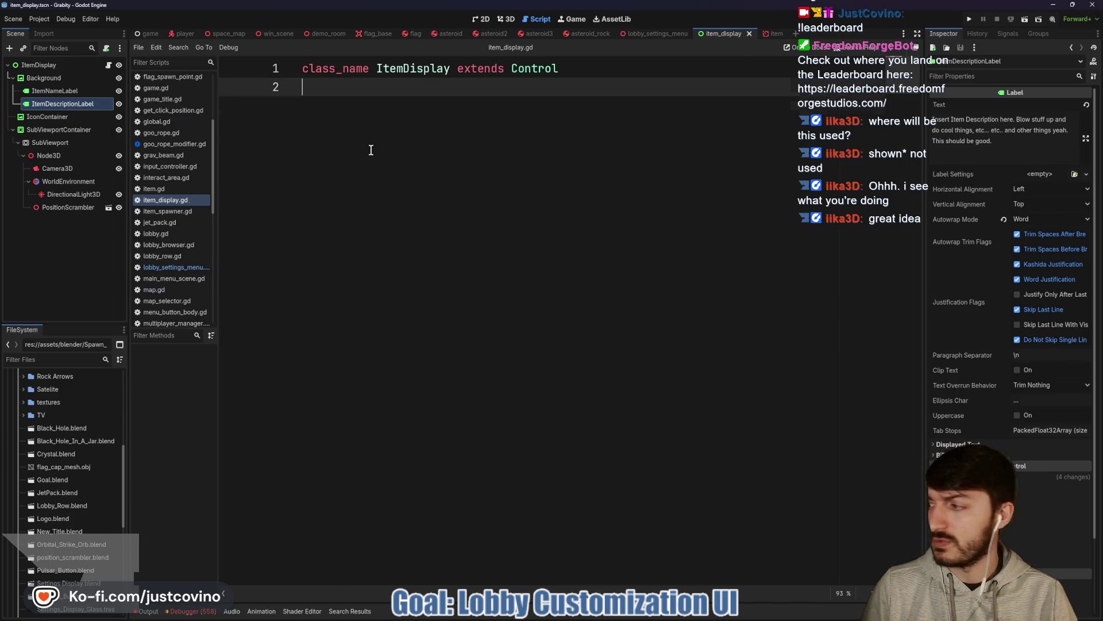
key("ctrl+s")
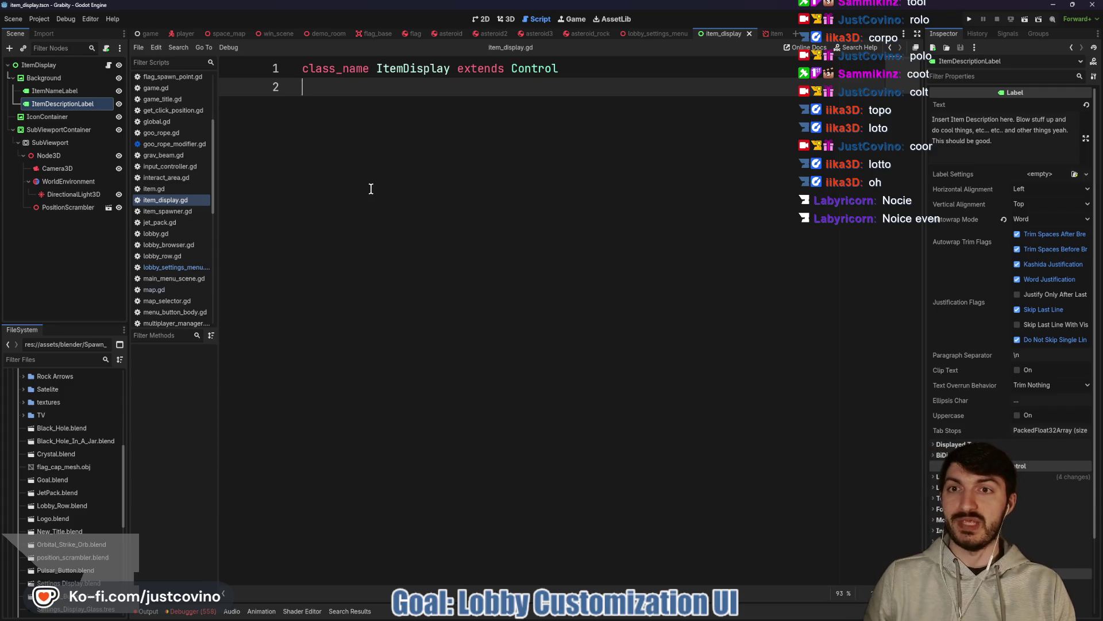
Step: Add a 'func set_labels() -> void:' stub with a pass body, spaced below the declarations
key("Return")
key("Return")
type("func set_labels() -> v")
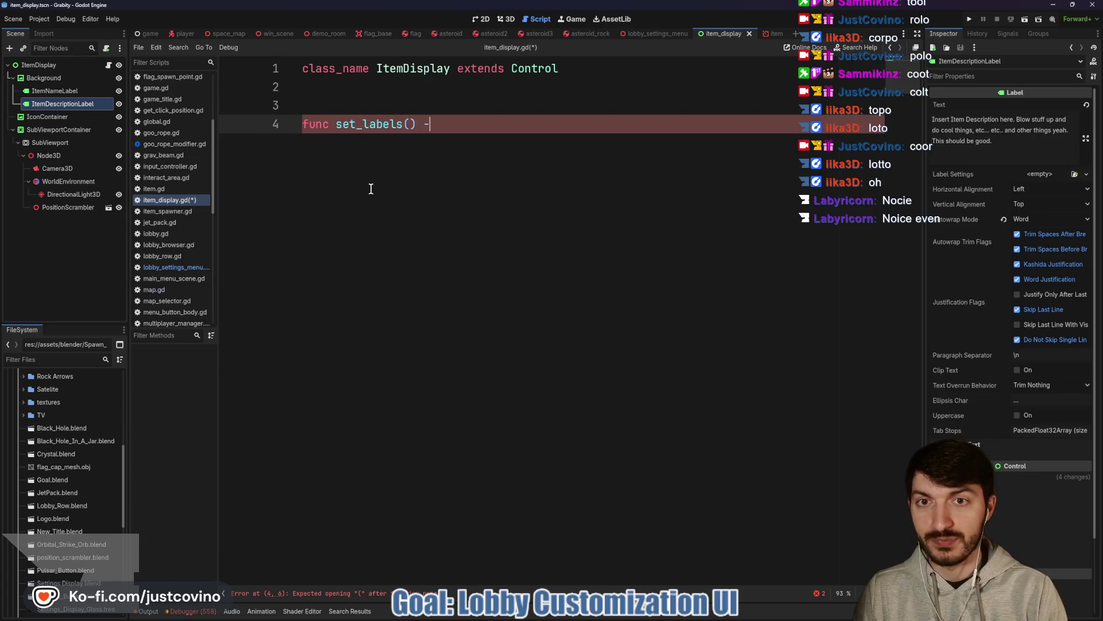
type("oid:")
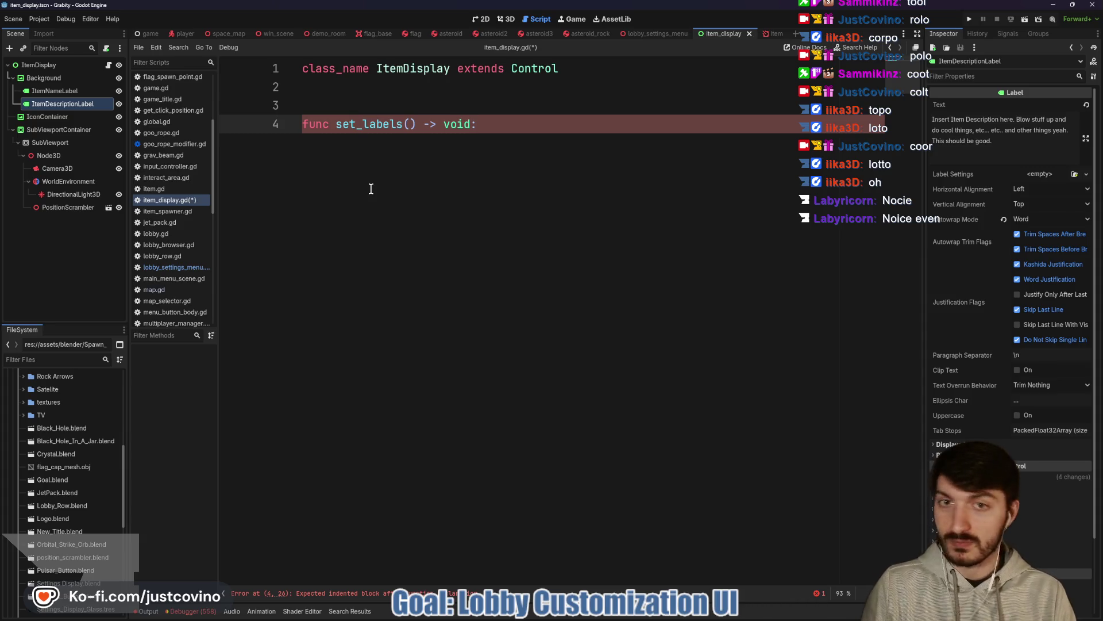
key("Return")
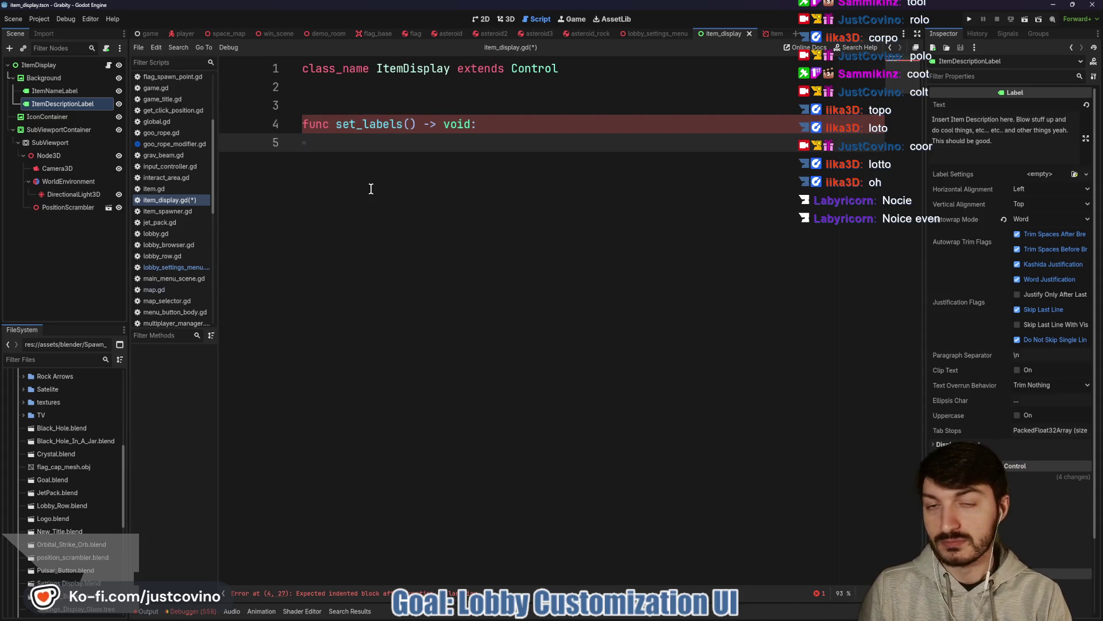
type("pass")
left_click(334, 100)
key("Return")
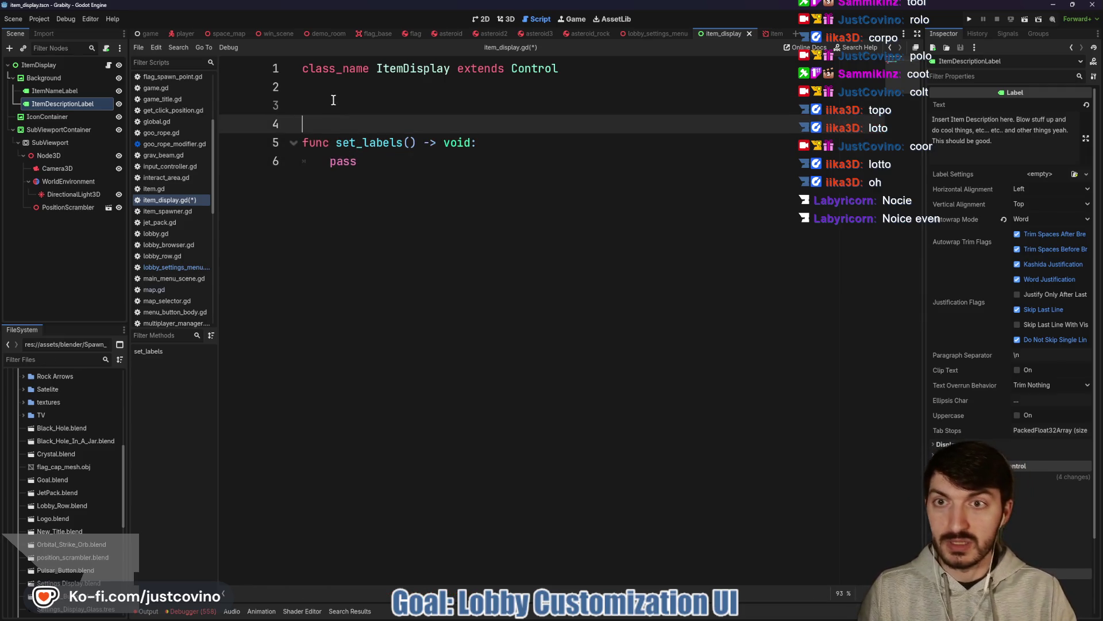
key("Return")
key("Return")
Step: Make ItemNameLabel and ItemDescriptionLabel accessible as unique names
left_click(333, 100)
left_click(69, 94)
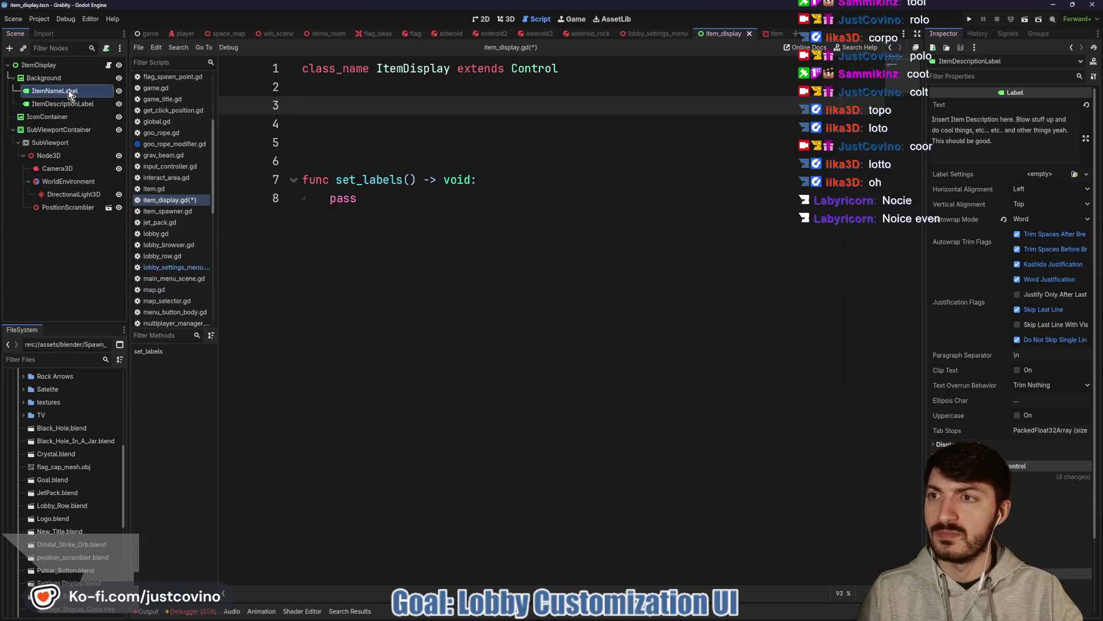
right_click(69, 93)
left_click(115, 339)
right_click(63, 104)
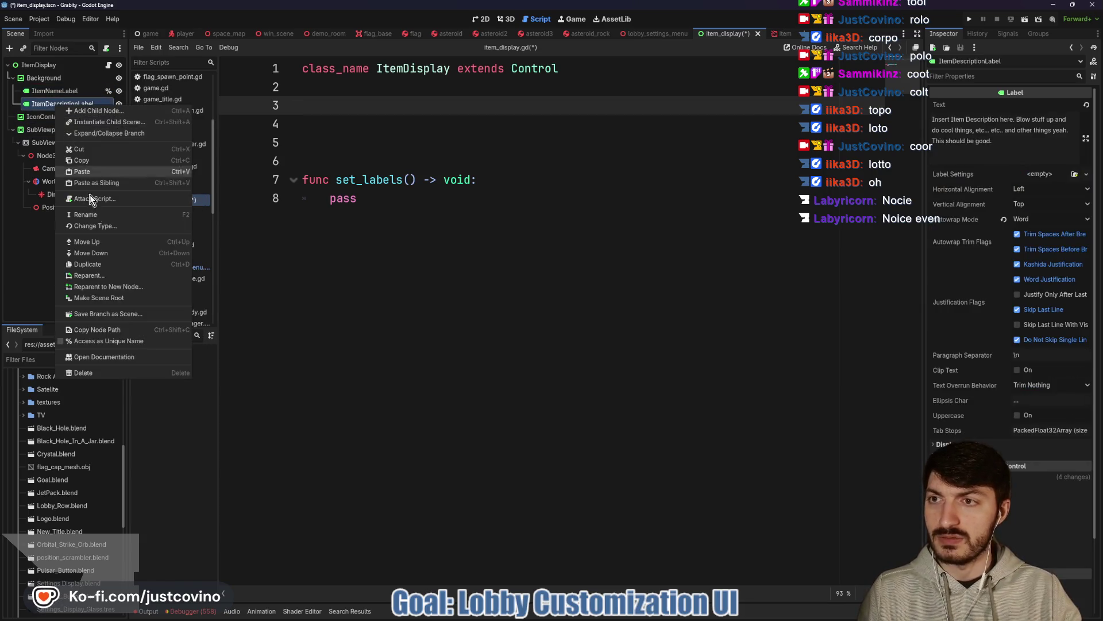
left_click(115, 341)
left_click(349, 115)
type("onready var name_label")
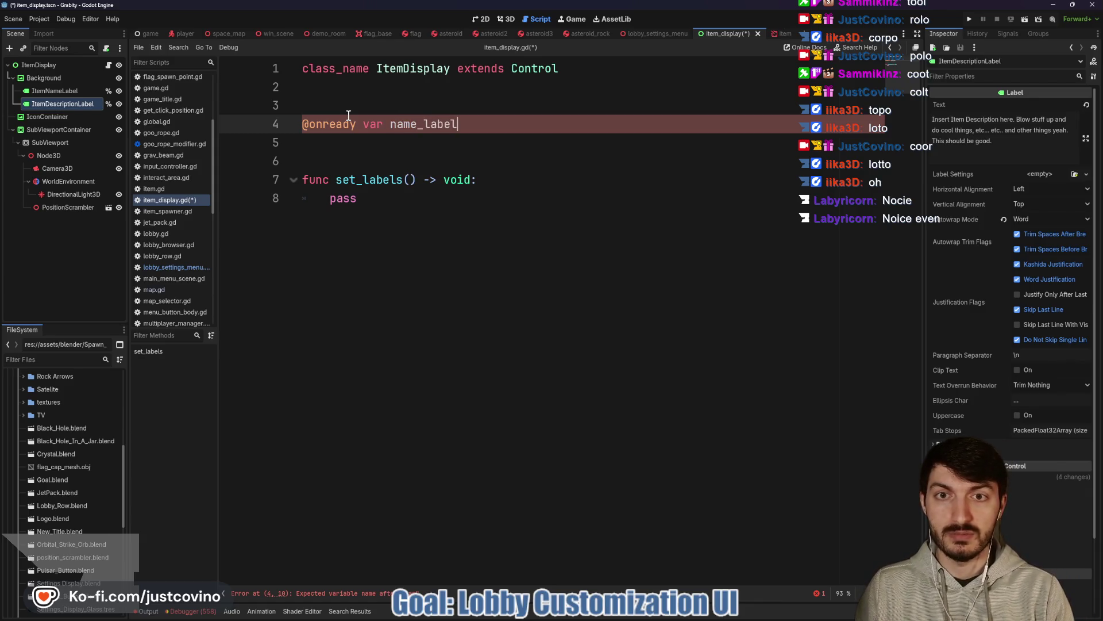
type("Label = %Item")
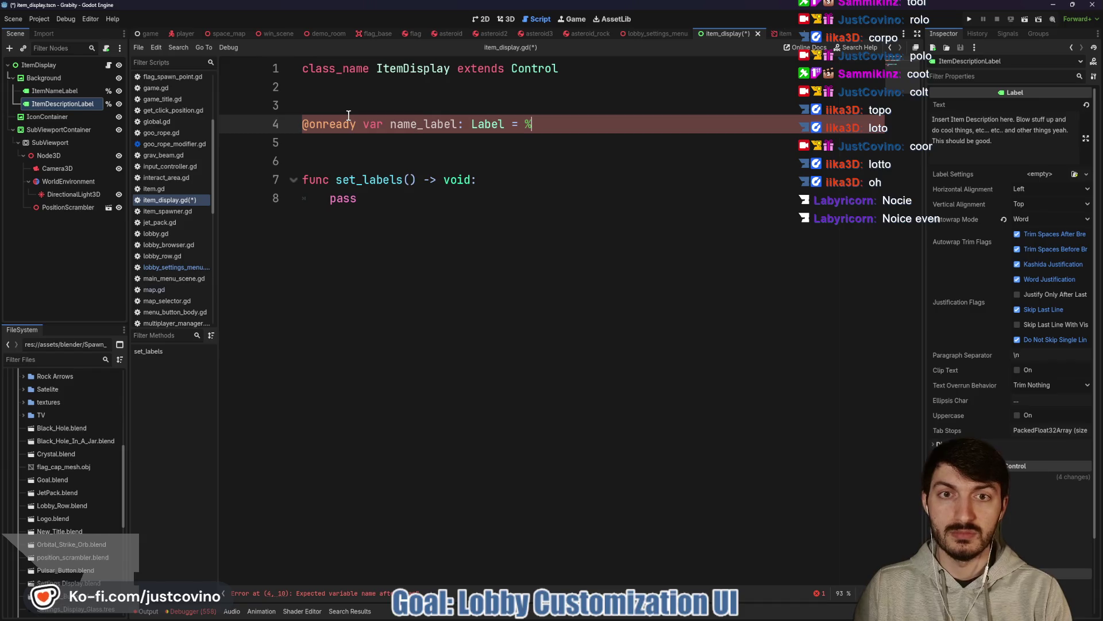
type("Na")
key("Return")
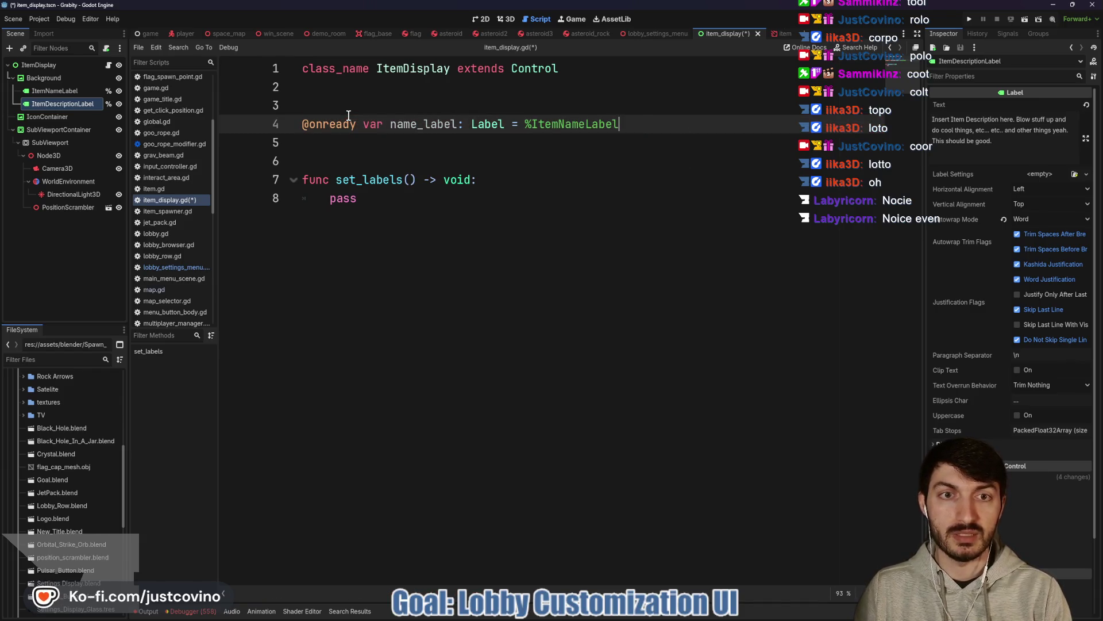
key("Return")
type("@onready var ")
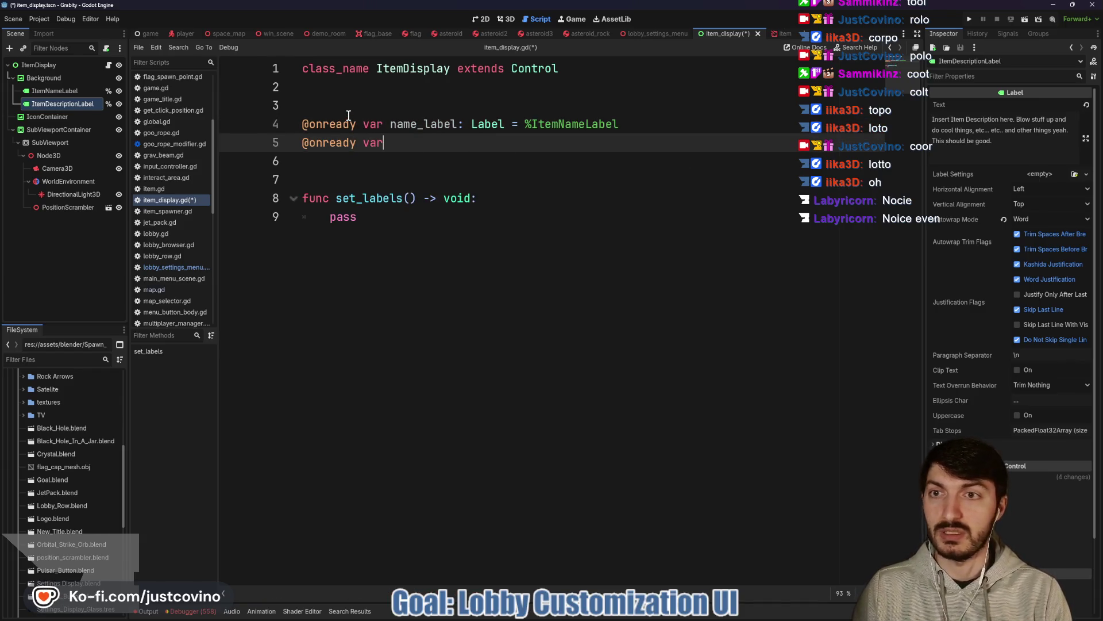
type("description_label:")
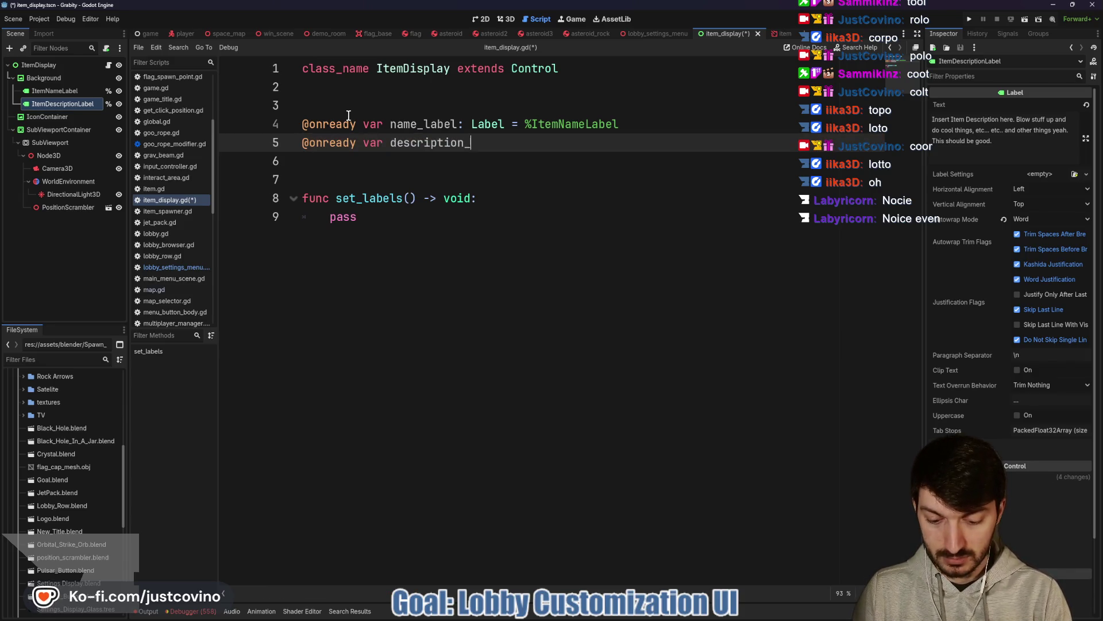
type(" Label = %Ite")
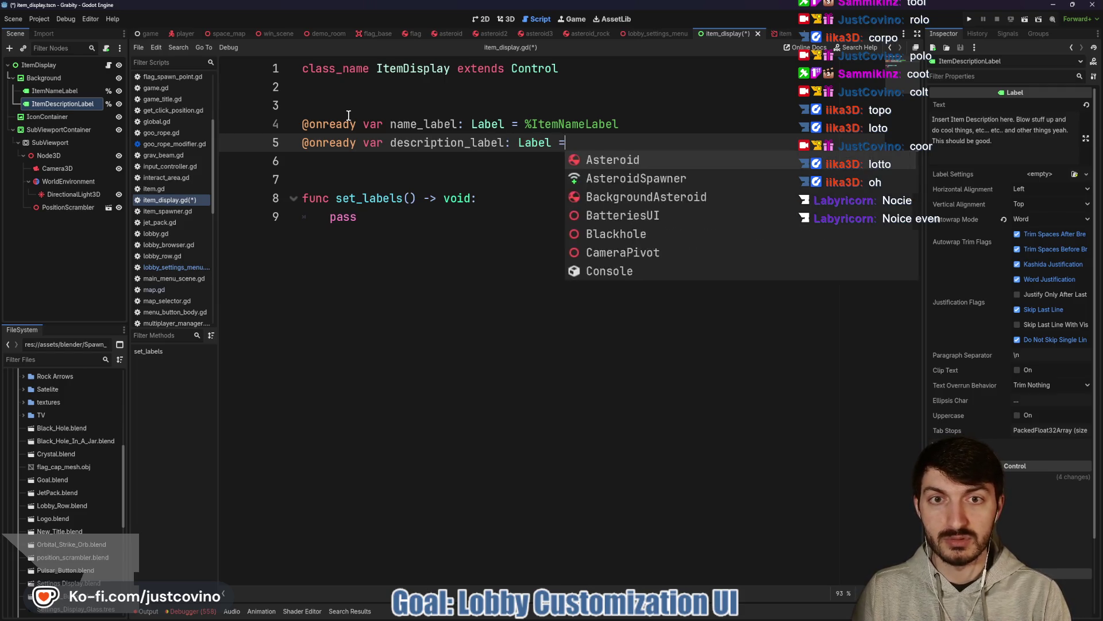
key("Return")
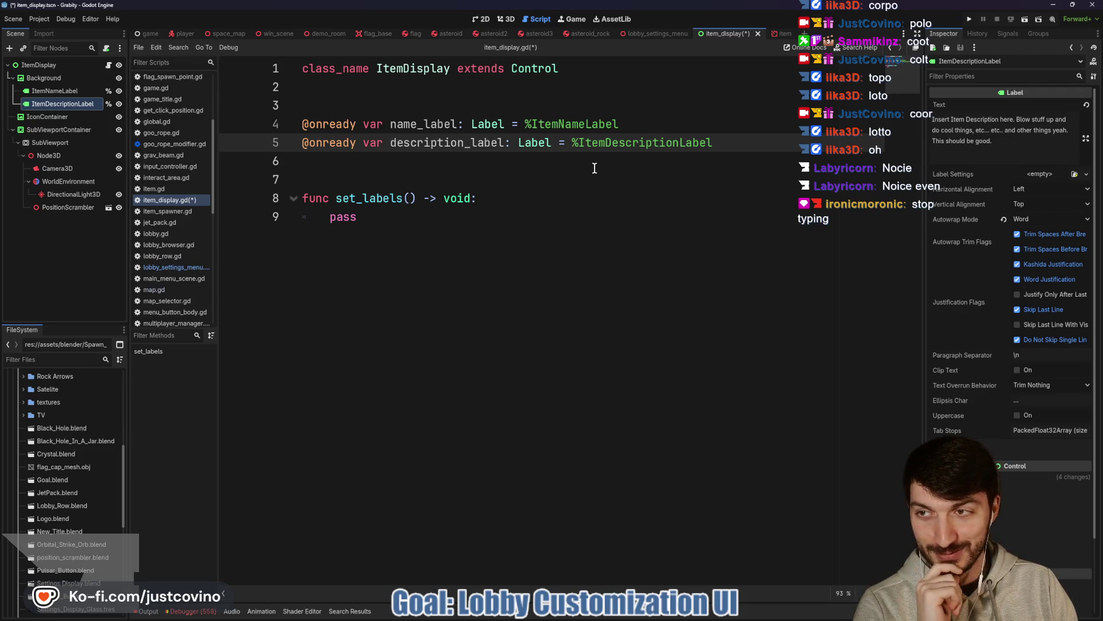
left_click(547, 171)
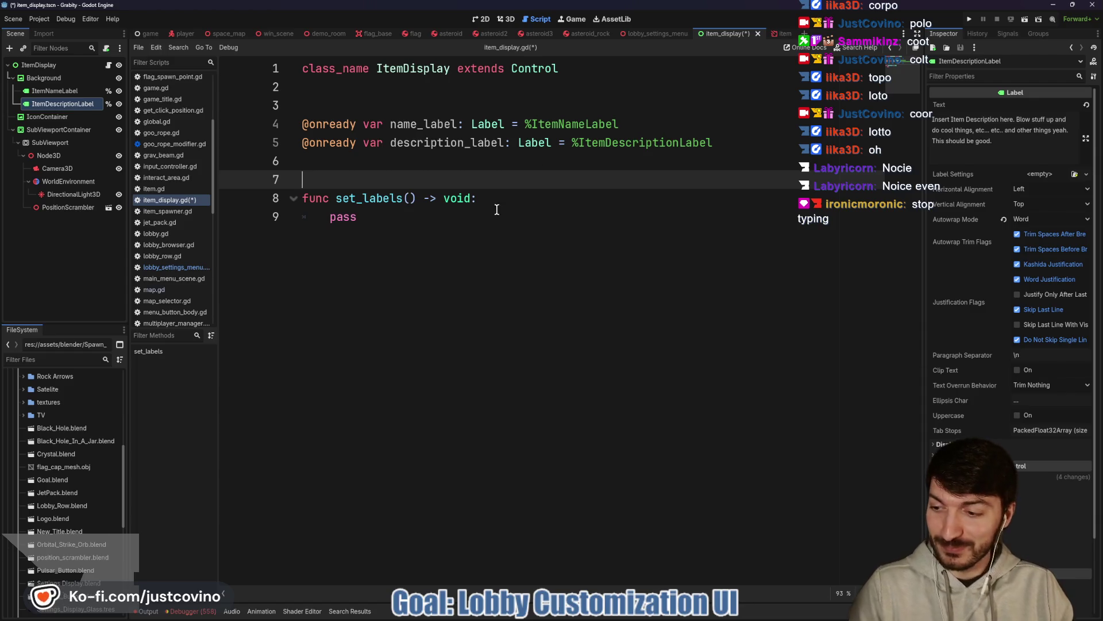
left_click(384, 214)
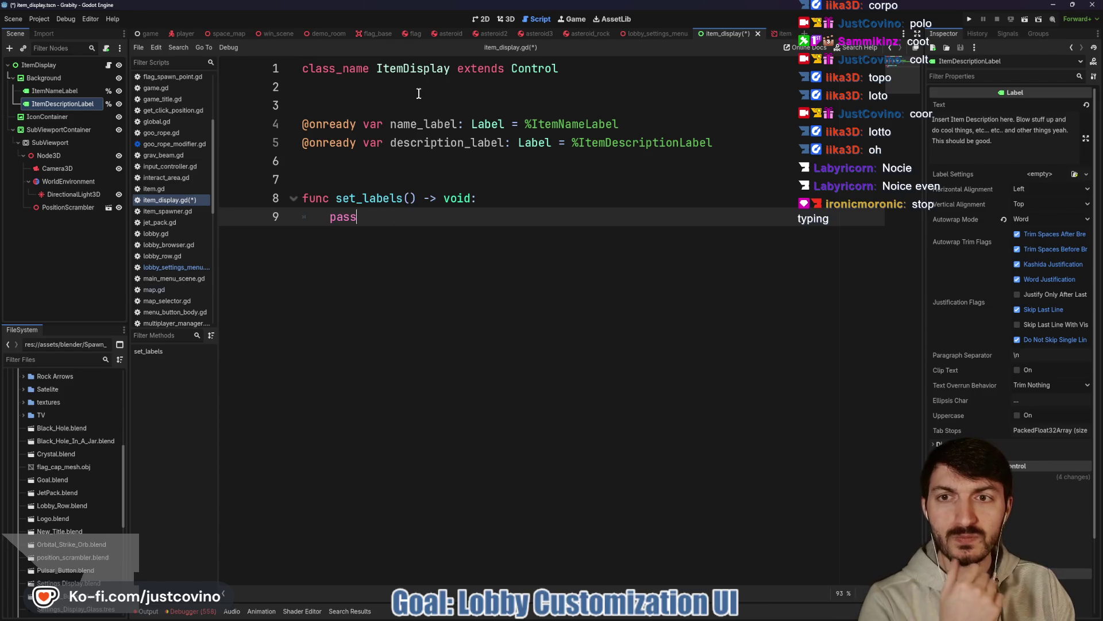
left_click(381, 99)
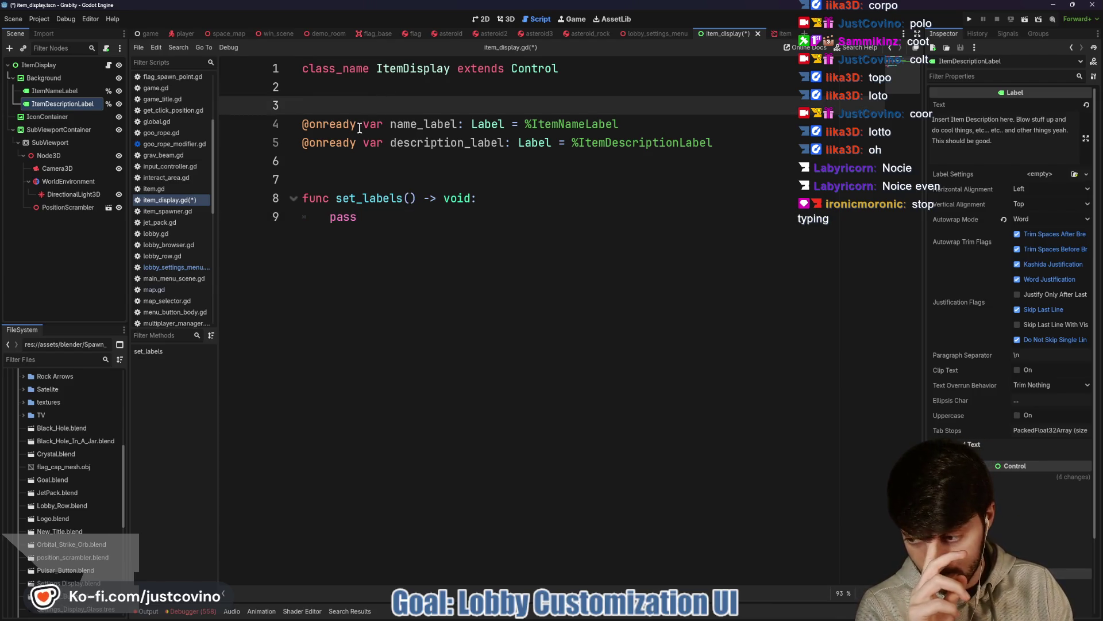
left_click(356, 163)
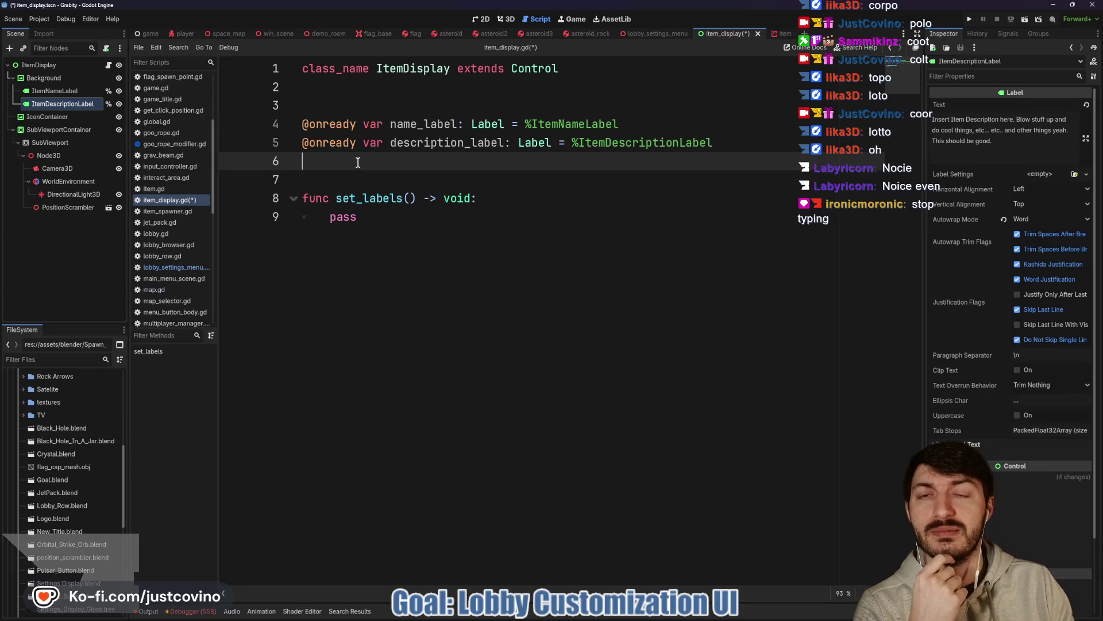
key("Return")
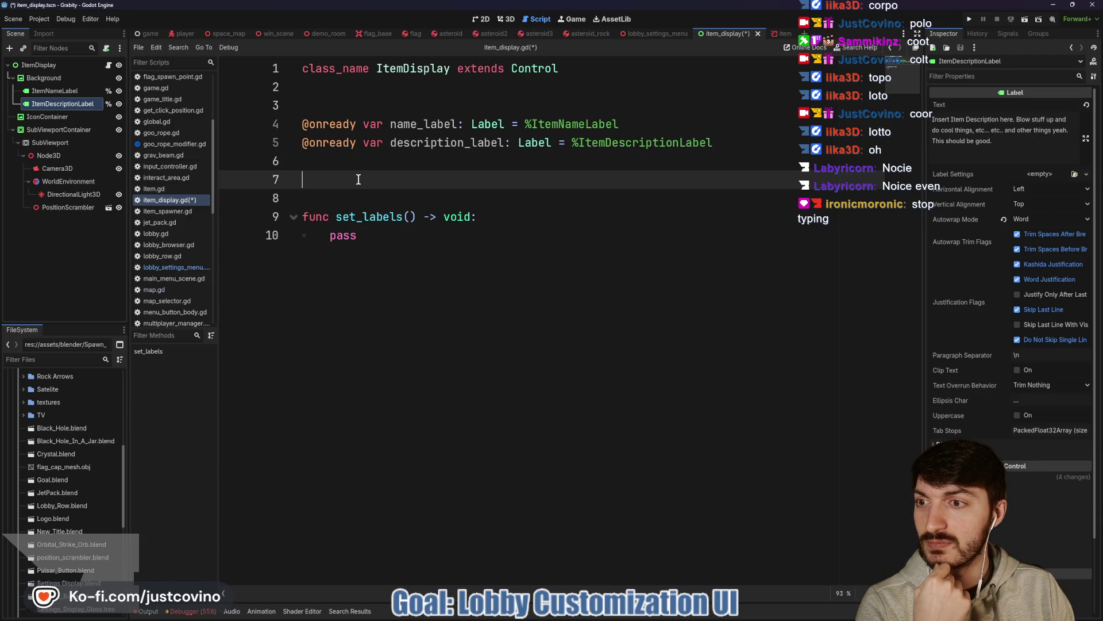
left_click(80, 208)
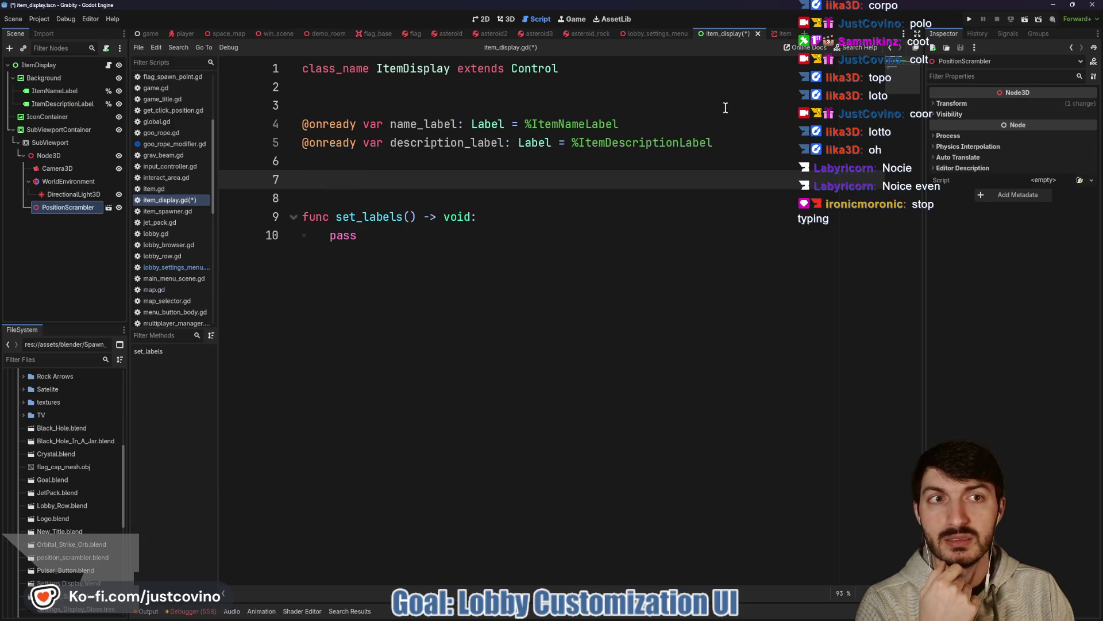
key("ctrl+Tab")
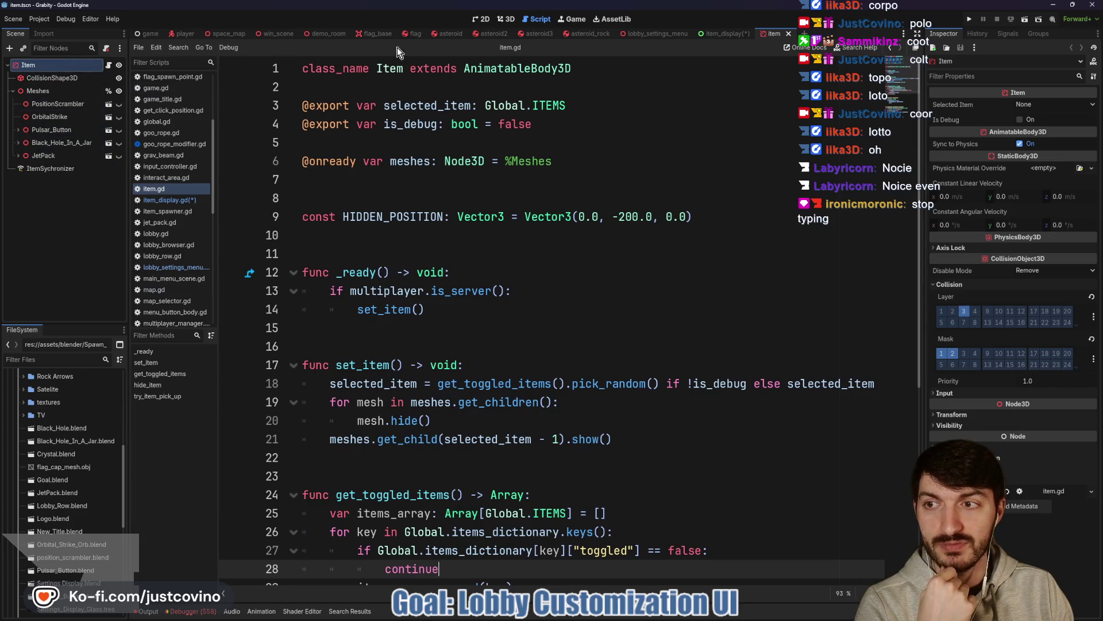
Step: View the item scene in 3D and glance over item.gd
left_click(507, 19)
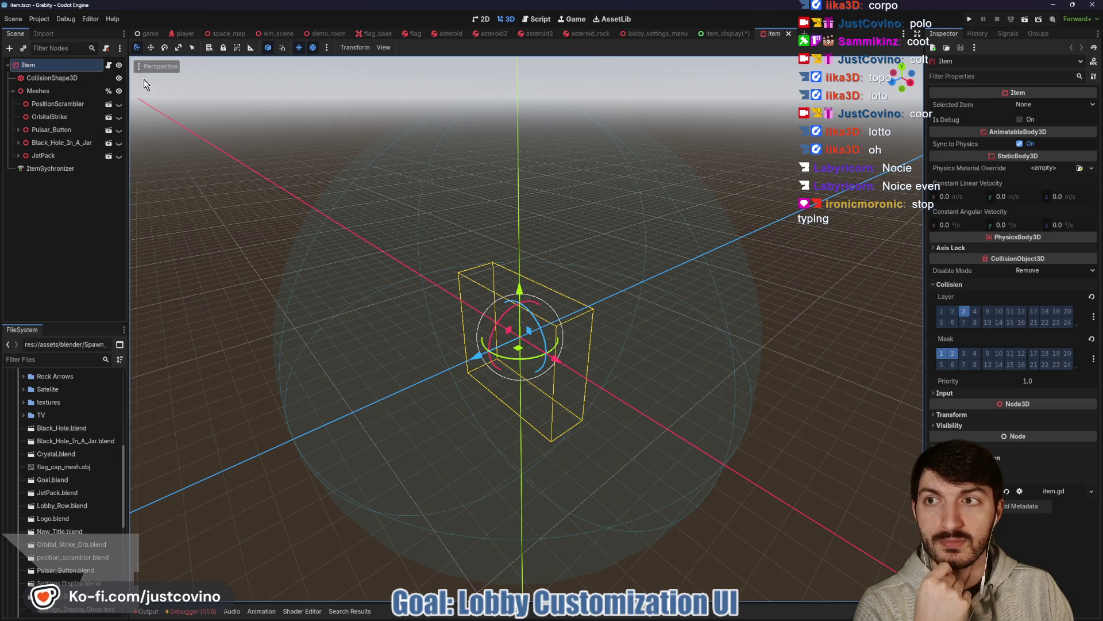
key("ctrl+F3")
scroll(454, 250, "down", 3)
scroll(437, 276, "up", 3)
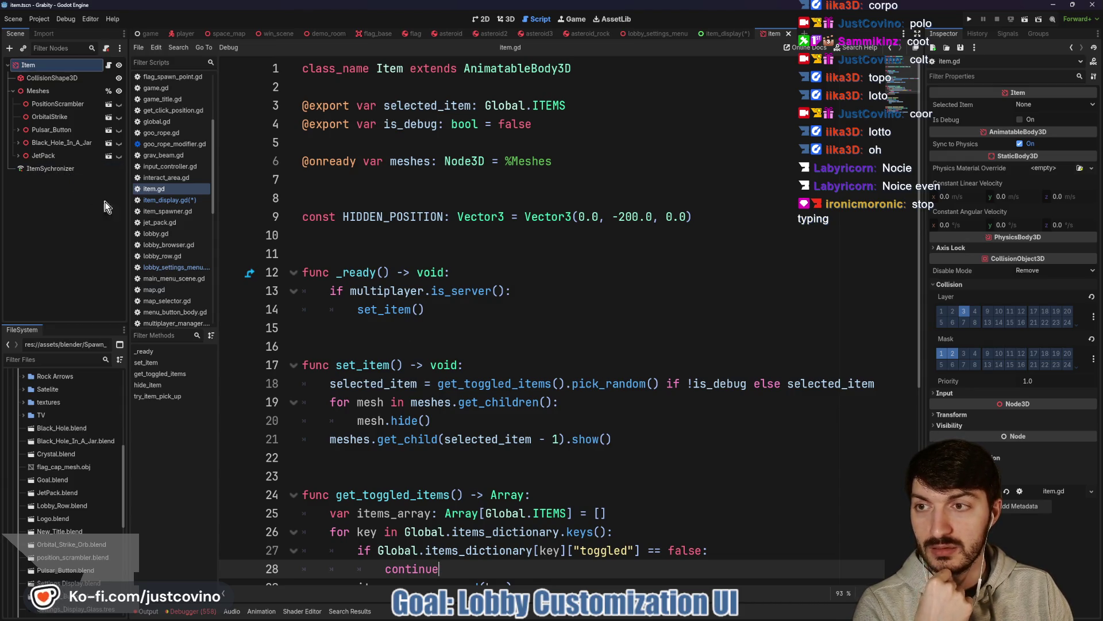
Step: Select Meshes, show then hide Pulsar_Button in the viewport, and open item.gd to review it
left_click(71, 94)
left_click(508, 19)
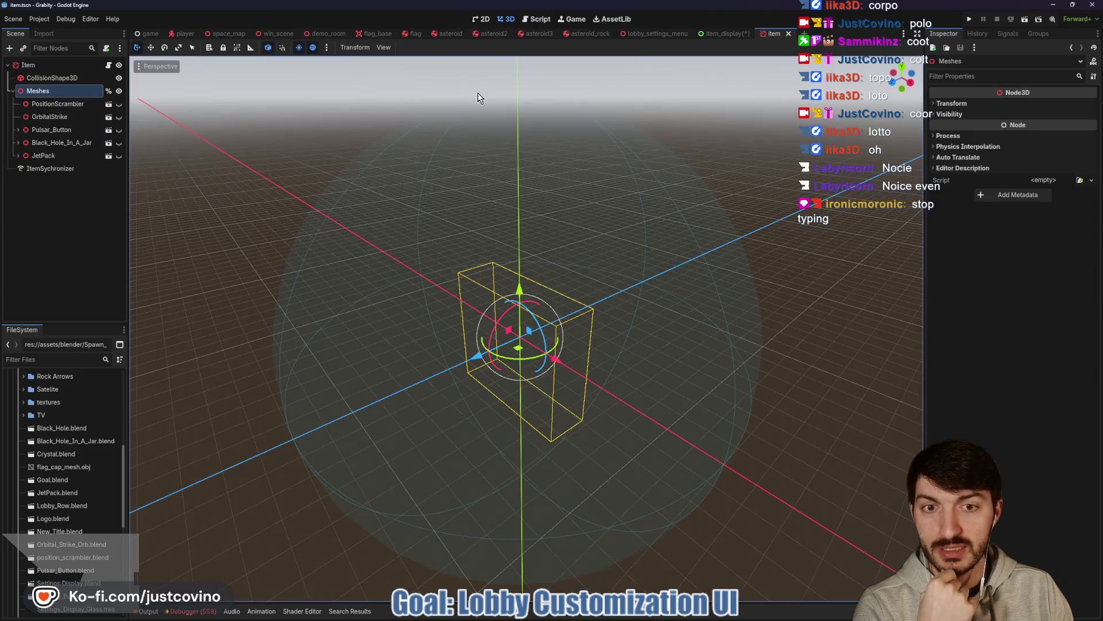
left_click(119, 130)
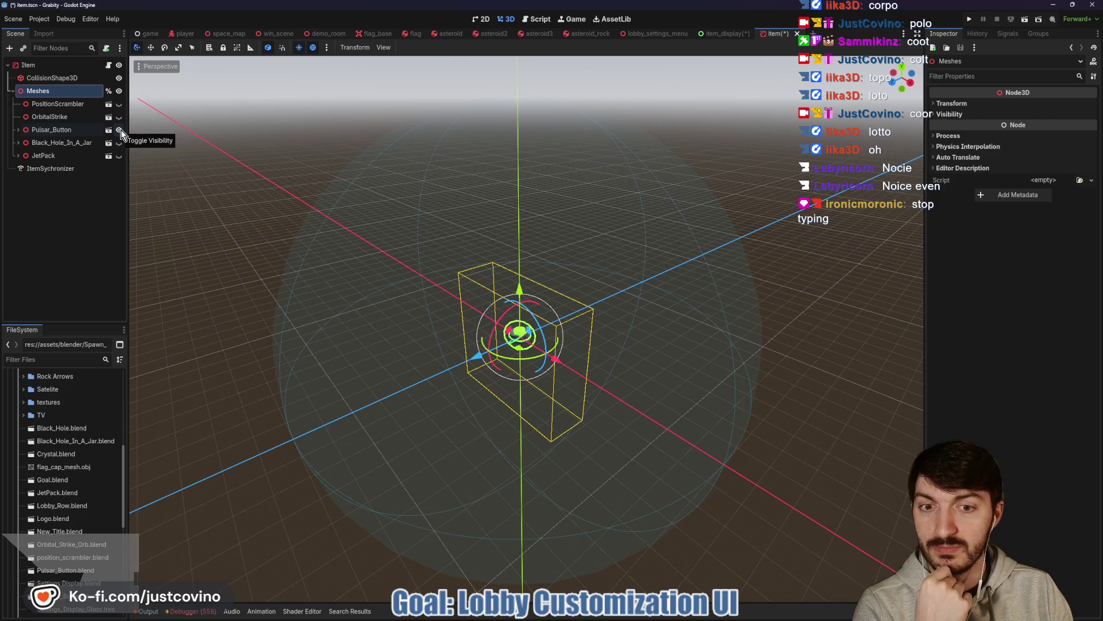
left_click(120, 130)
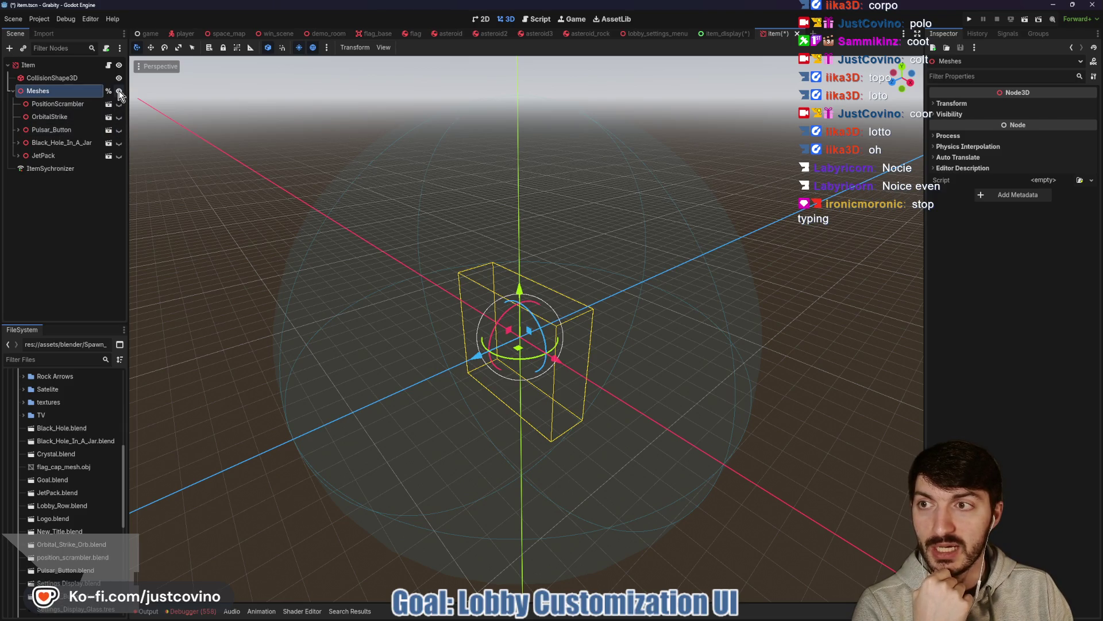
left_click(108, 65)
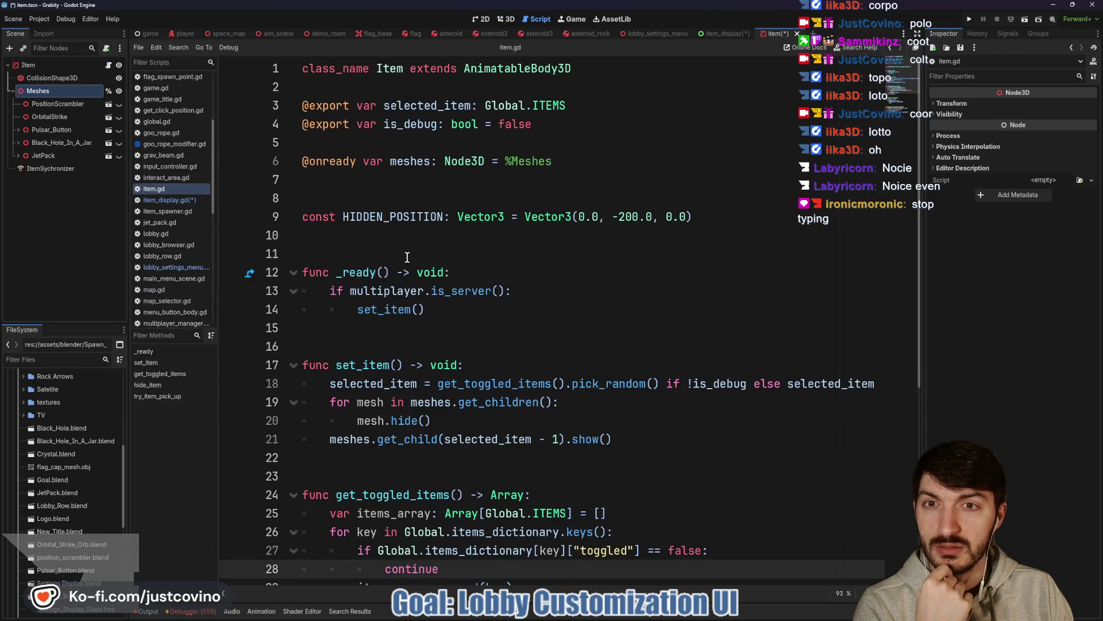
scroll(444, 312, "down", 1)
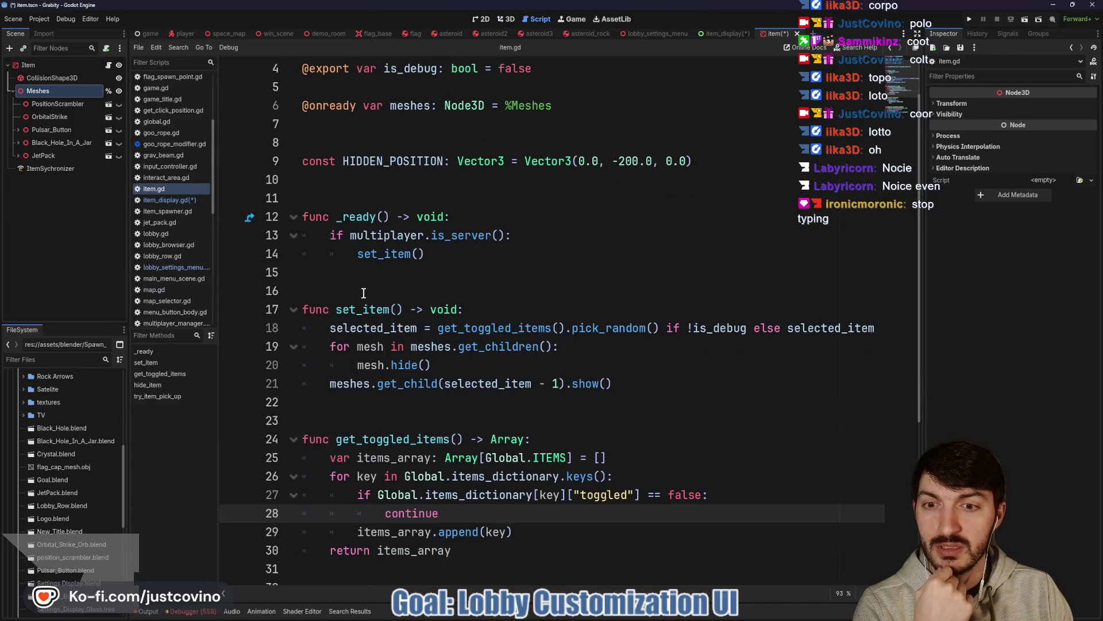
Step: Add a _physics_process function below _ready in item.gd
left_click(441, 279)
key("Return")
key("Return")
key("Return")
key("Up")
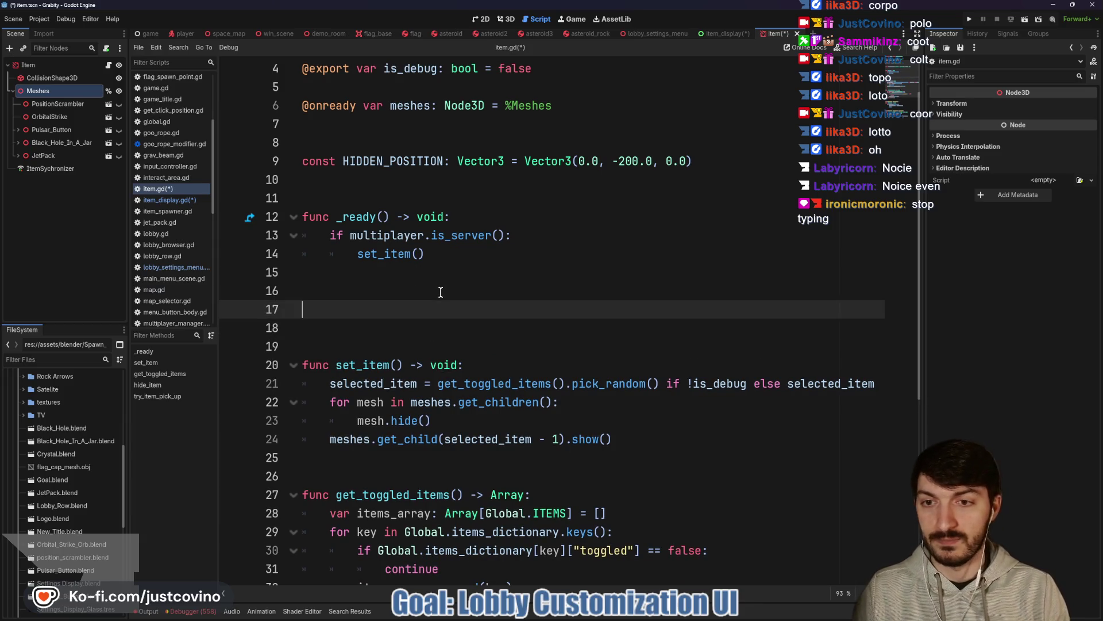
type("func ph")
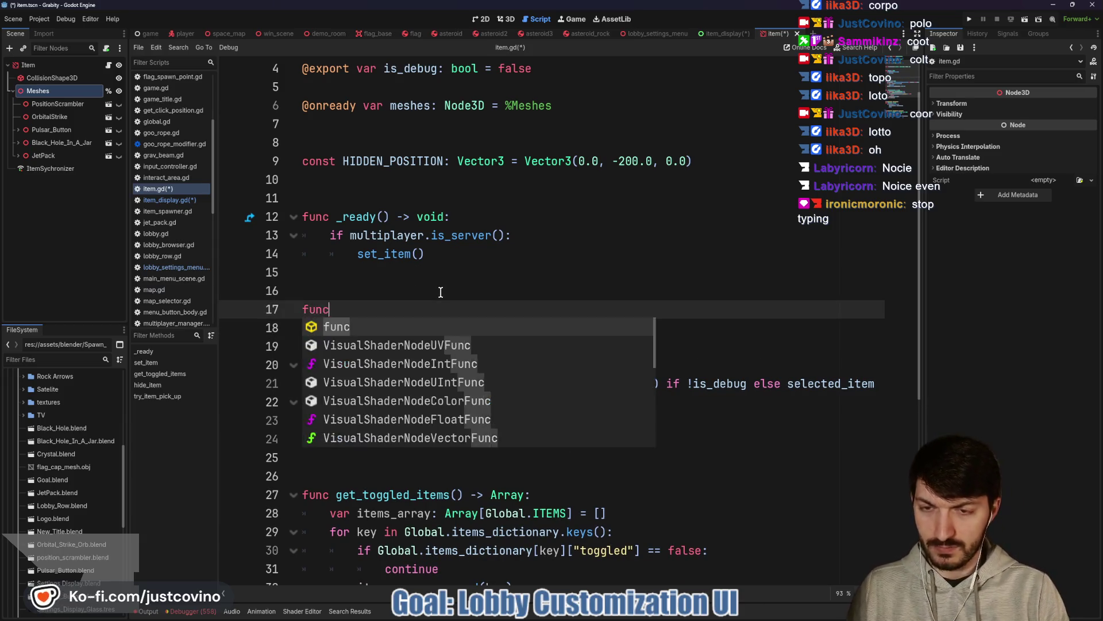
key("Return")
key("Return")
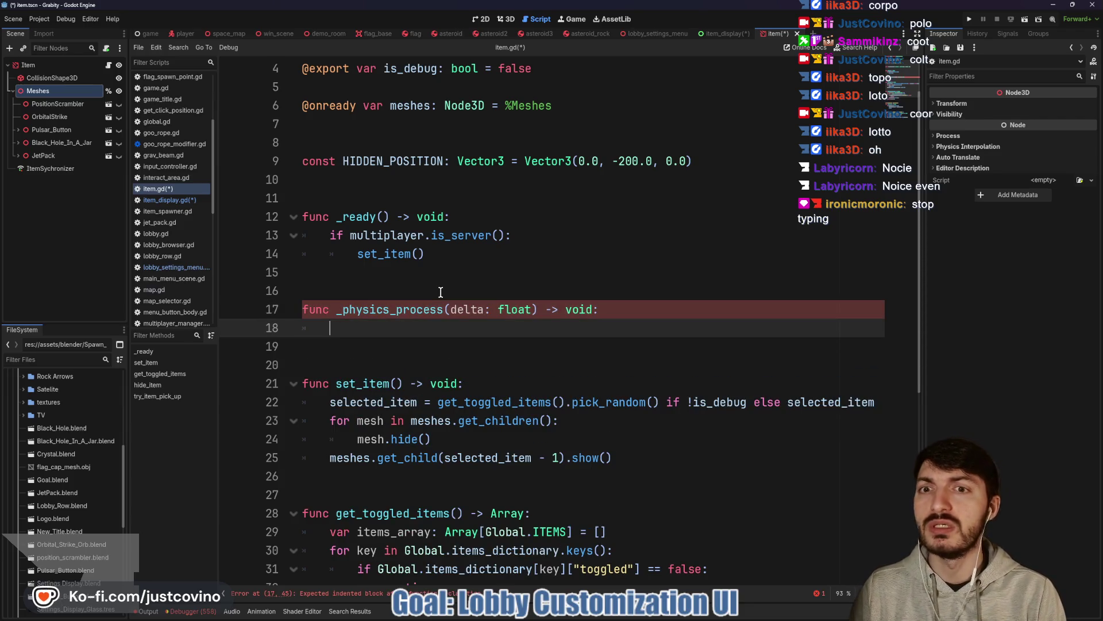
Step: Spin meshes with 'meshes.rotation.y += TAU * delta * 0.02', save, and open the space_map script
type("ro")
key("BackSpace")
key("BackSpace")
type("m")
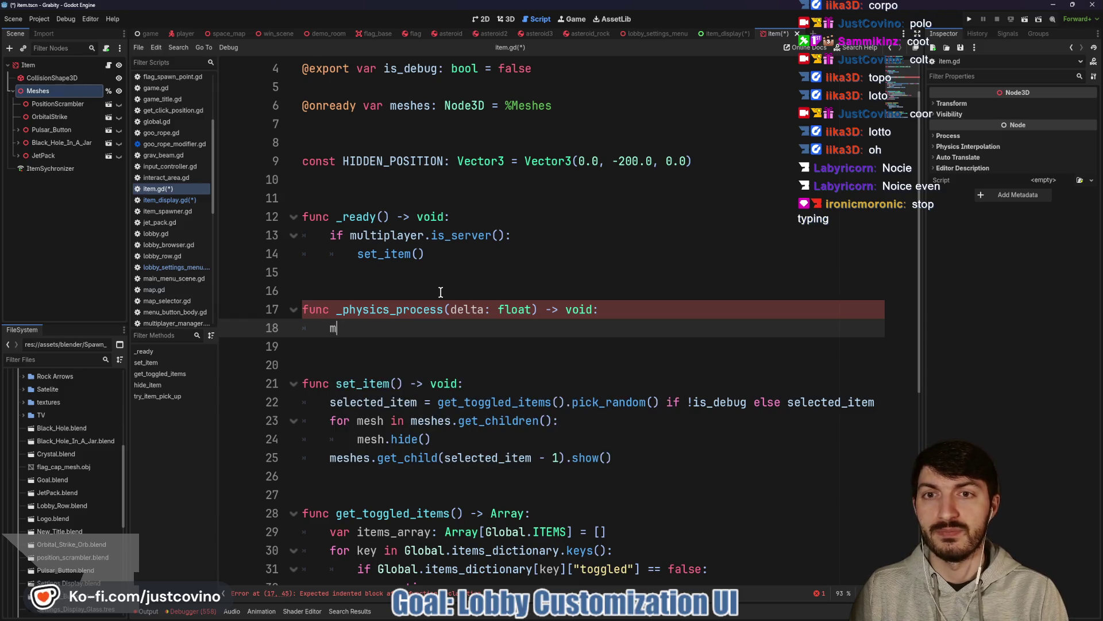
type("eshes.rotate")
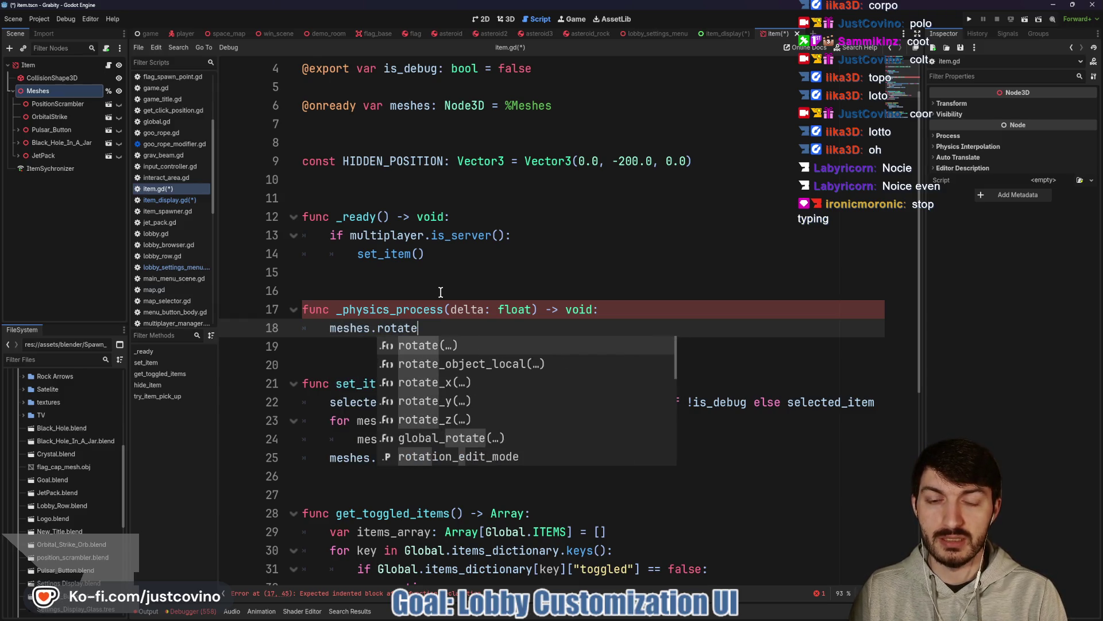
key("BackSpace")
key("BackSpace")
type("tion.y ")
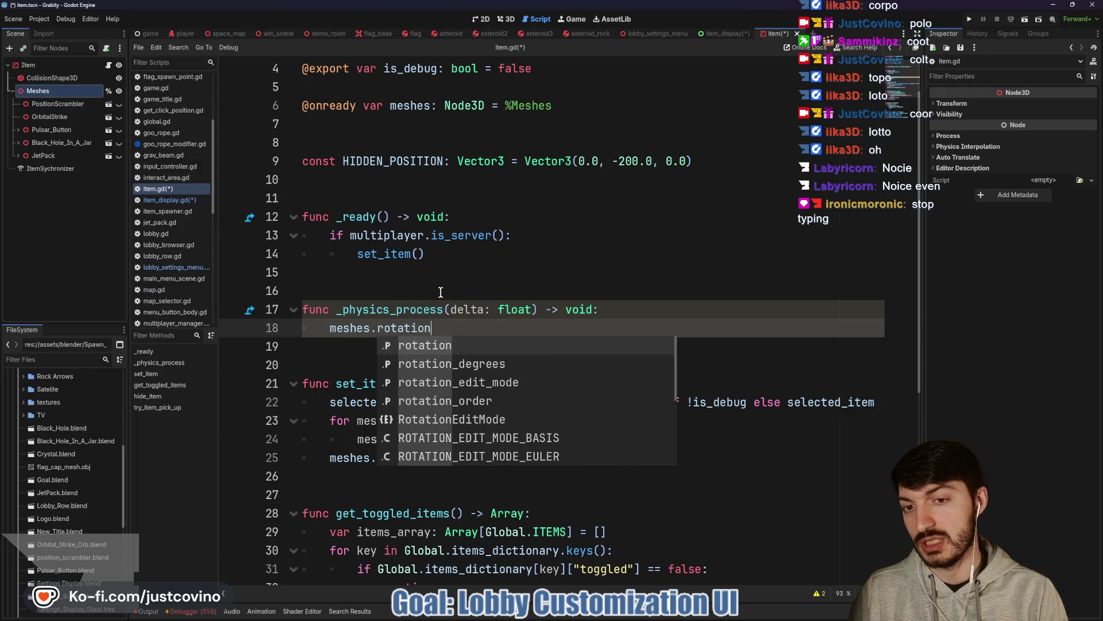
type("+= delta ")
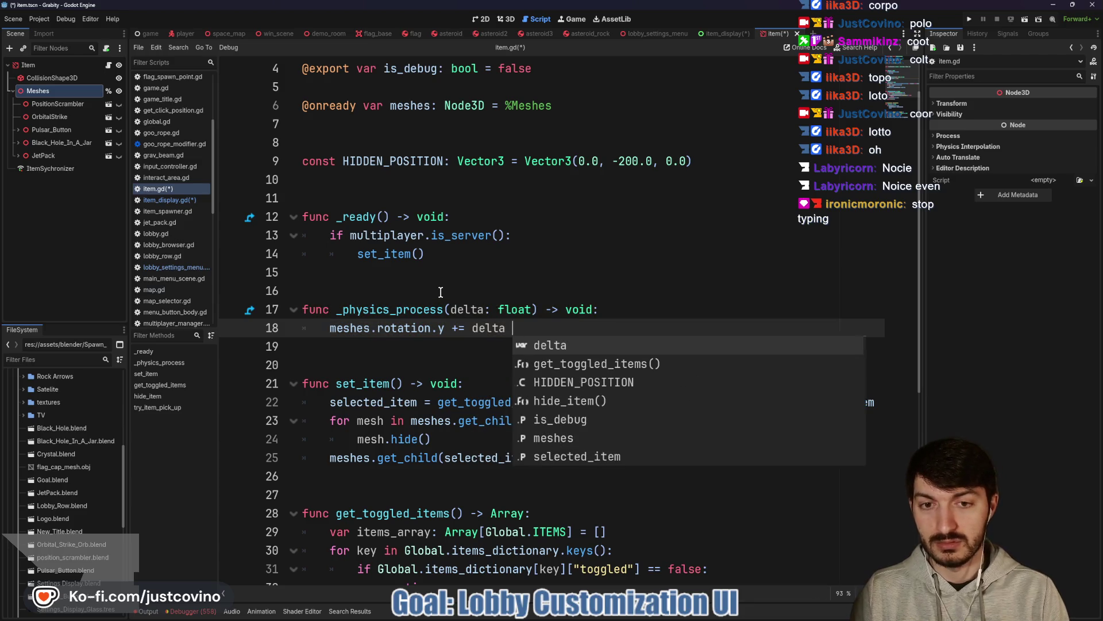
type("*")
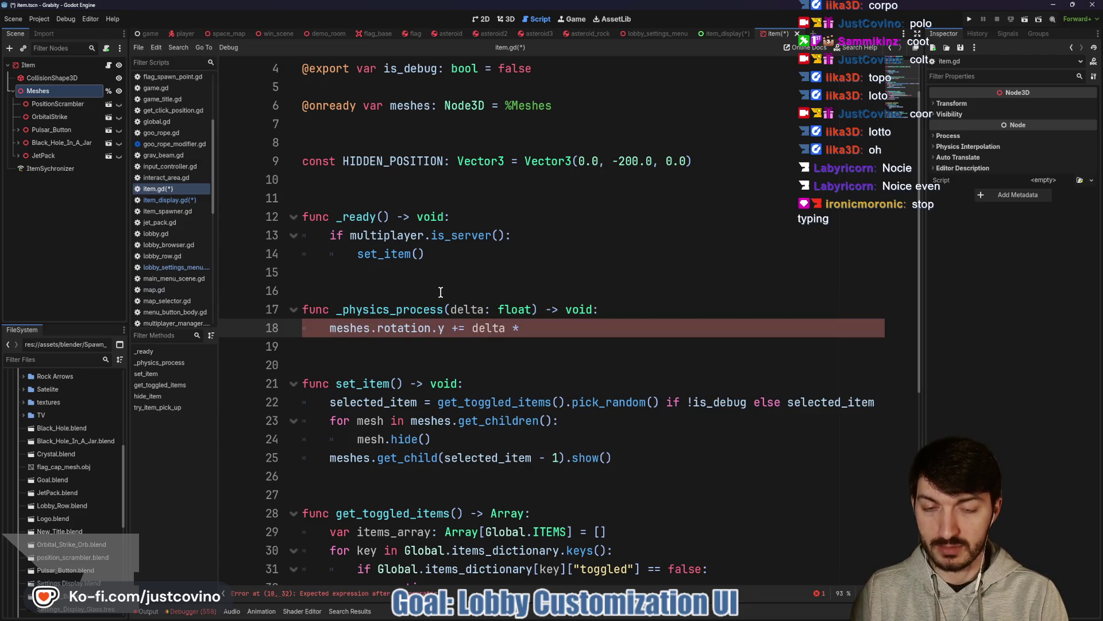
key("BackSpace")
key("BackSpace")
key("BackSpace")
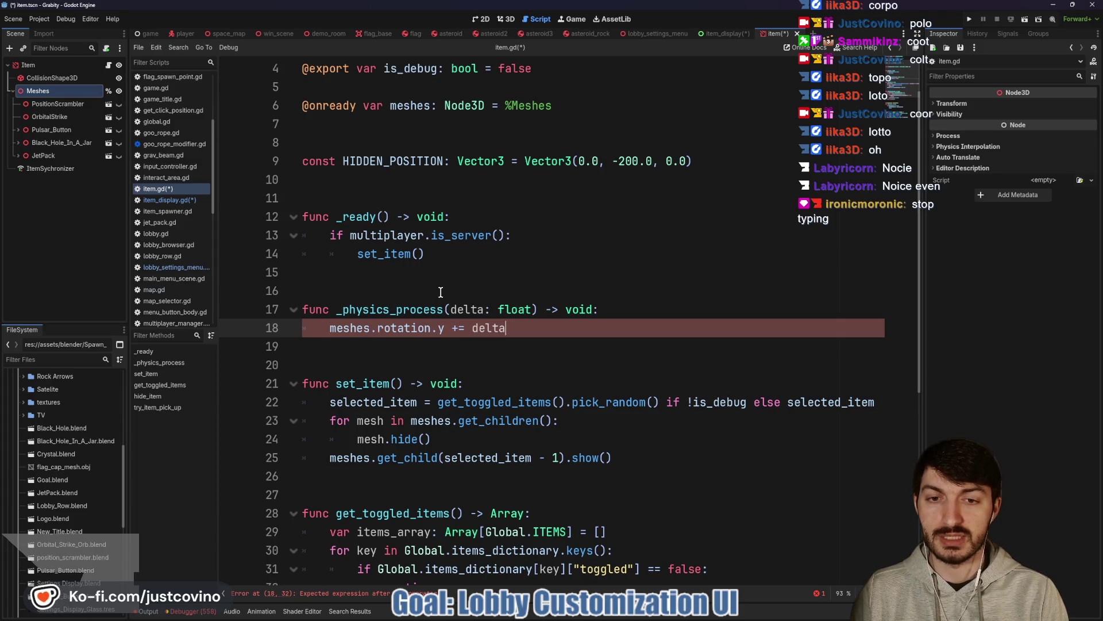
type("AU * delta")
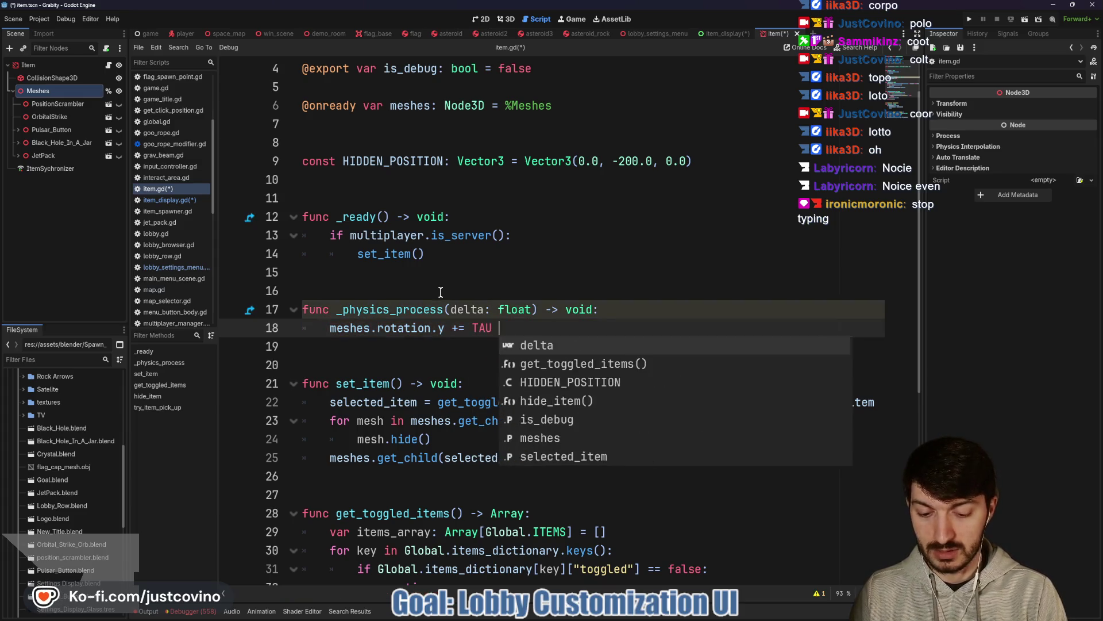
type(" * 0.0")
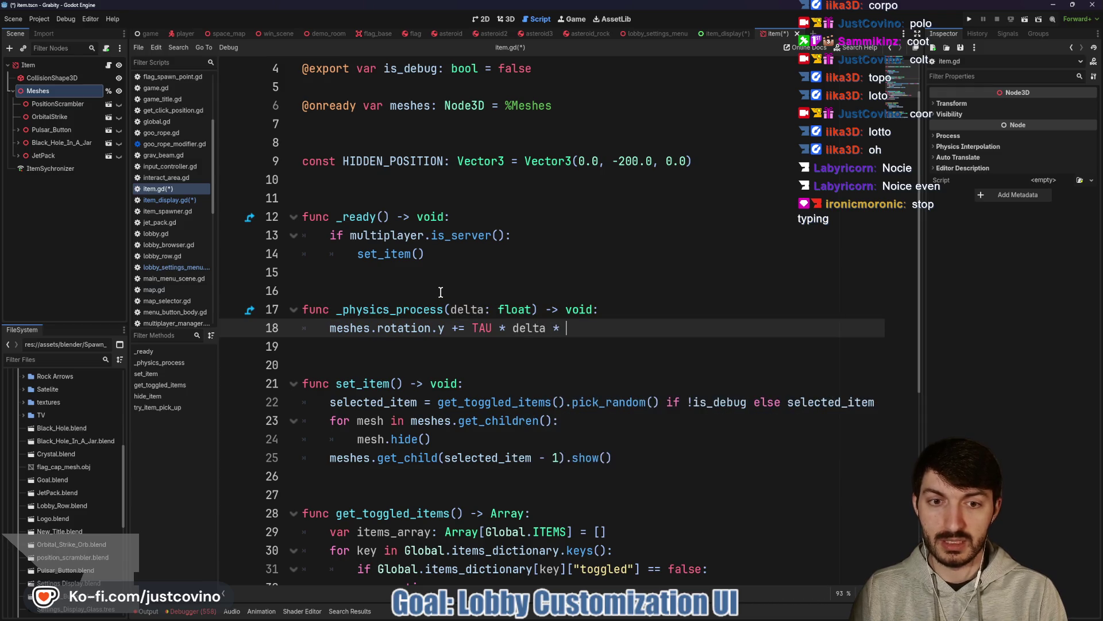
type("2")
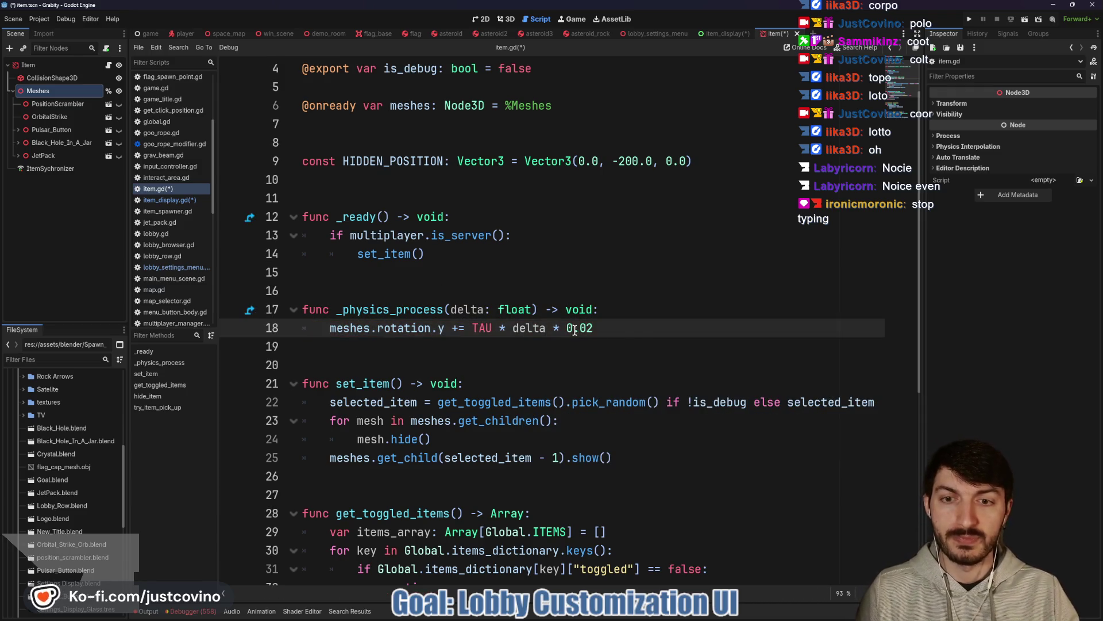
key("ctrl+s")
left_click(227, 34)
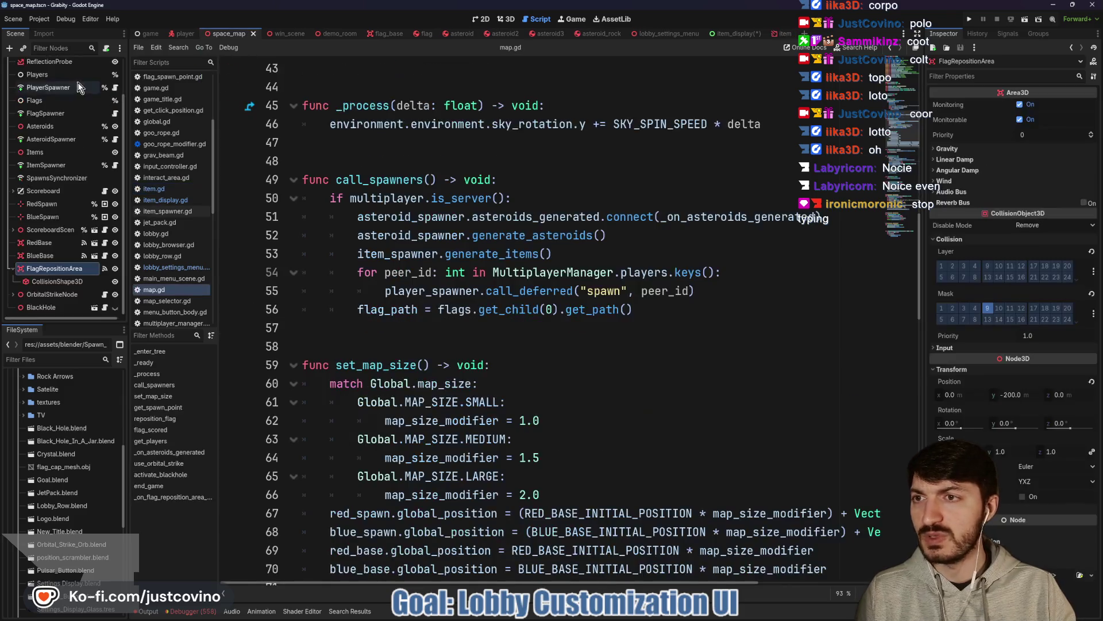
Step: Check SKY_SPIN_SPEED in map.gd, then return through item_display to the item scene
scroll(78, 81, "up", 3)
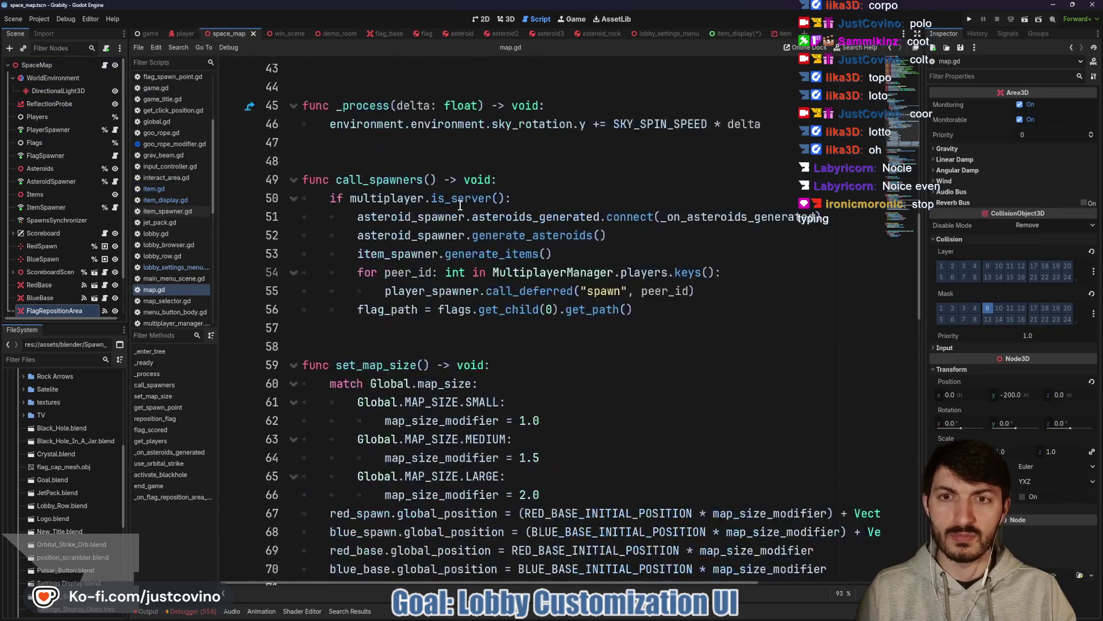
scroll(435, 220, "up", 5)
scroll(435, 220, "down", 4)
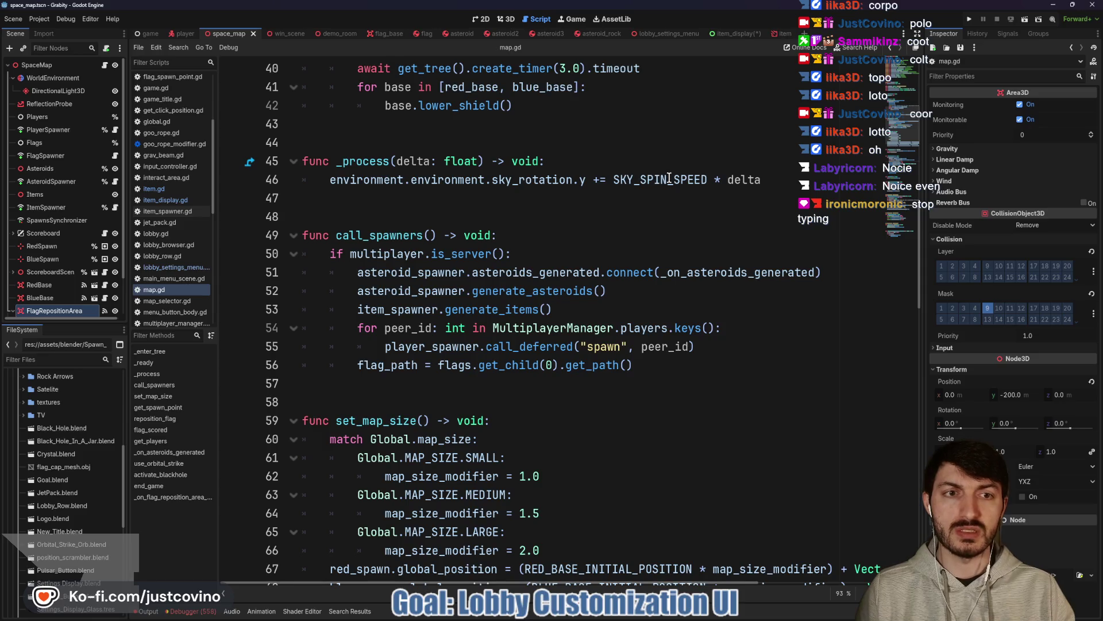
left_click(742, 36)
left_click(785, 35)
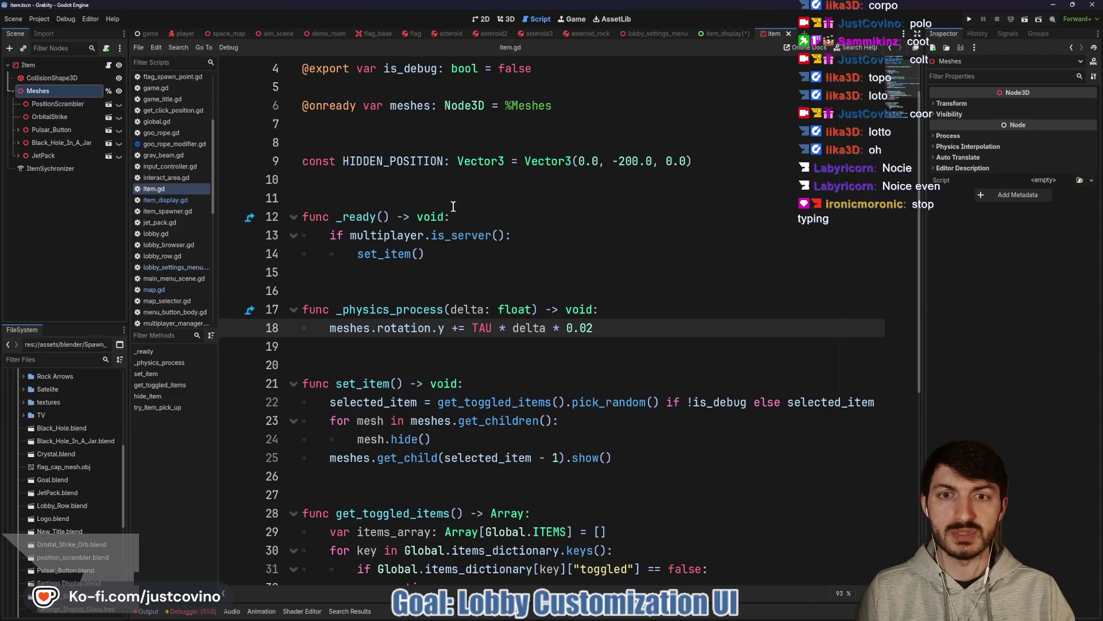
Step: Replace the spin factor with ROTATION_SPEED * delta and declare 'const ROTATION_SPEED: float = 0.02', then save
left_click_drag(595, 327, 472, 327)
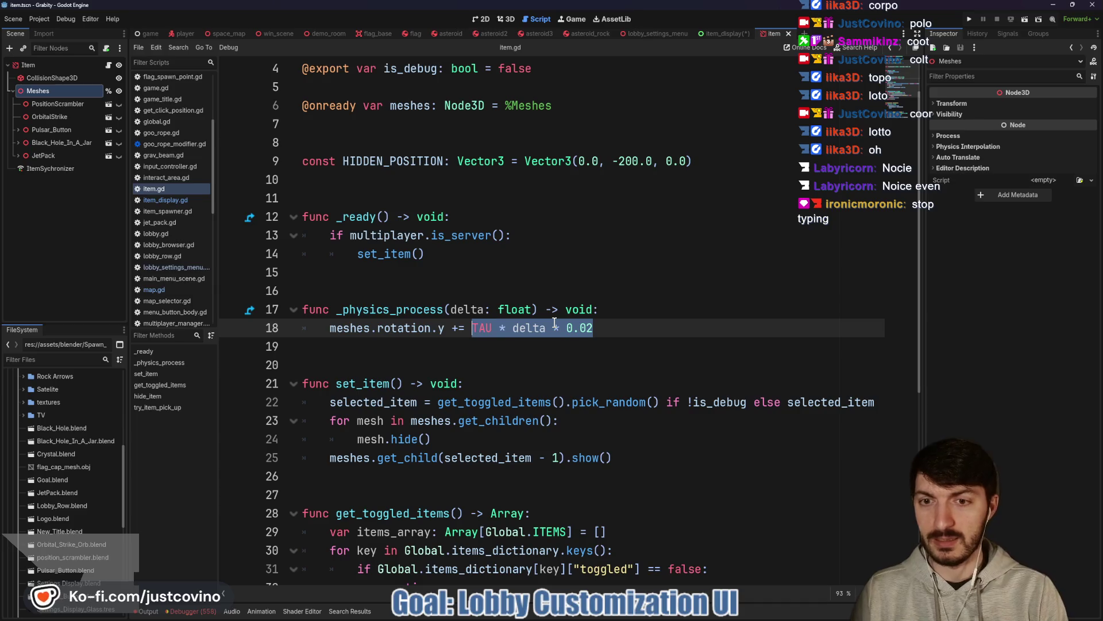
type("ROTATION_")
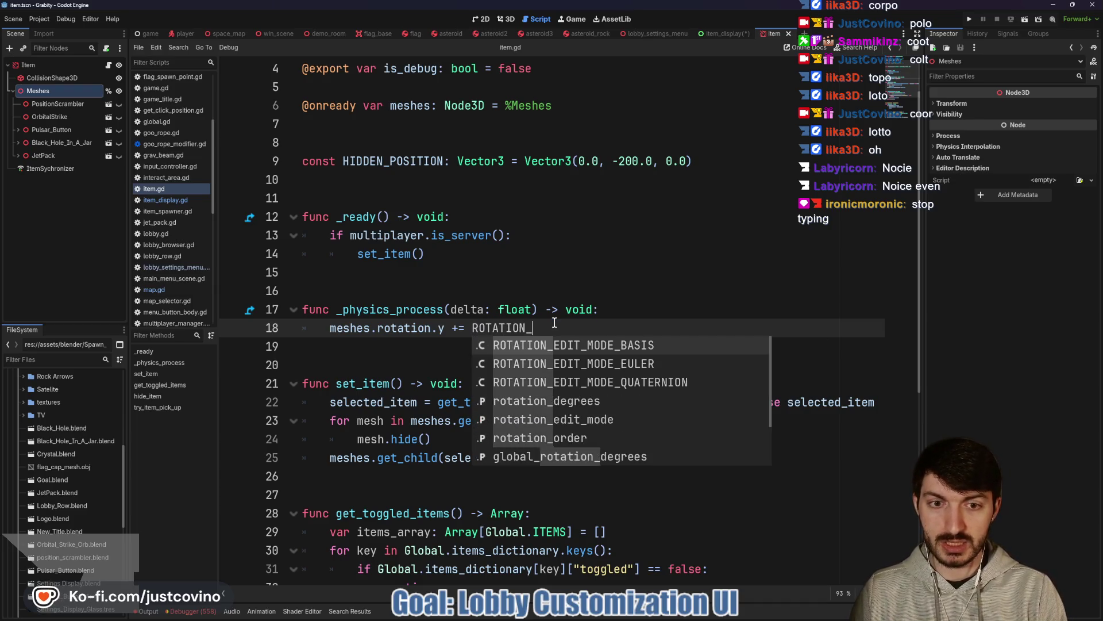
type("SPEED * delta")
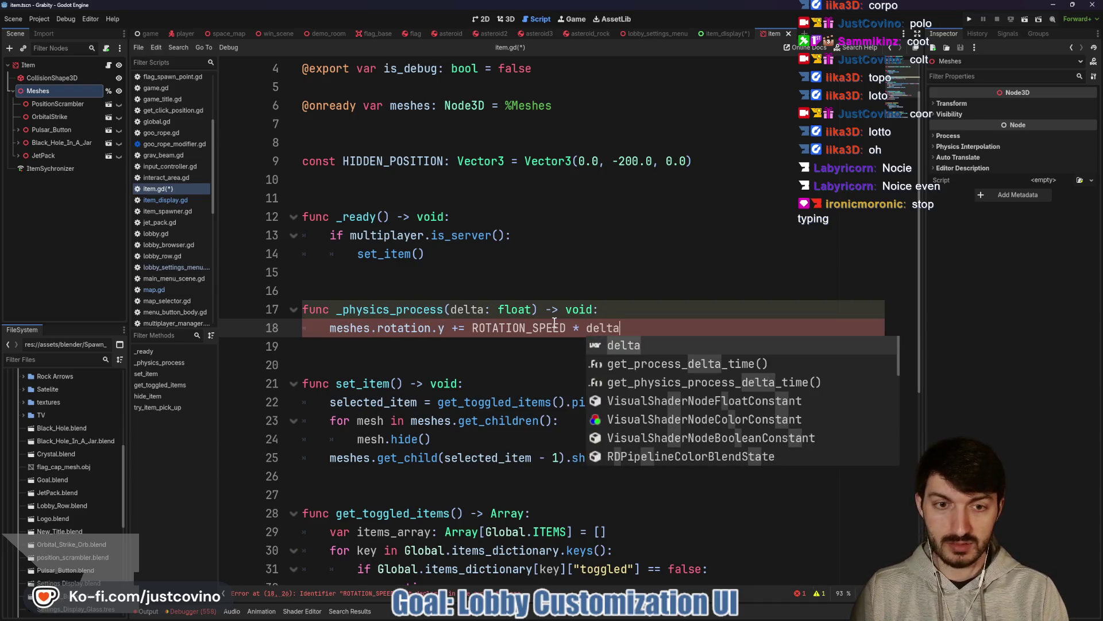
left_click(377, 180)
type("const ROTATION_SPEED: fl")
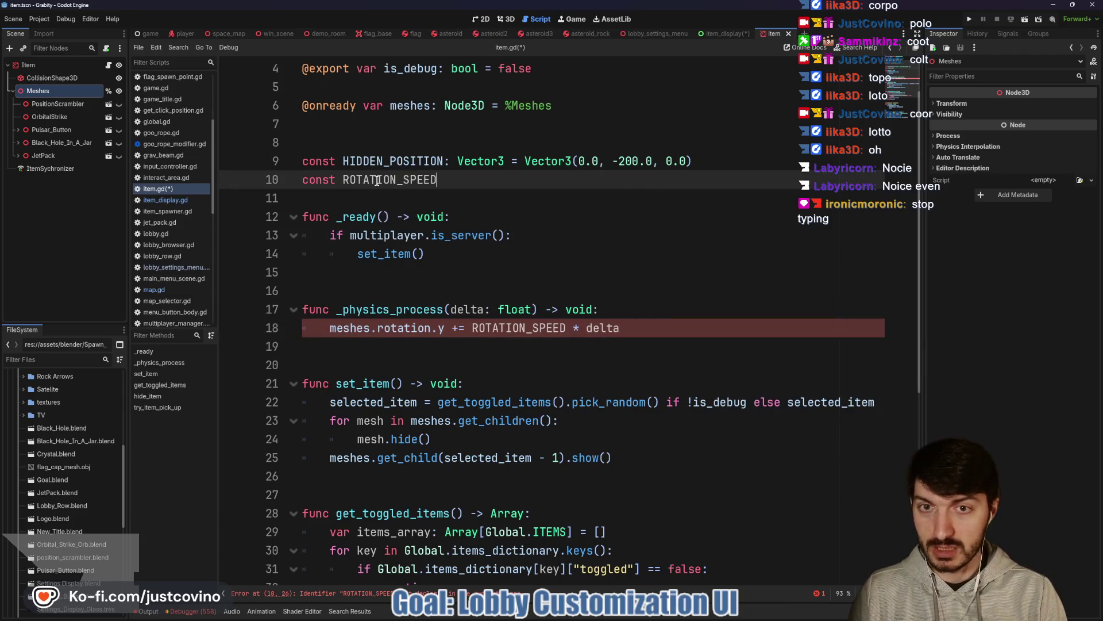
type("oat = ")
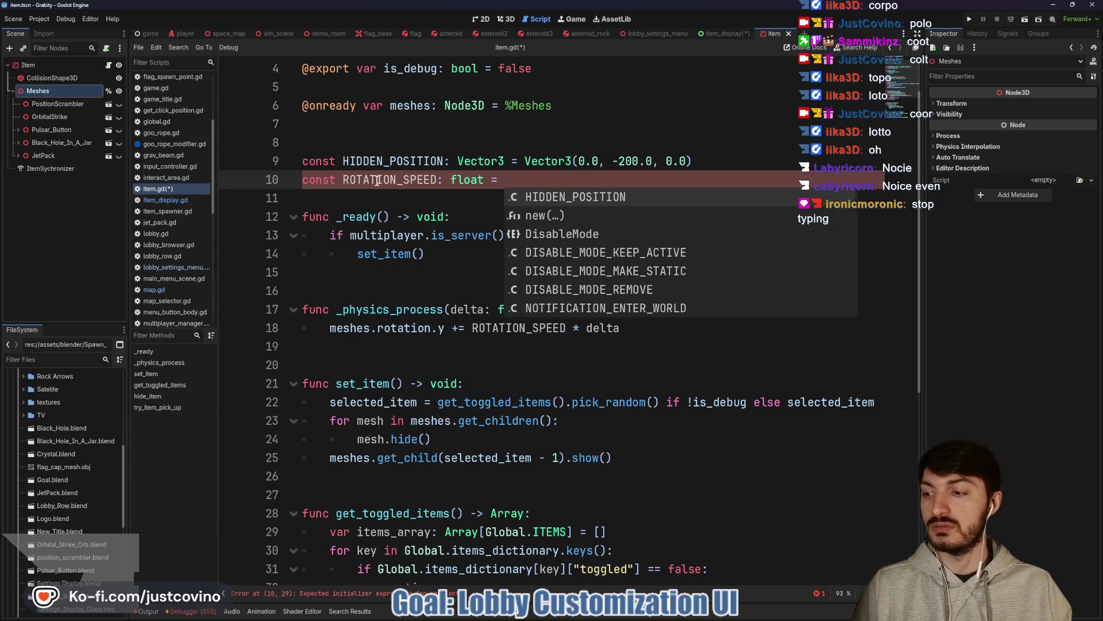
type("0.2")
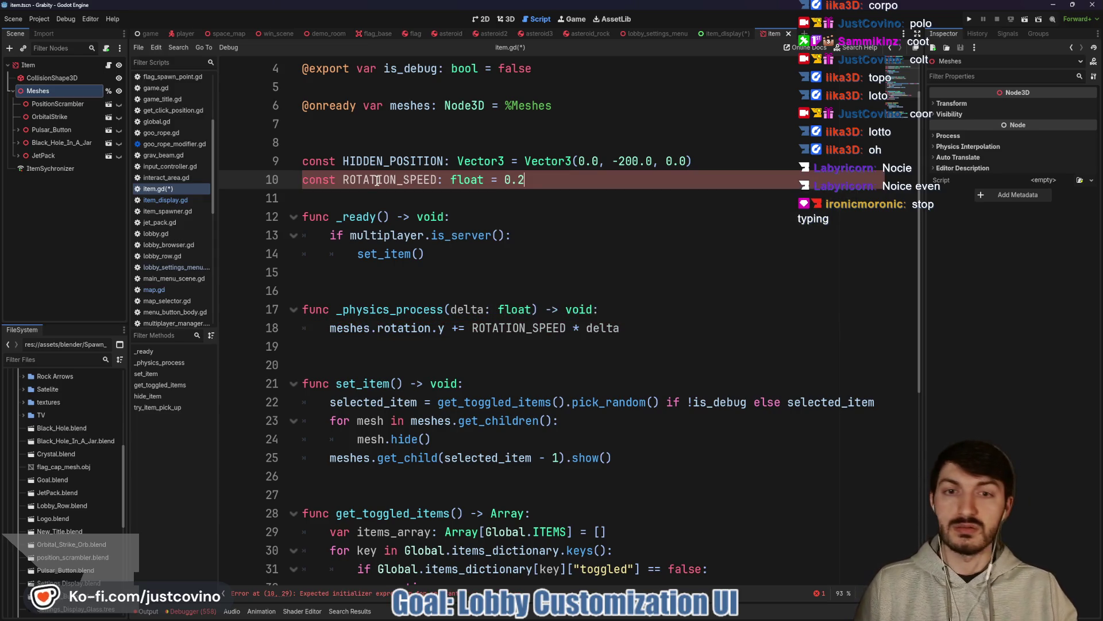
left_click(474, 200)
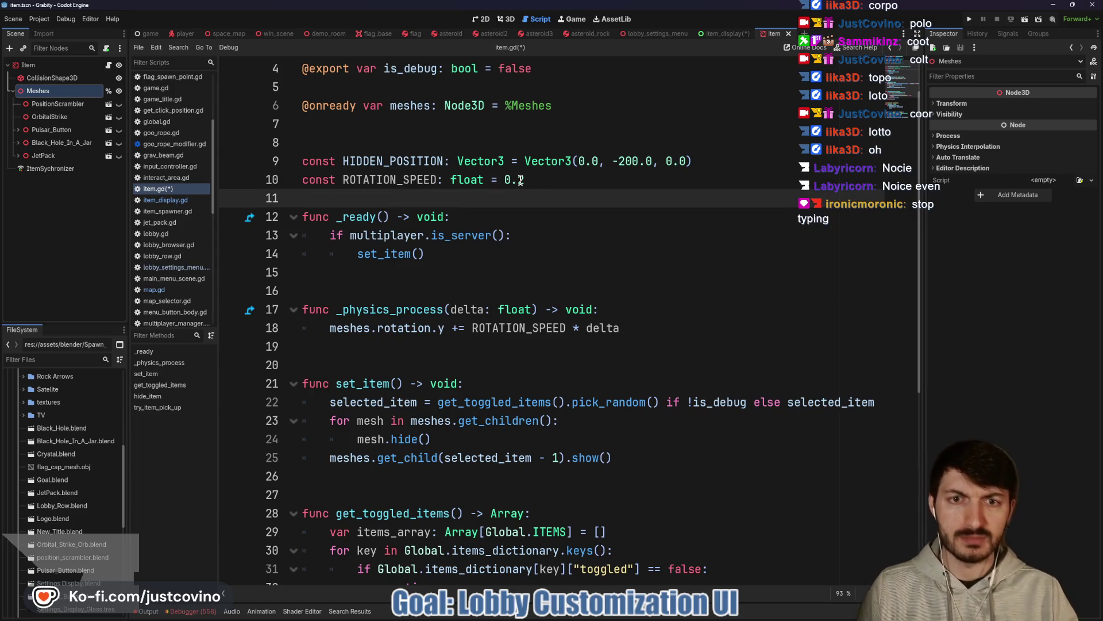
left_click(519, 180)
left_click(552, 199)
key("ctrl+s")
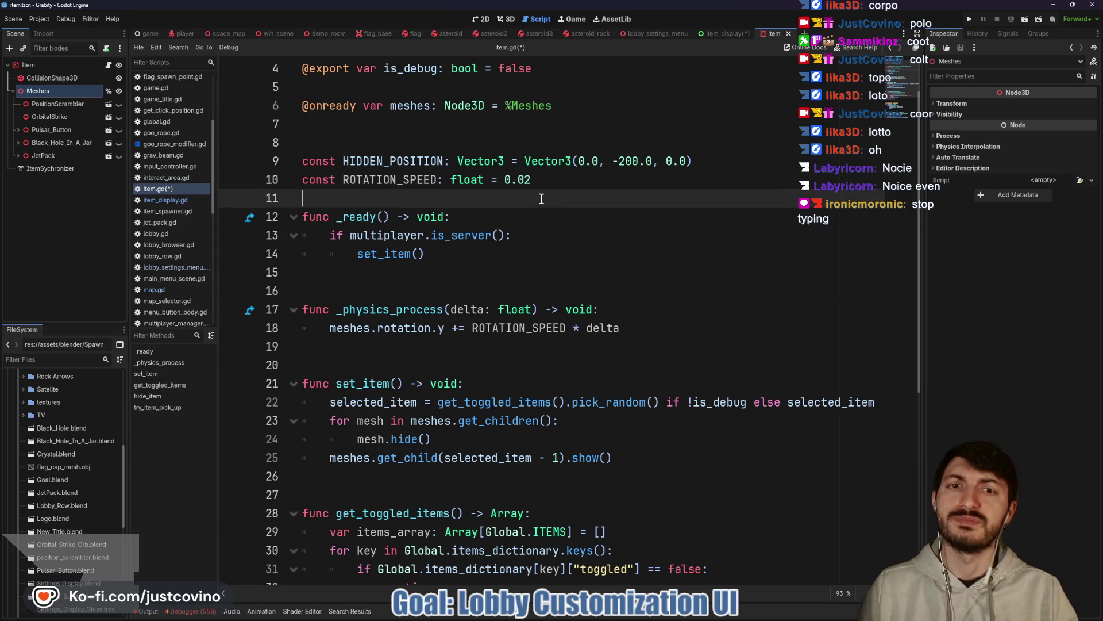
Step: Add a blank line after the constants, save, and select the ItemSychronizer node
left_click(421, 284)
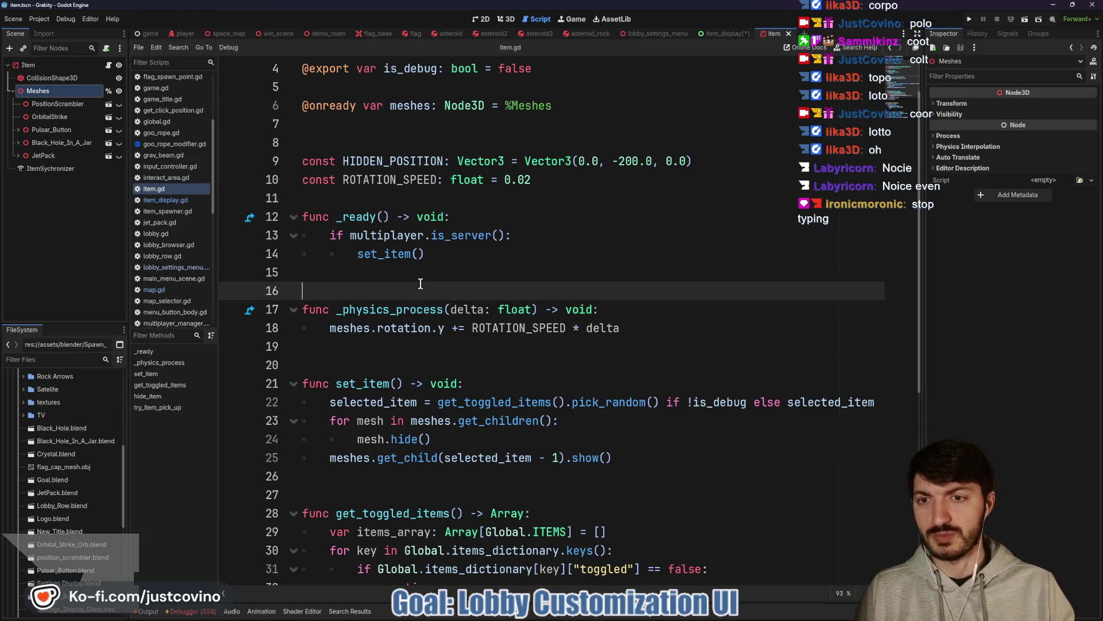
left_click(371, 197)
key("Return")
key("ctrl+s")
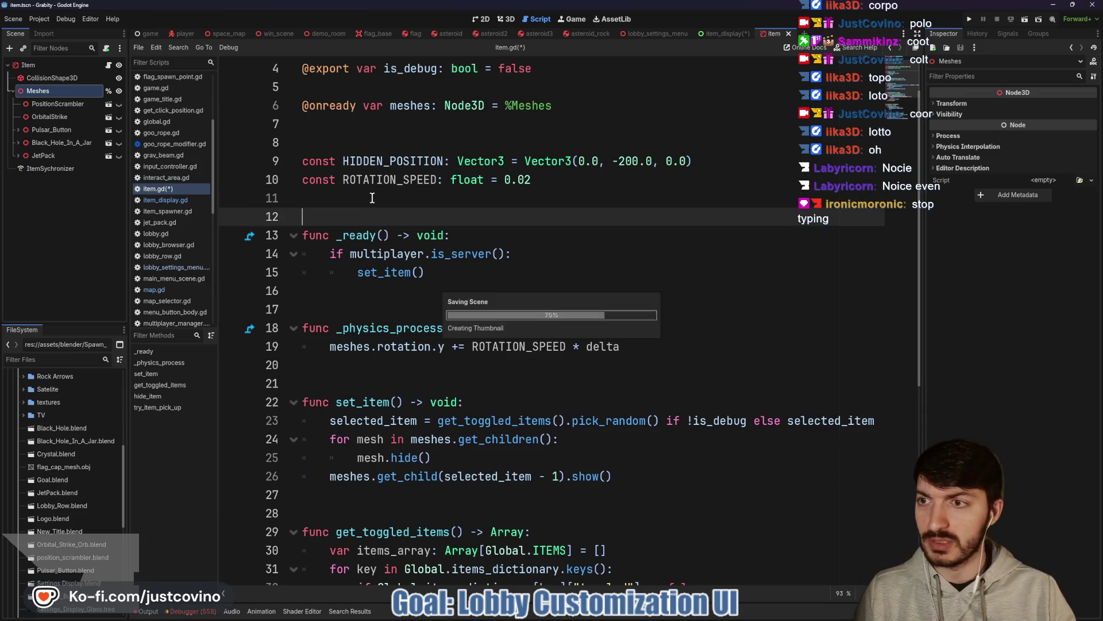
left_click(91, 172)
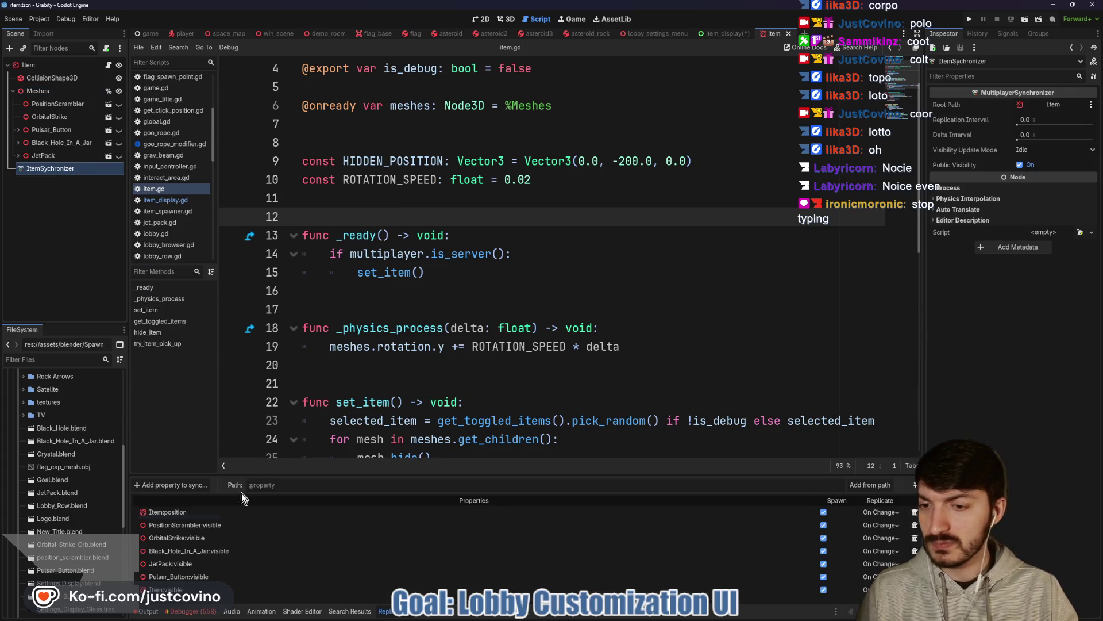
Step: Add the Meshes node's rotation to ItemSychronizer's replicated properties and save the Item scene
left_click(164, 486)
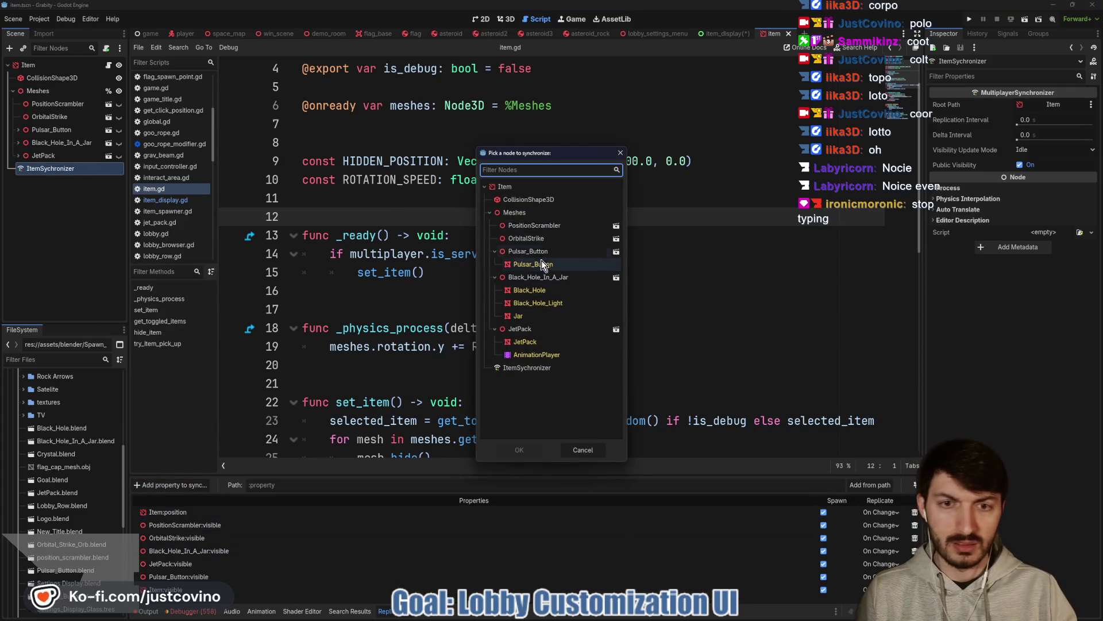
left_click(515, 212)
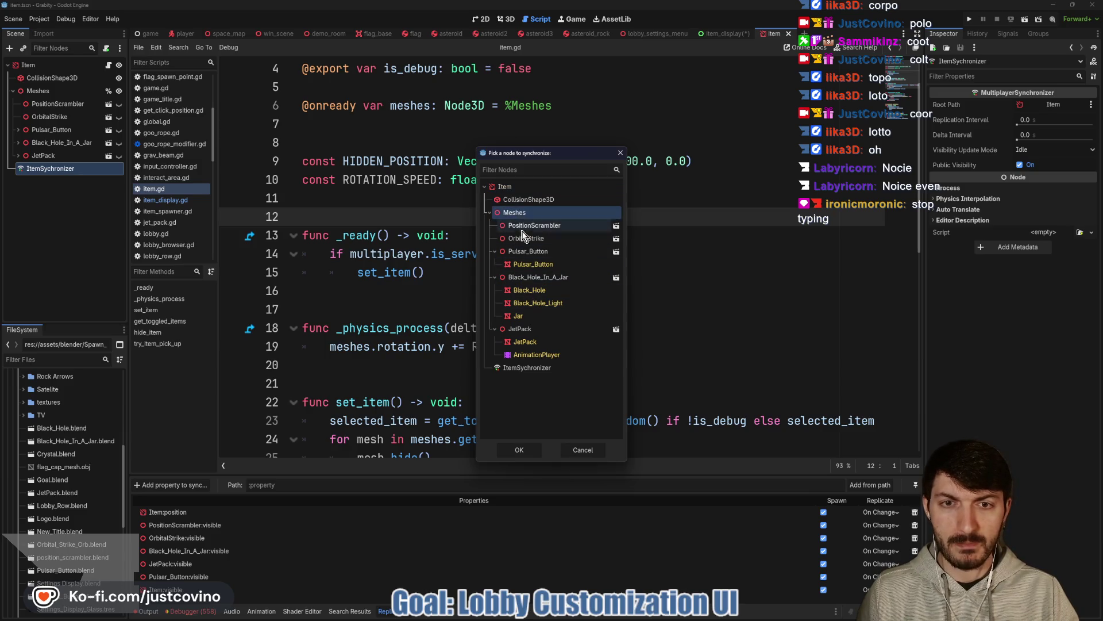
left_click(514, 448)
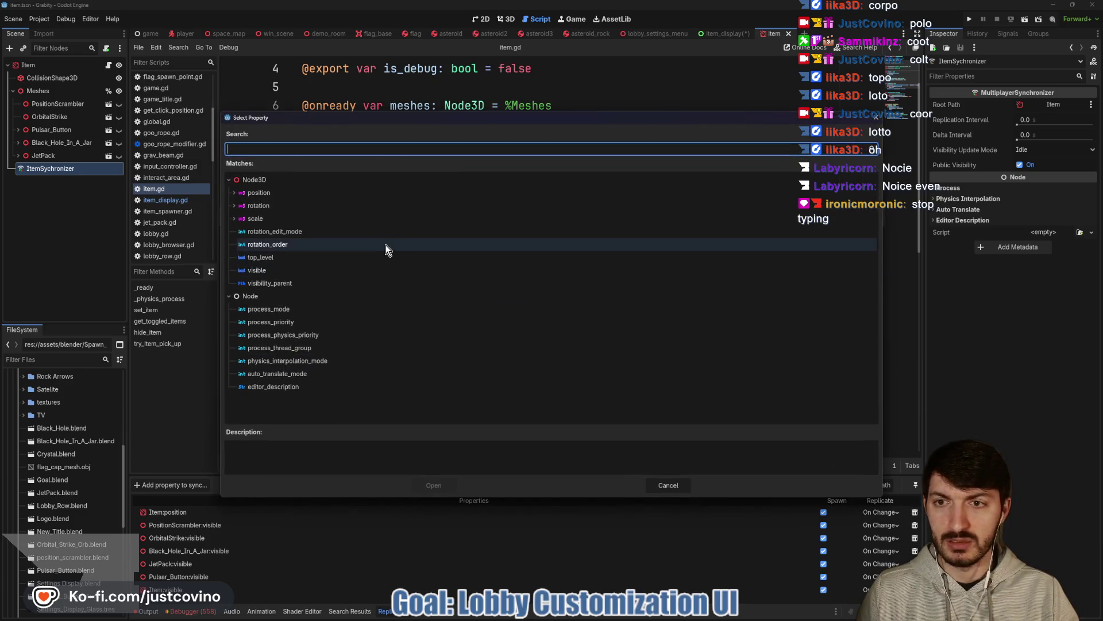
left_click(287, 206)
left_click(435, 484)
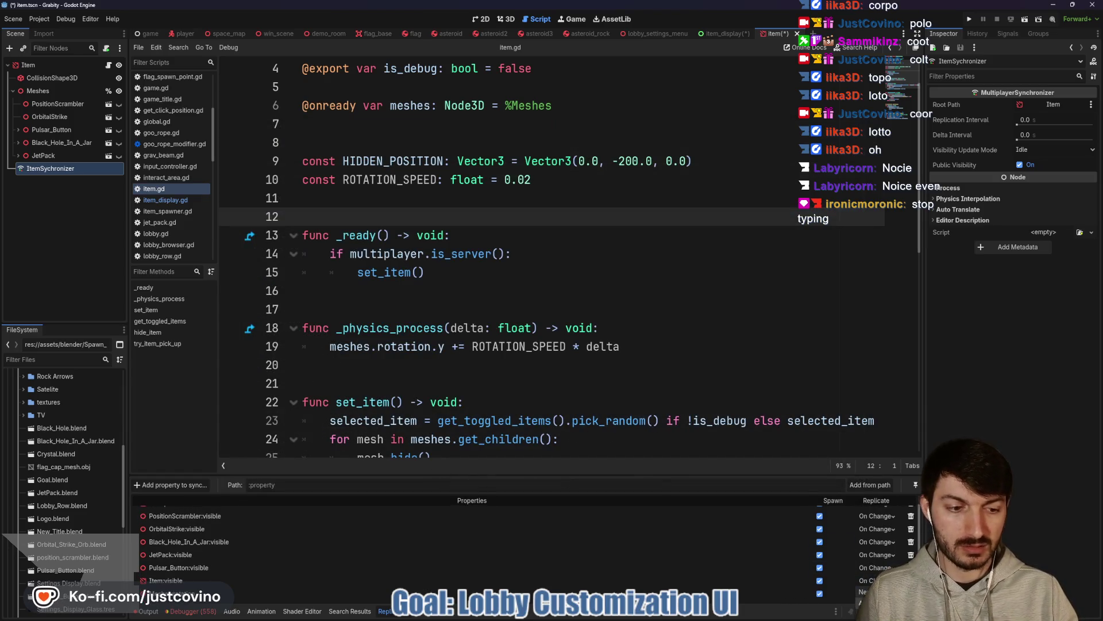
left_click(616, 380)
key("ctrl+s")
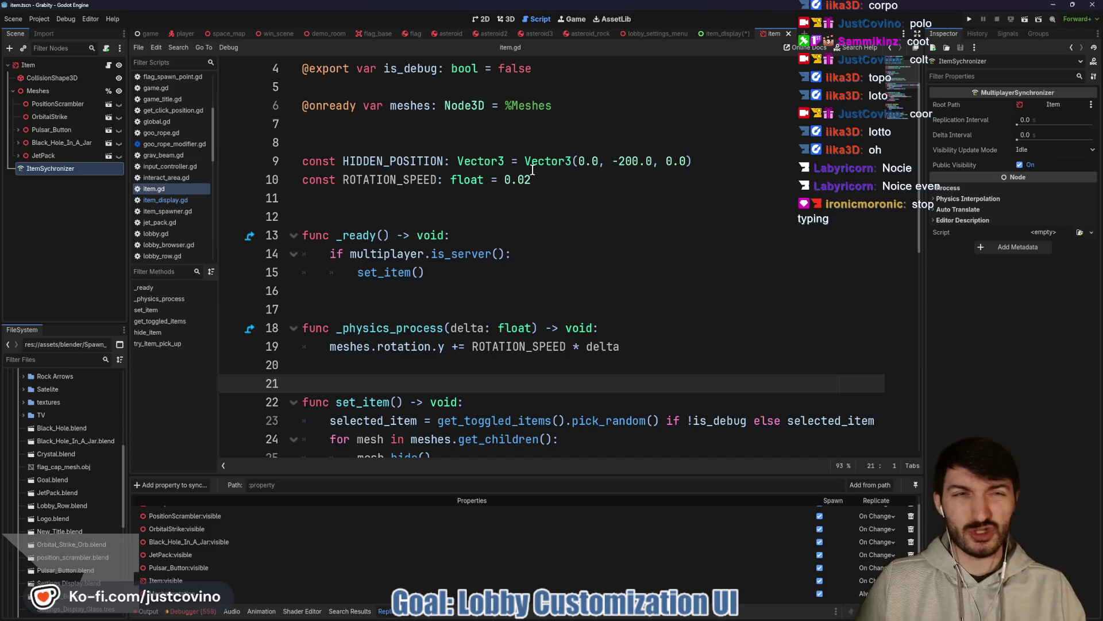
Step: Scroll through item.gd to review it, then switch to the item_display scene
left_click(524, 198)
scroll(517, 205, "down", 7)
scroll(508, 212, "up", 4)
left_click(406, 207)
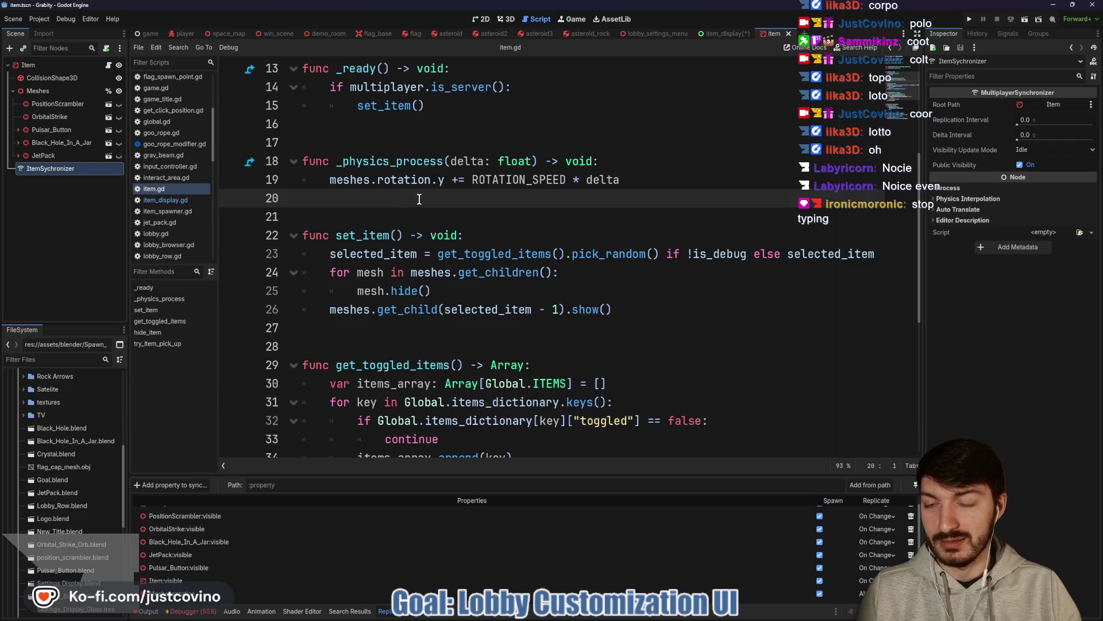
scroll(464, 198, "up", 4)
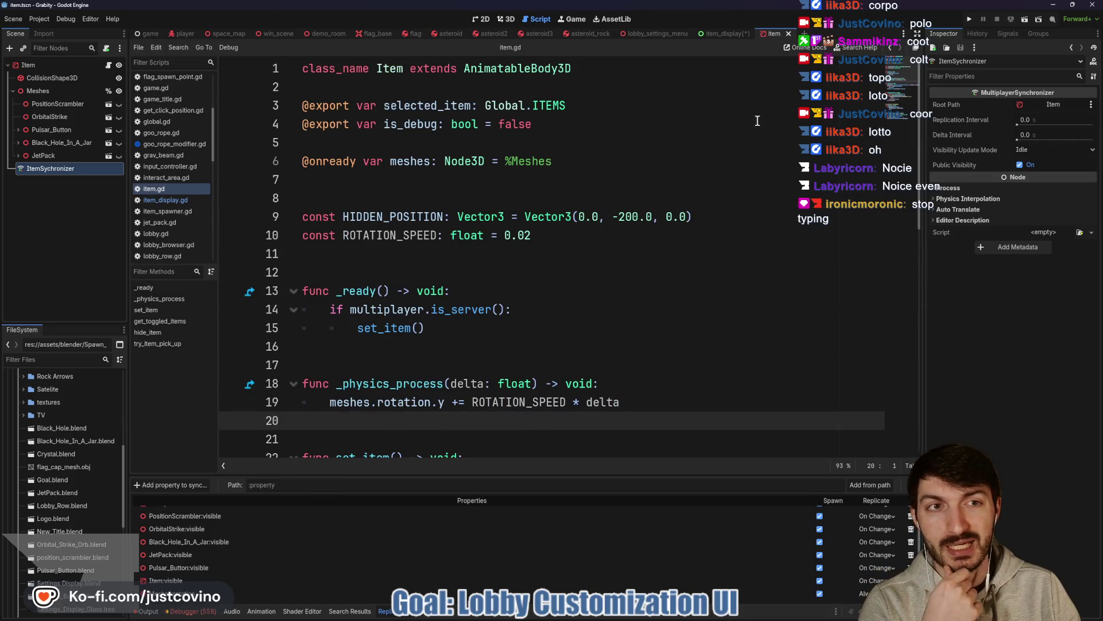
scroll(616, 111, "down", 9)
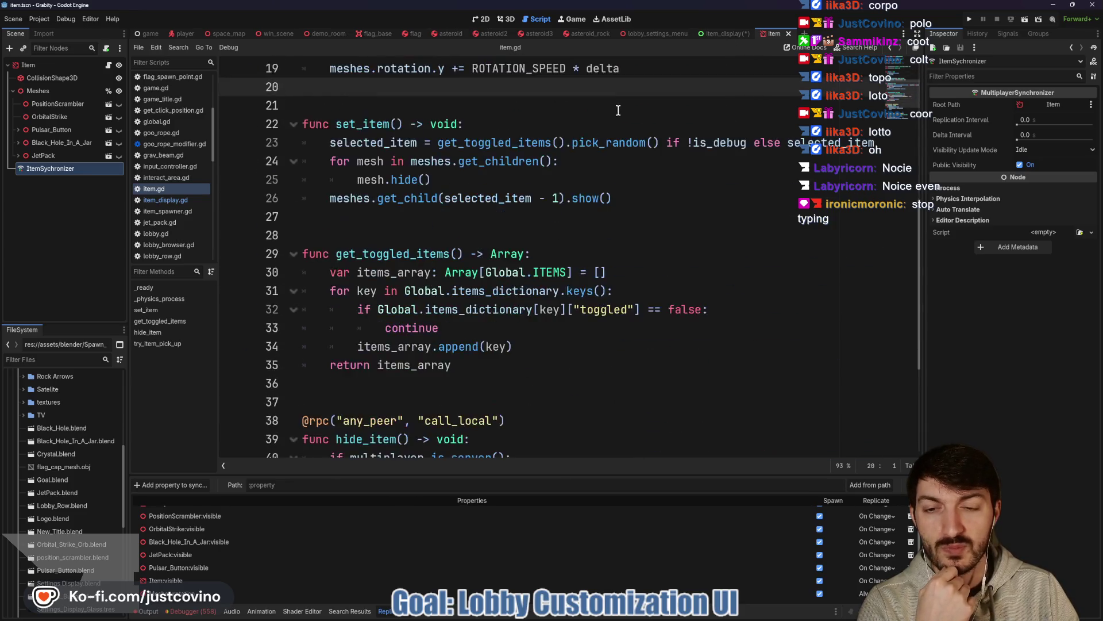
scroll(616, 110, "up", 9)
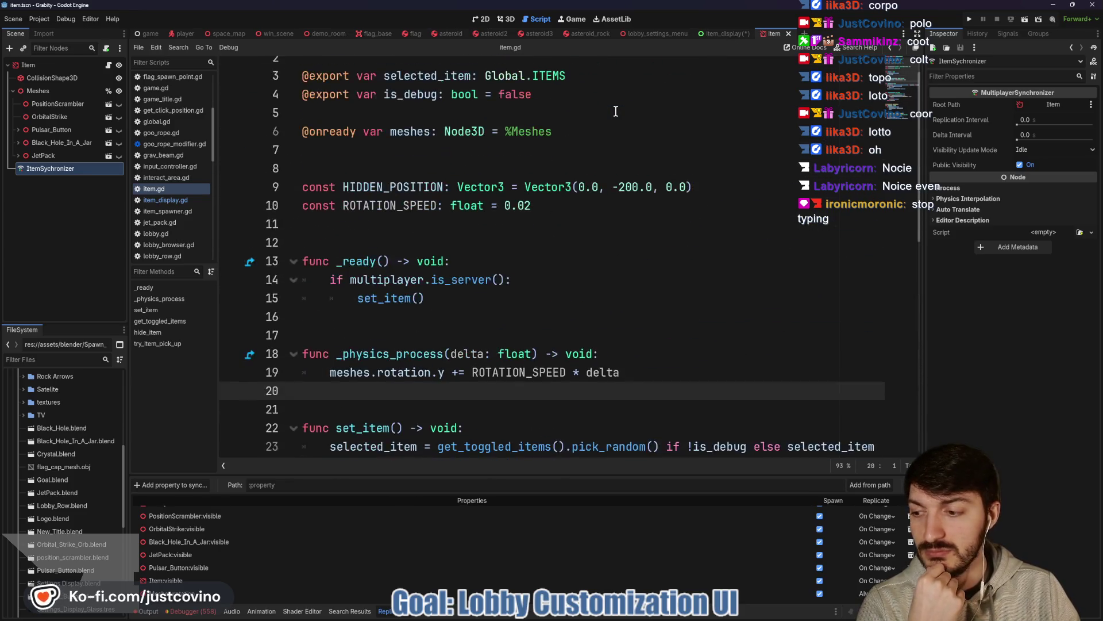
left_click(729, 35)
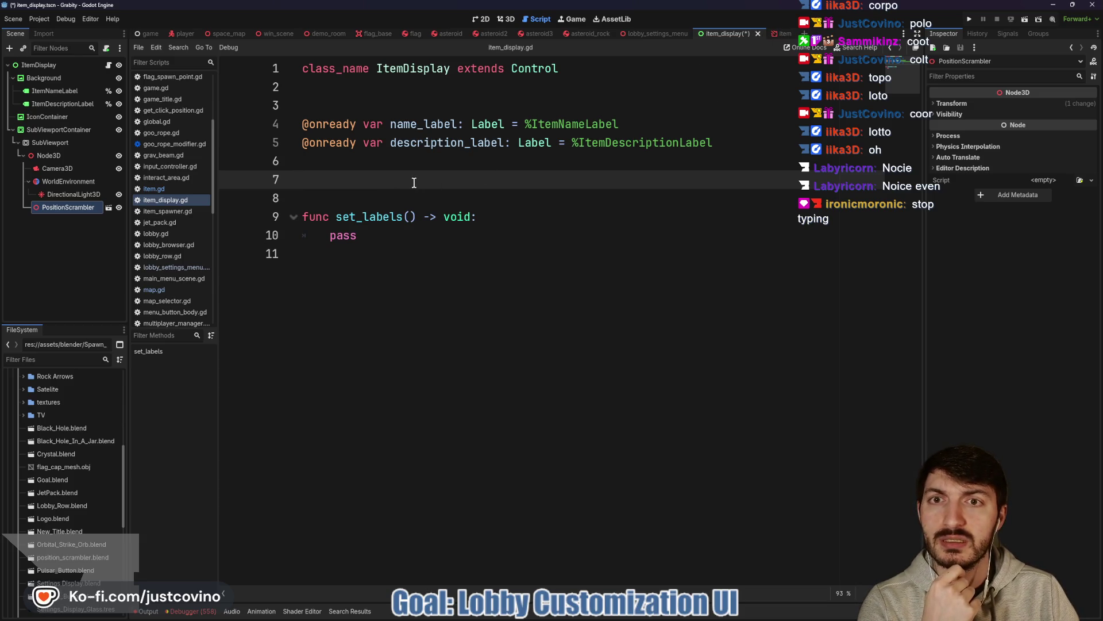
Step: Save ItemDisplay and start a new 3D scene with its root renamed DisplayItem
key("ctrl+s")
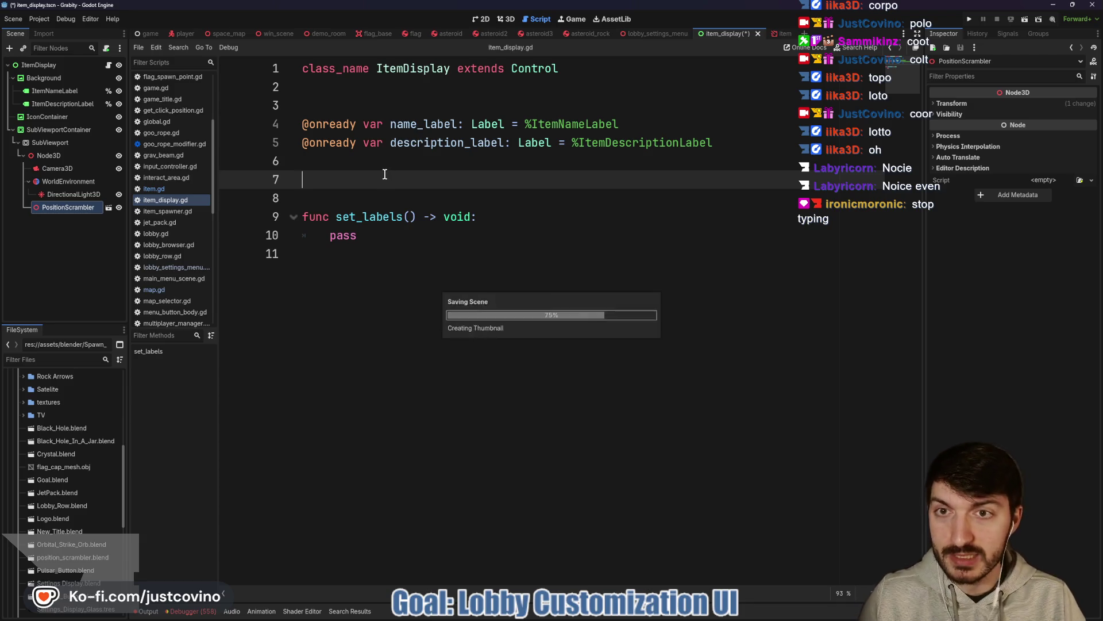
left_click(796, 36)
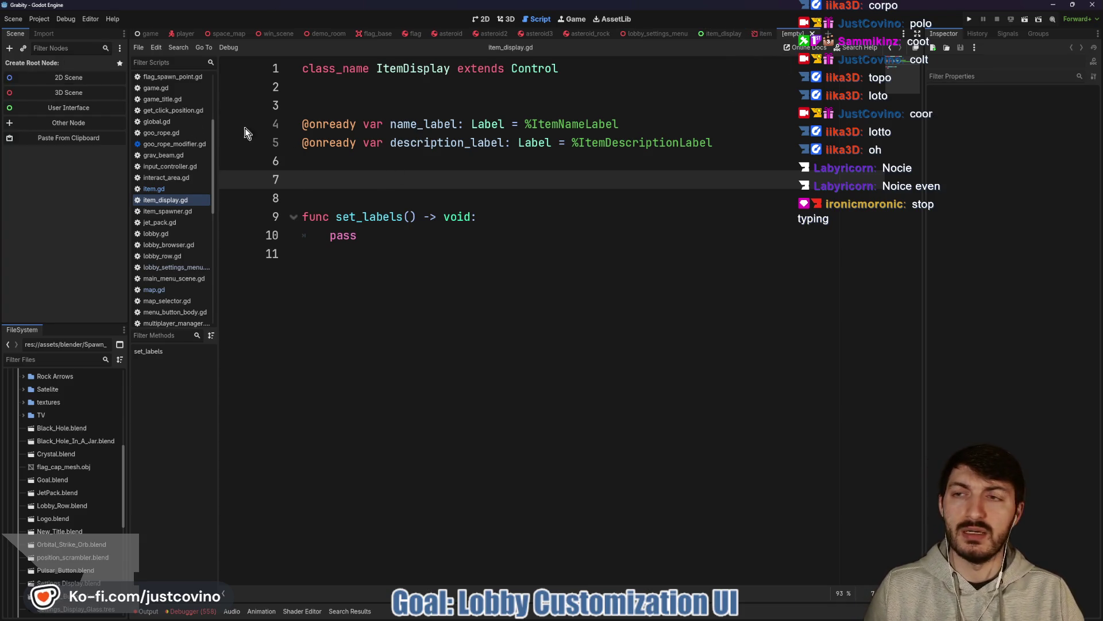
left_click(60, 96)
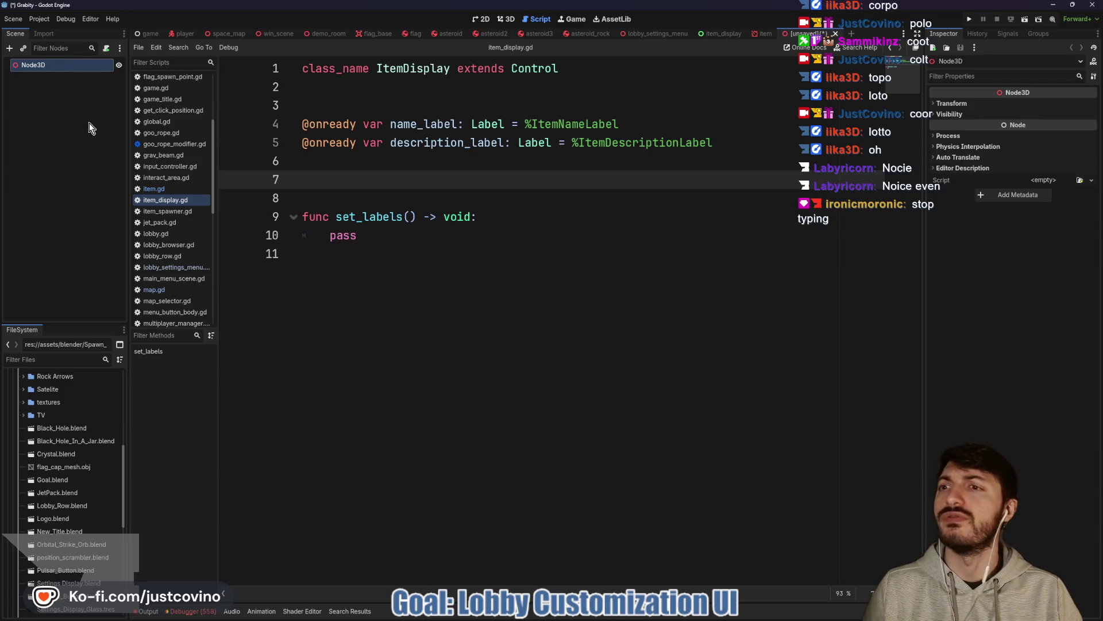
double_click(46, 66)
type("Item")
key("Return")
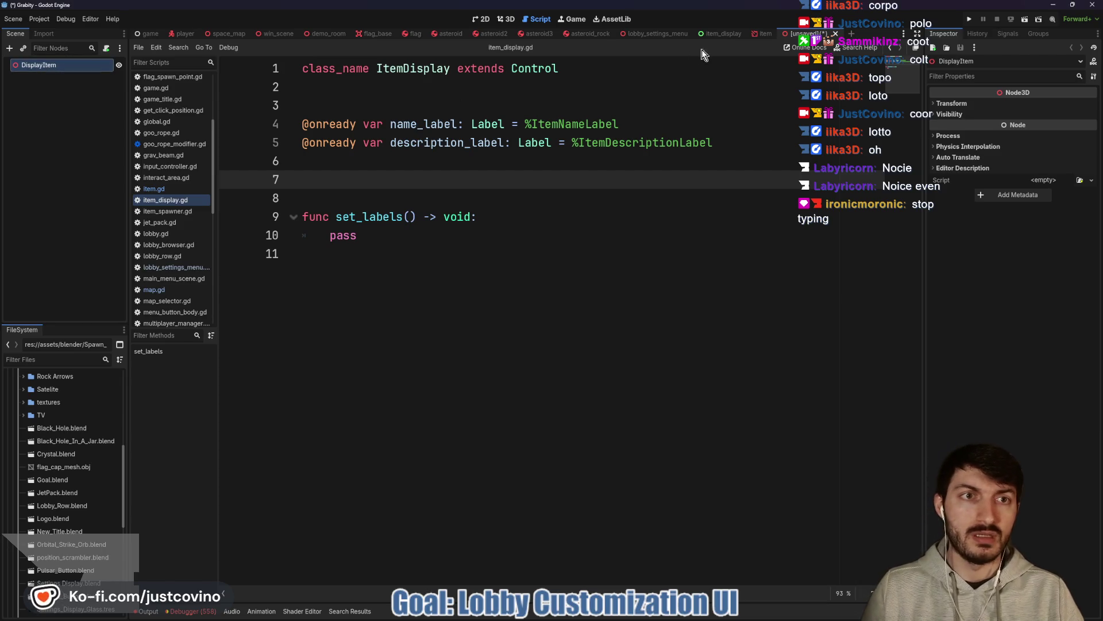
Step: Copy Meshes with its five item meshes from item.tscn and paste it under DisplayItem
left_click(760, 34)
left_click(51, 105)
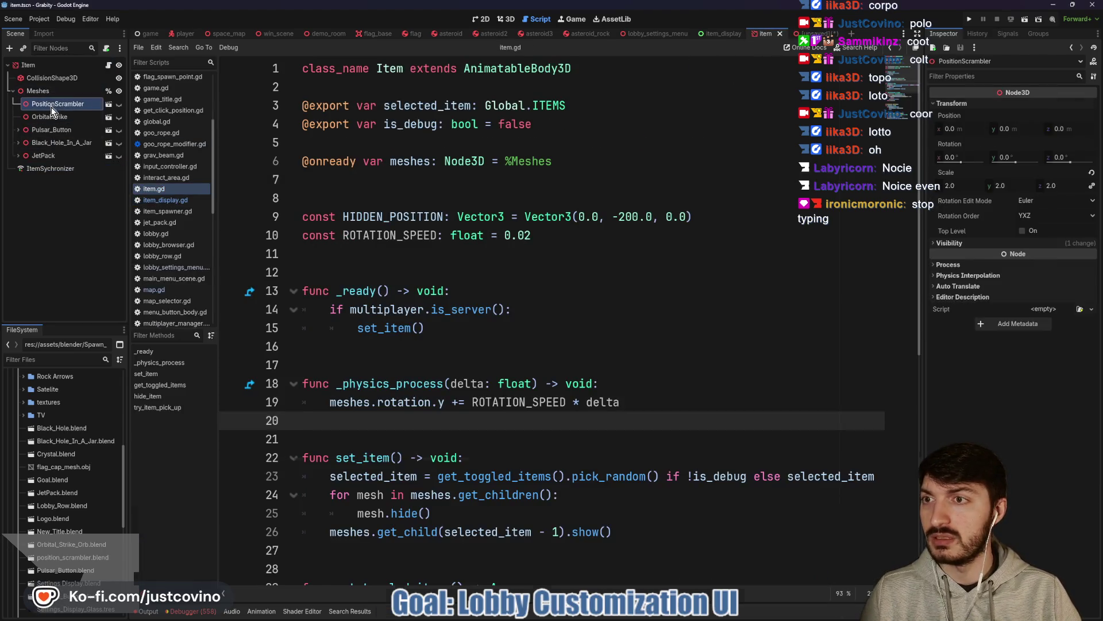
left_click(37, 93)
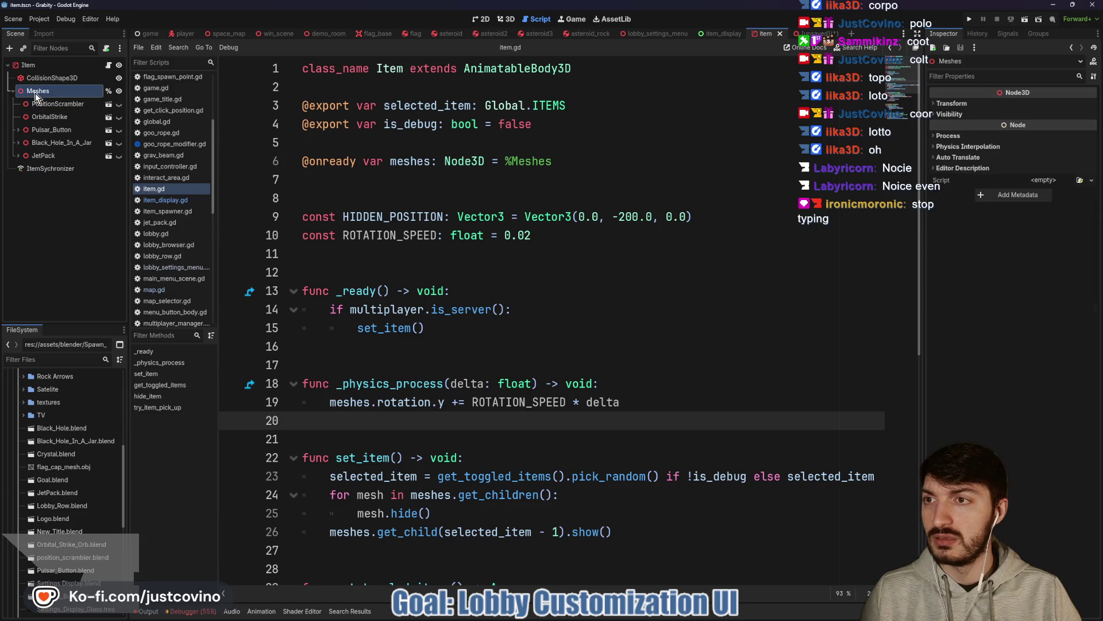
left_click(39, 155, "shift")
key("ctrl+n")
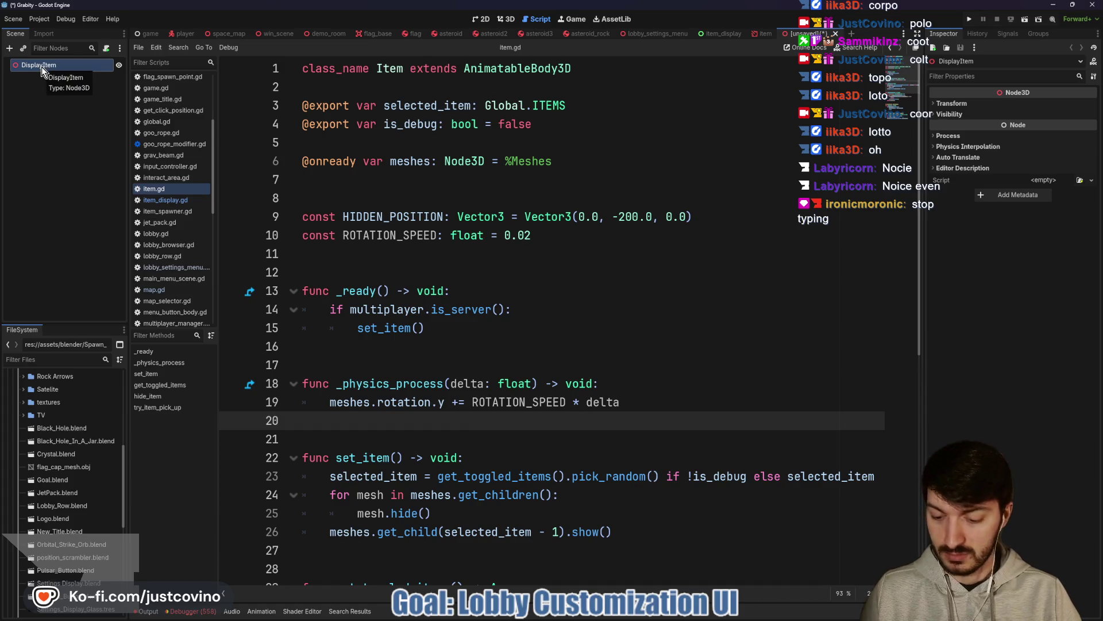
key("ctrl+v")
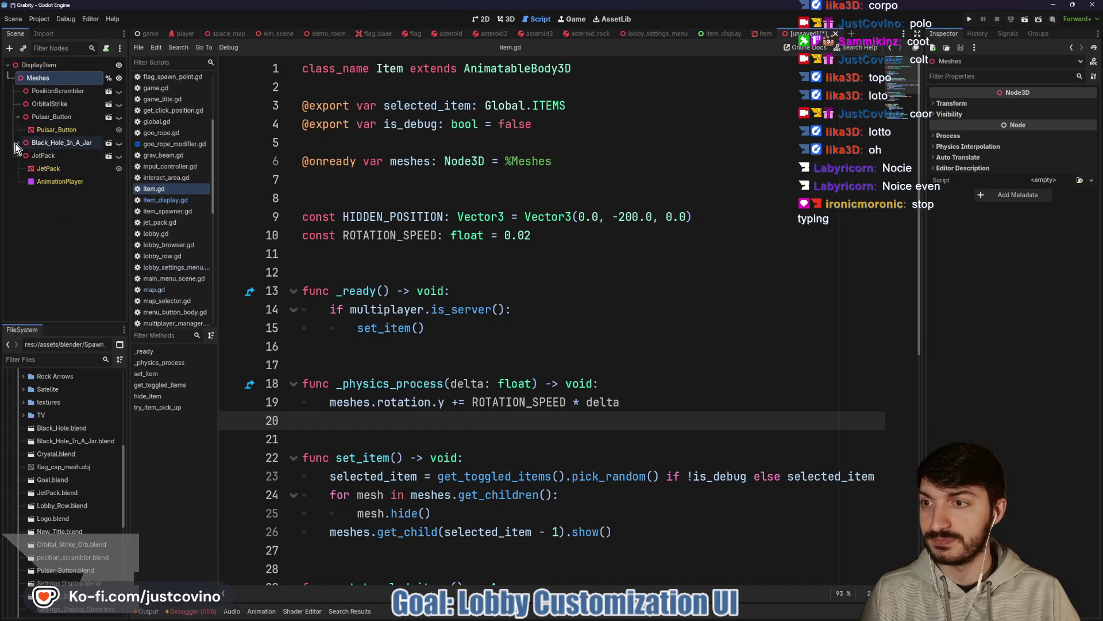
left_click(17, 156)
left_click(505, 19)
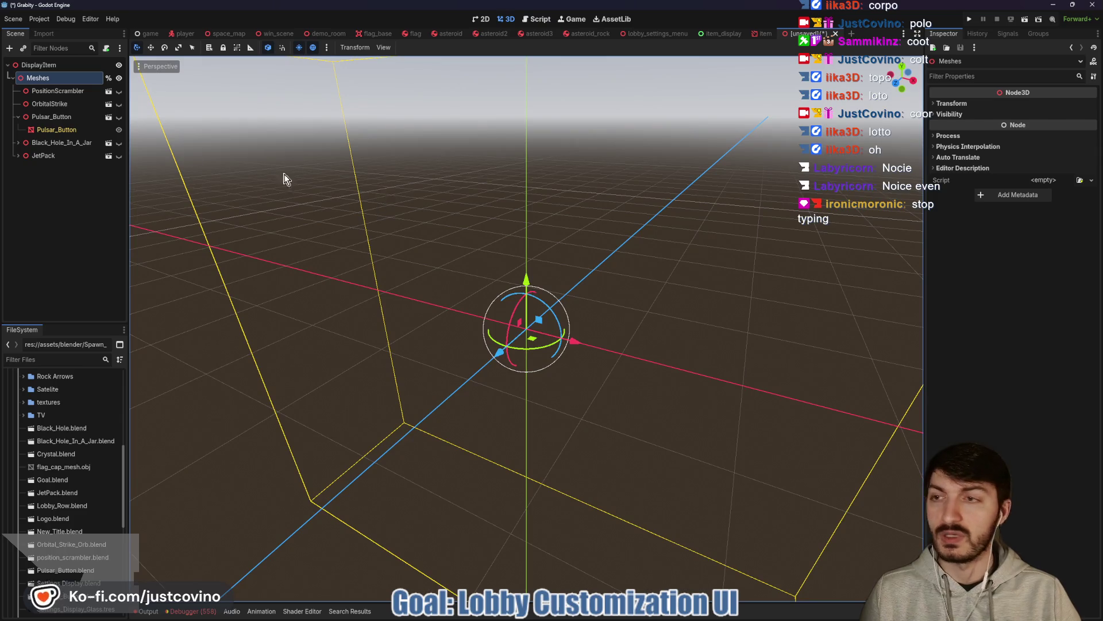
Step: Preview each item mesh's visibility, leaving only the JetPack mesh visible
left_click(120, 117)
left_click(119, 117)
left_click(118, 119)
left_click(118, 118)
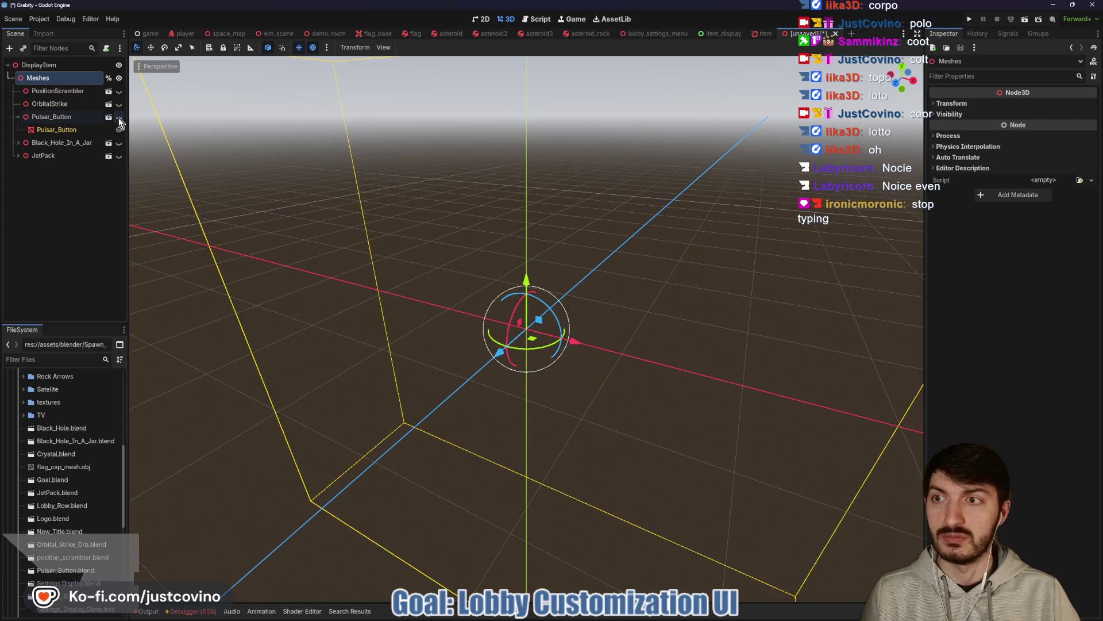
left_click(119, 143)
left_click(119, 143)
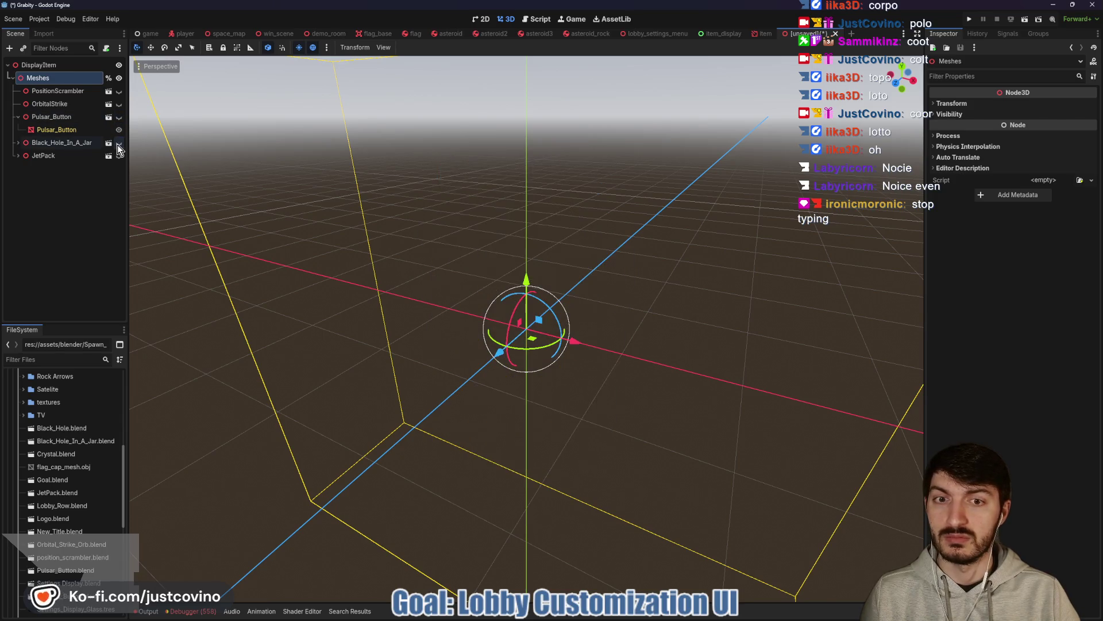
left_click(119, 156)
left_click(120, 157)
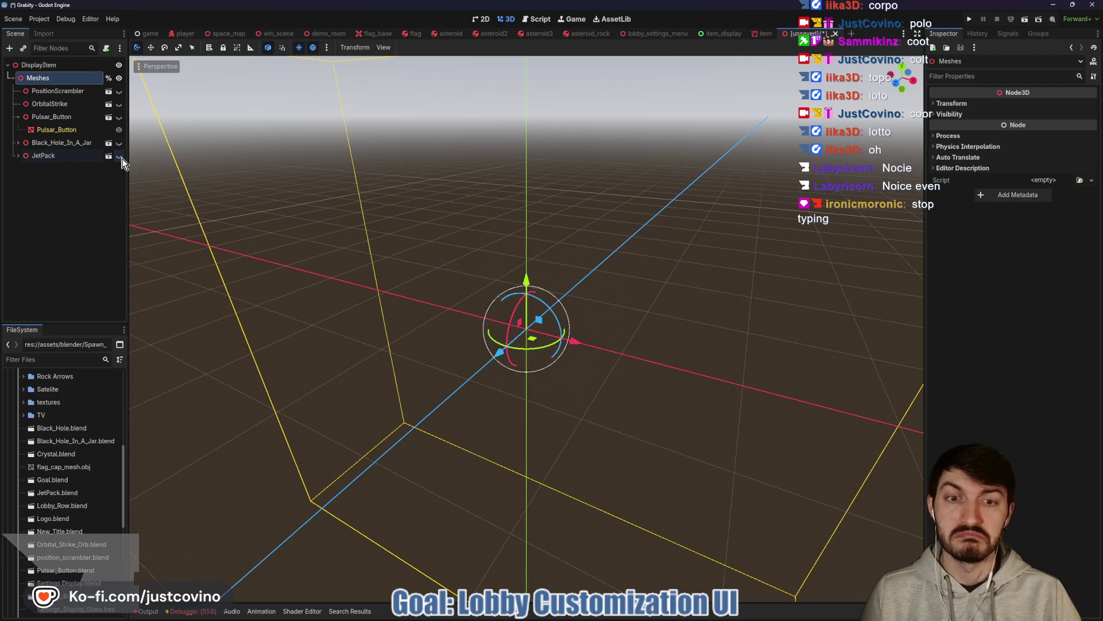
left_click(119, 157)
Step: Inspect the JetPack mesh's Surface 0 material emission settings, then switch to the player scene
left_click(16, 155)
left_click(49, 169)
left_click(1018, 143)
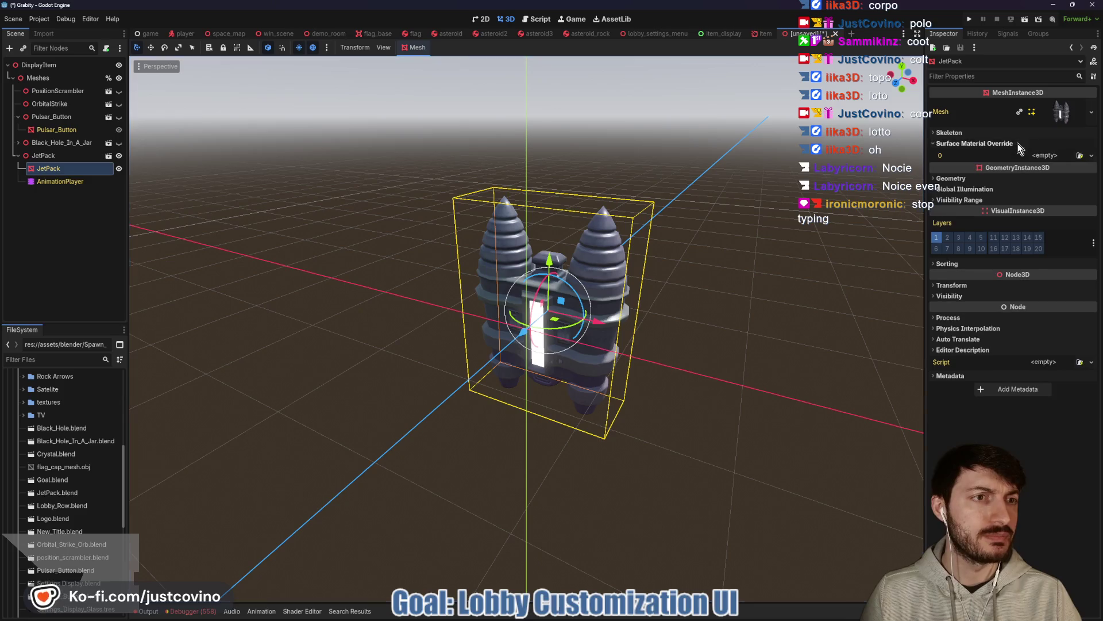
left_click(1047, 122)
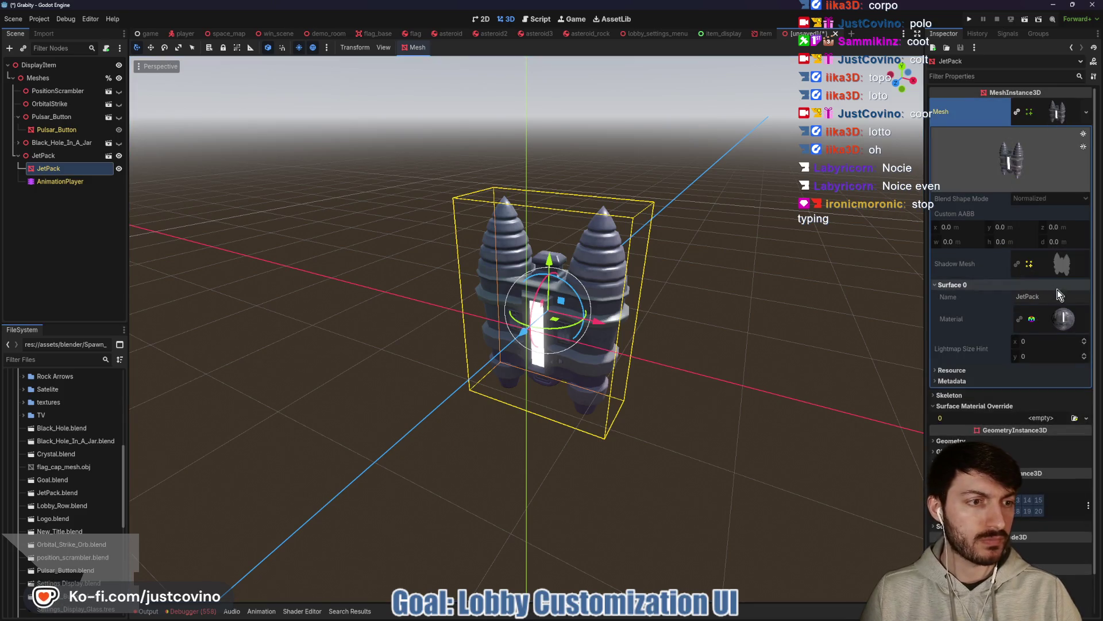
left_click(1063, 318)
scroll(1027, 346, "down", 3)
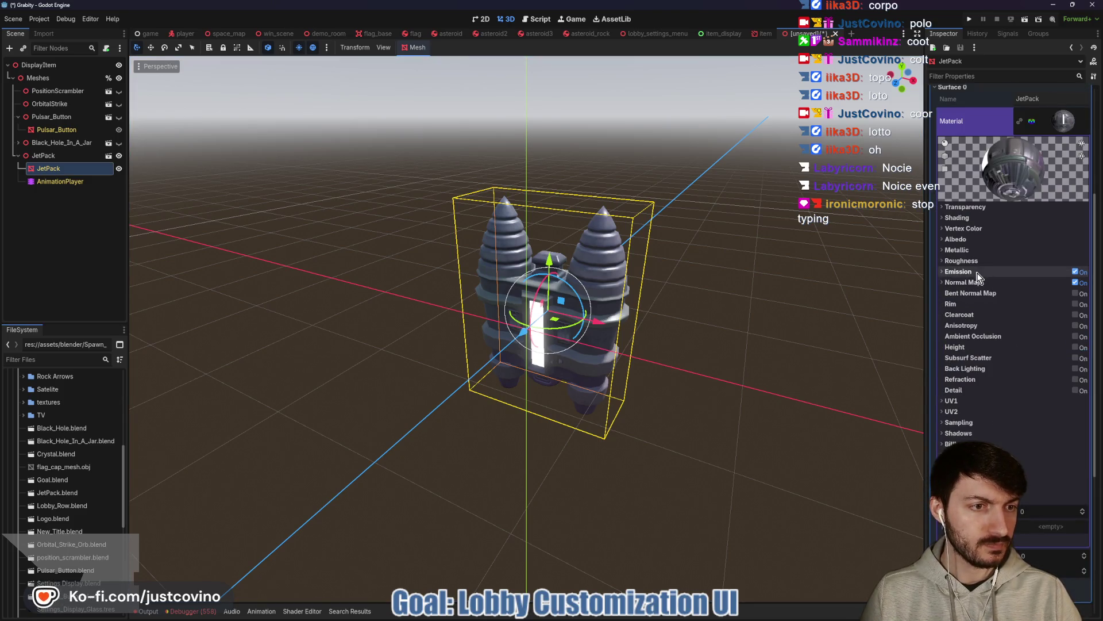
left_click(977, 271)
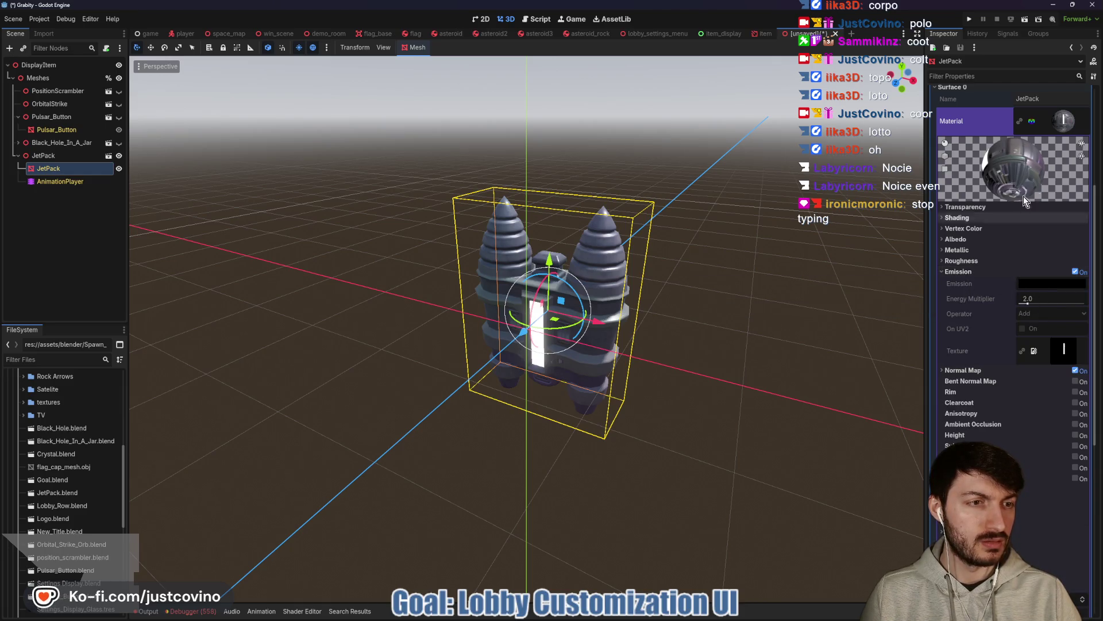
left_click(1050, 126)
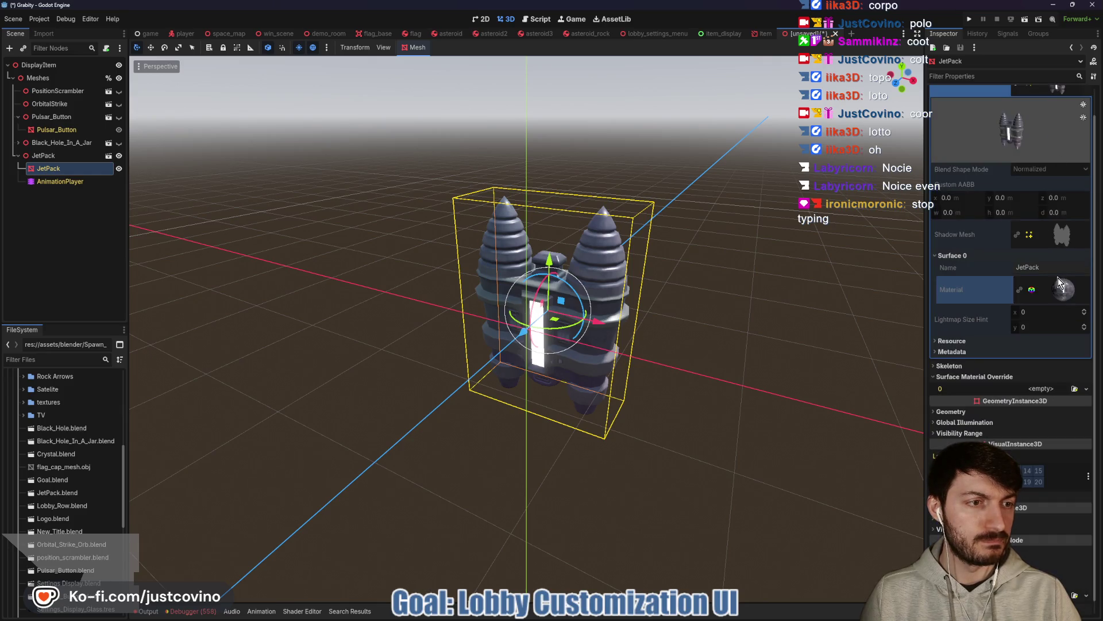
left_click(185, 33)
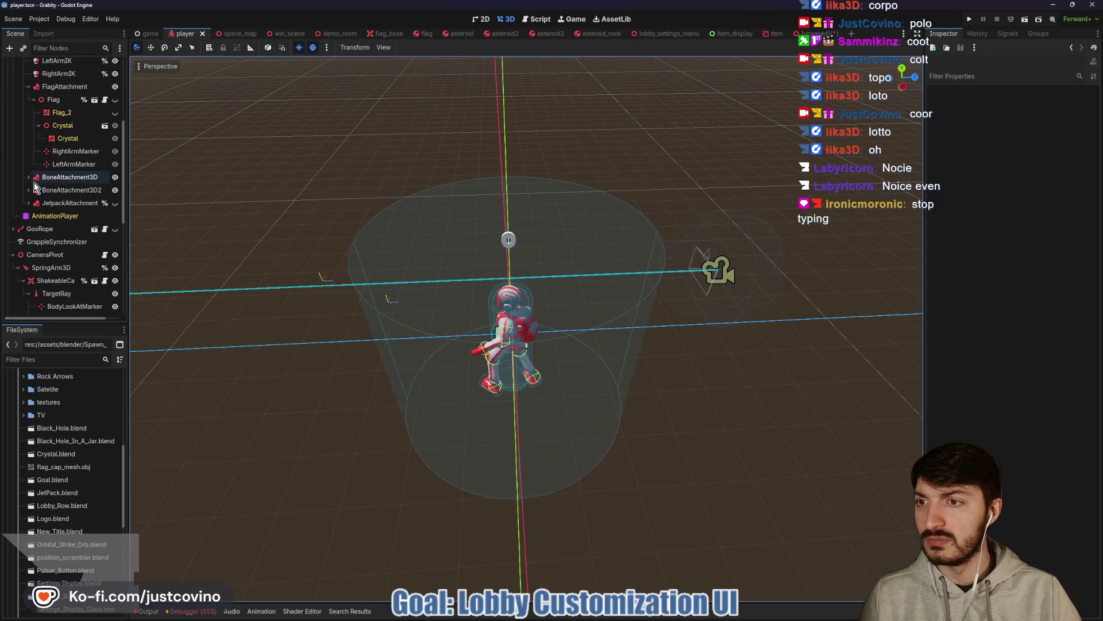
Step: Copy the surface material override from the player's JetPack mesh in player.tscn
left_click(28, 203)
left_click(63, 229)
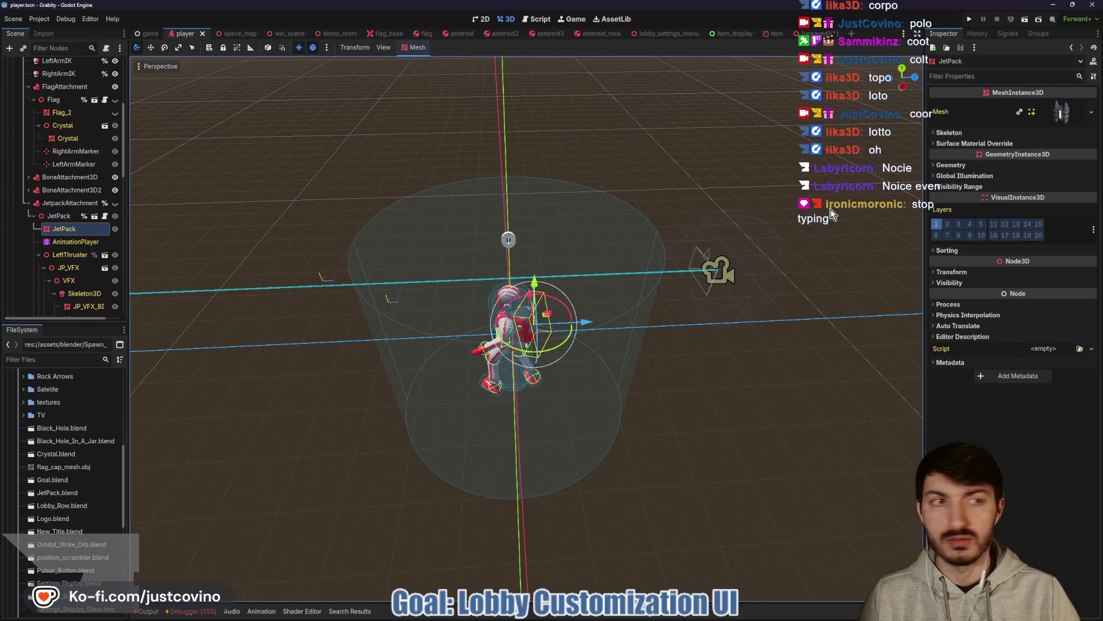
left_click(975, 143)
left_click(1035, 163)
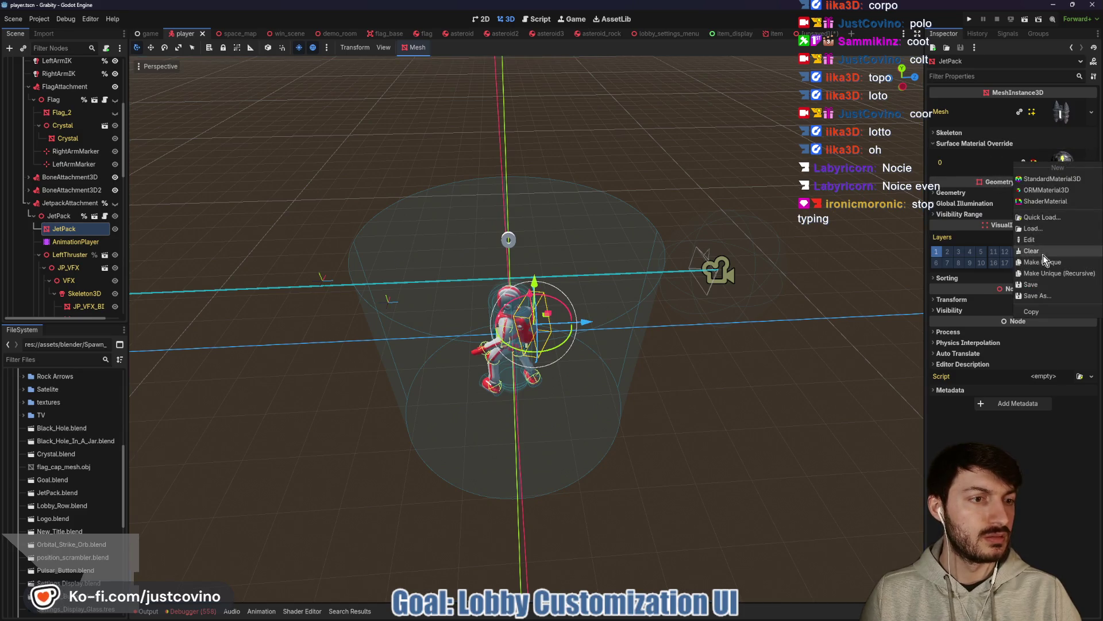
left_click(1031, 311)
Step: Paste that material into override slot 0 of the DisplayItem scene's JetPack mesh
left_click(804, 33)
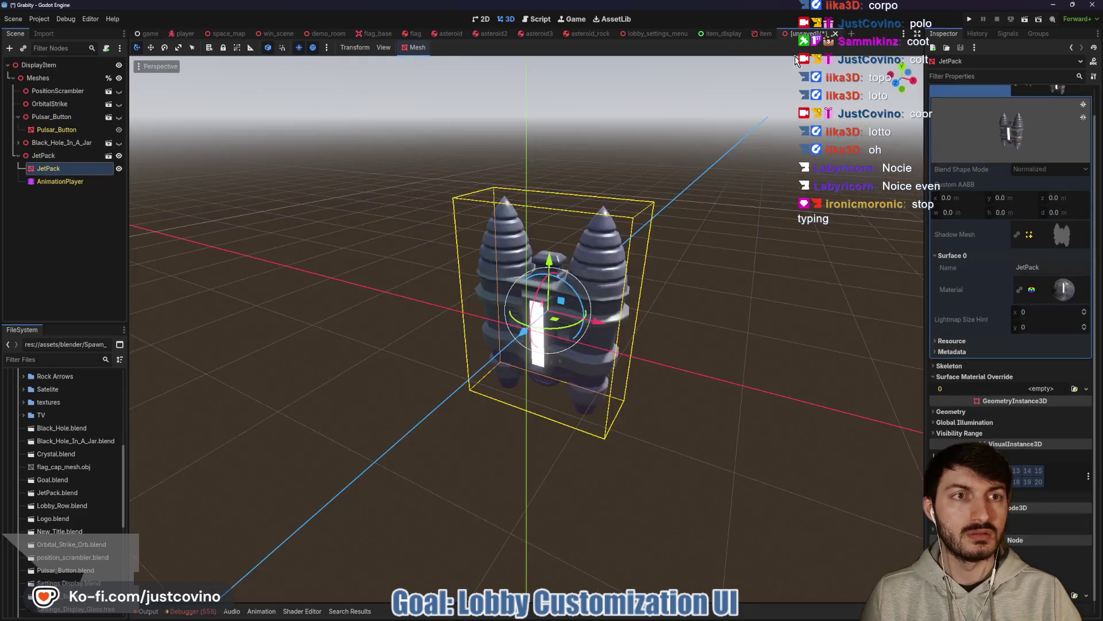
left_click(1065, 102)
left_click(1045, 155)
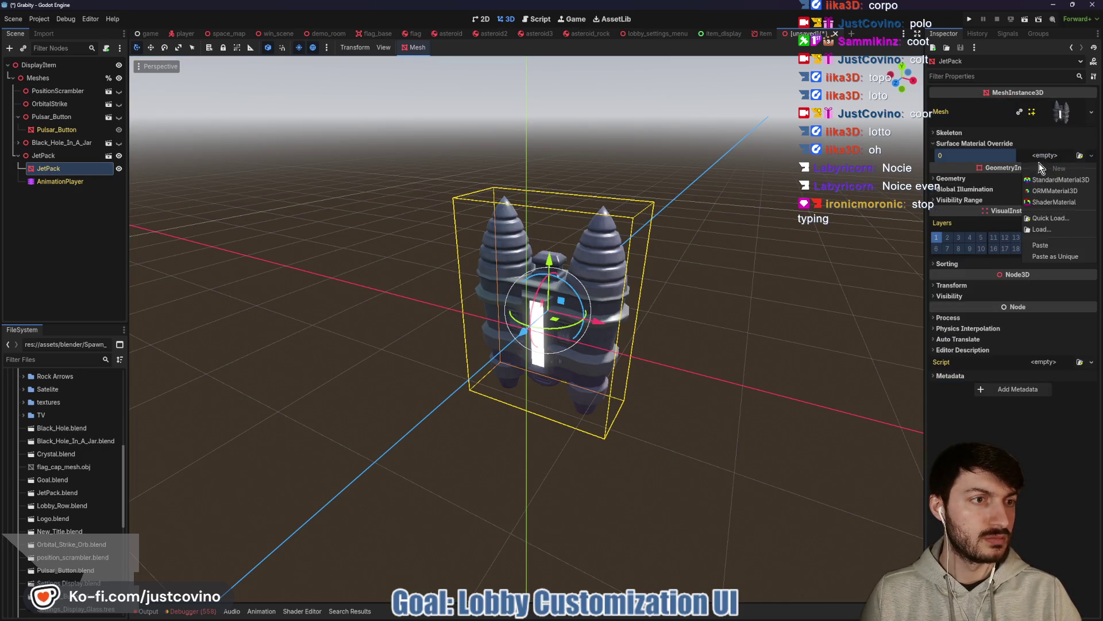
left_click(1047, 249)
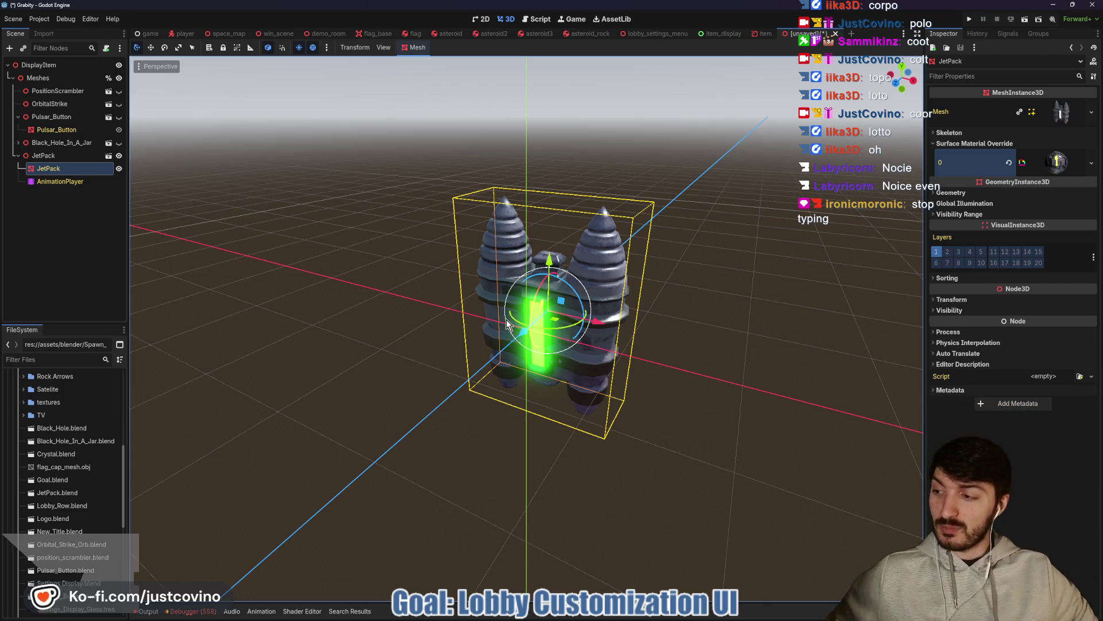
Step: Save the DisplayItem scene as display_item.tscn in res://game/menu_scene
key("KP_1")
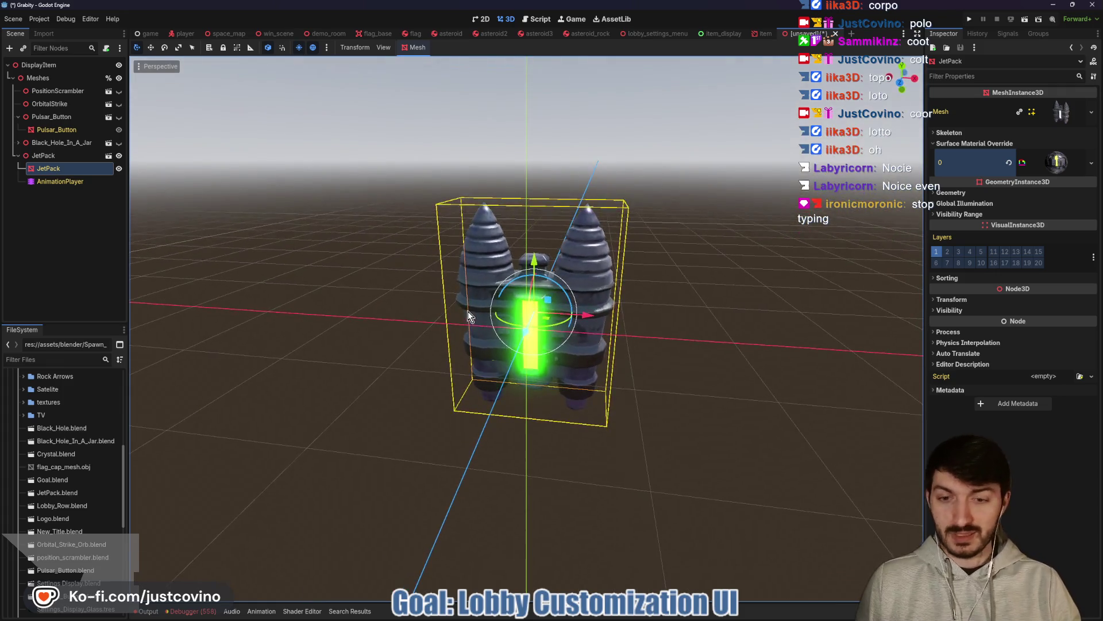
key("ctrl+s")
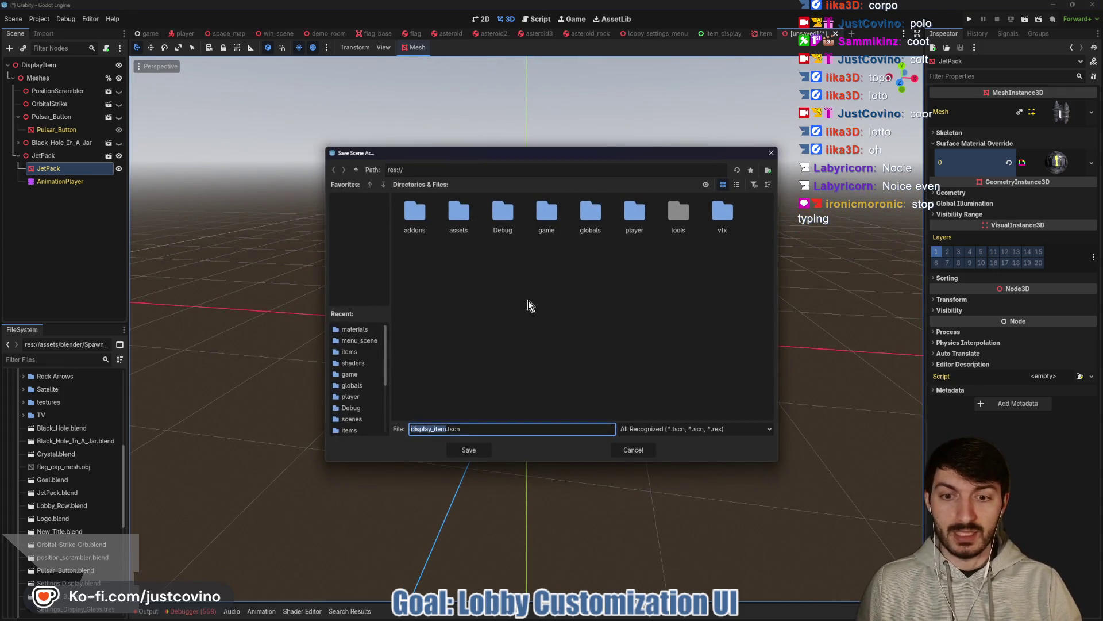
left_click(549, 220)
double_click(550, 223)
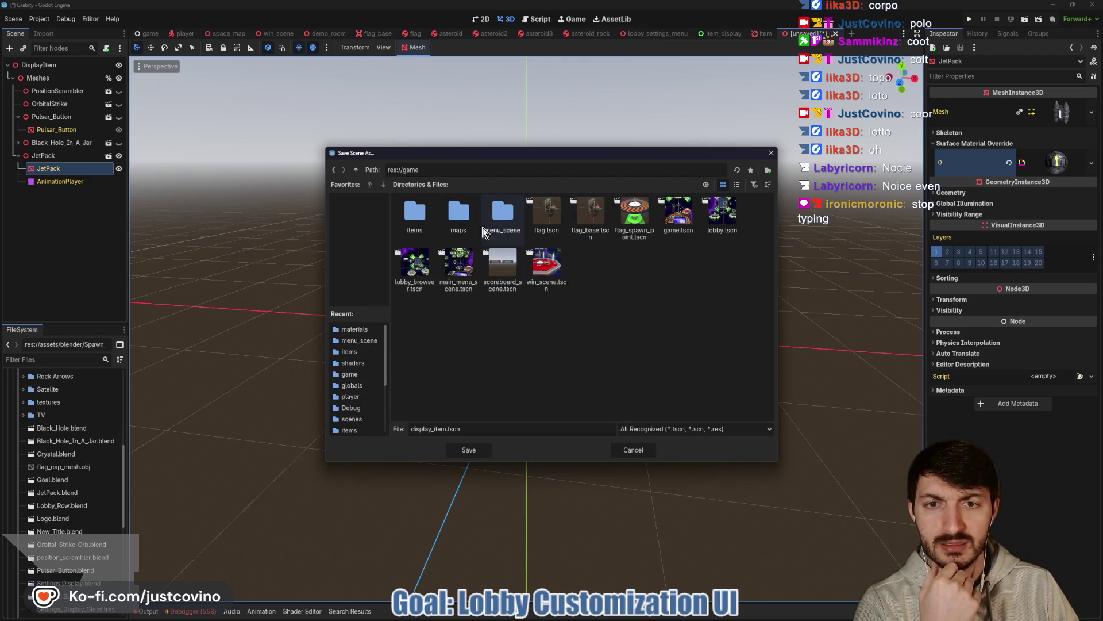
double_click(504, 217)
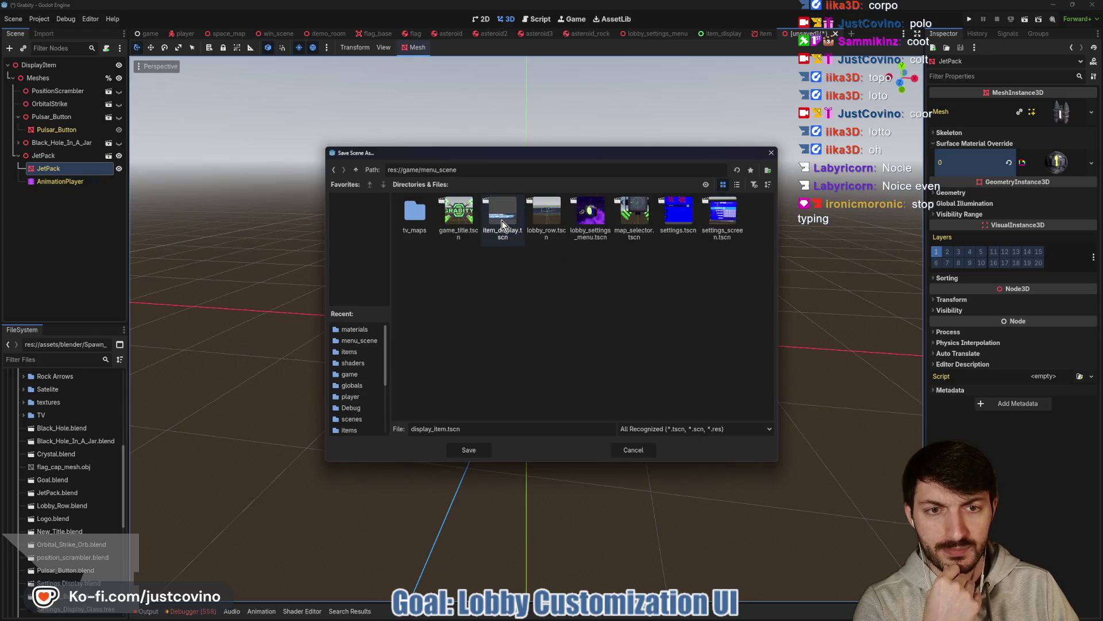
left_click(469, 450)
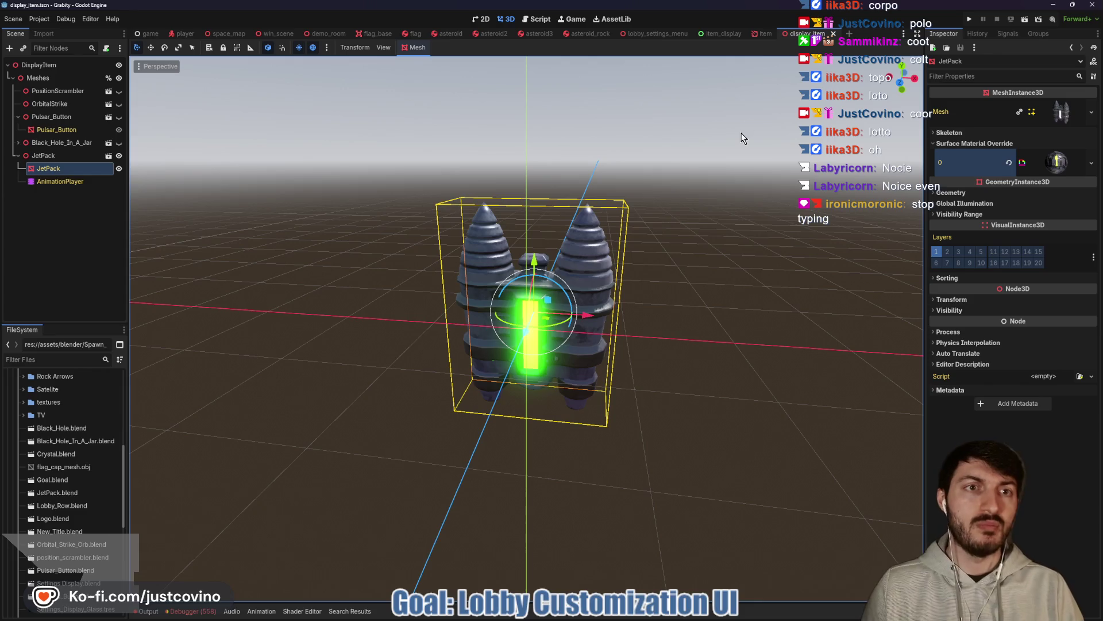
Step: In the item scene, select the JetPack MeshInstance3D and bring up its empty override slot's options
left_click(760, 35)
left_click(60, 157)
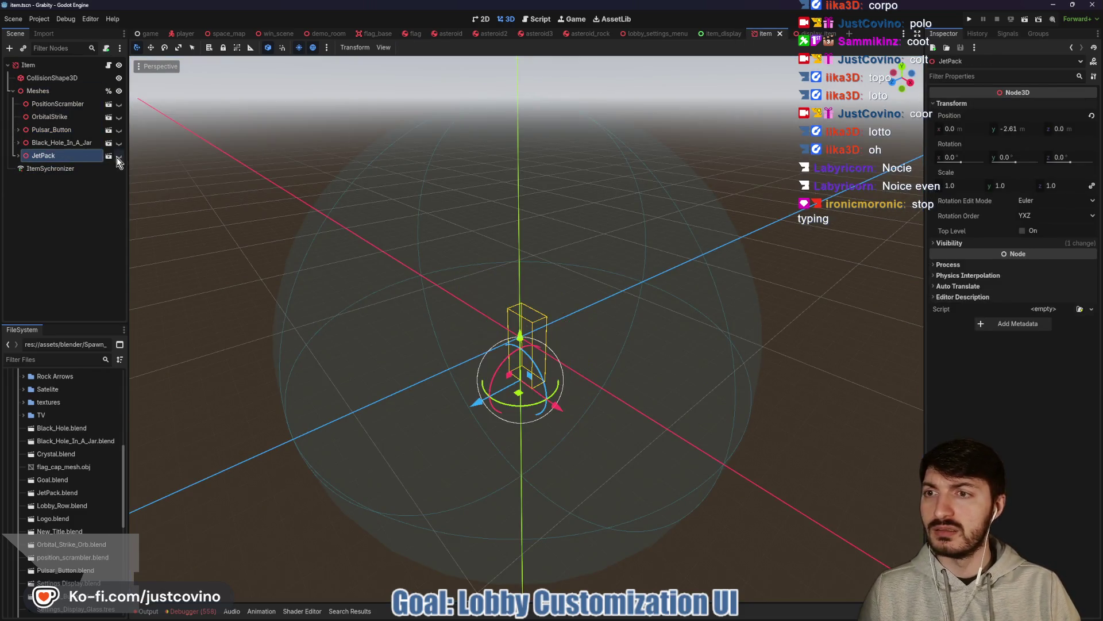
left_click(15, 157)
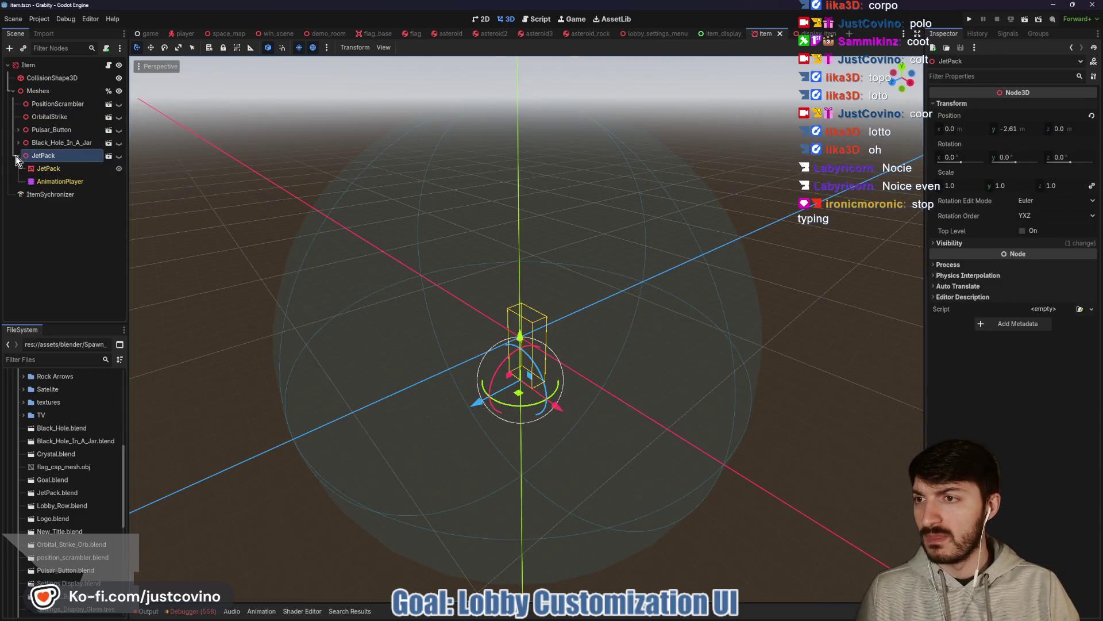
left_click(48, 169)
left_click(1058, 112)
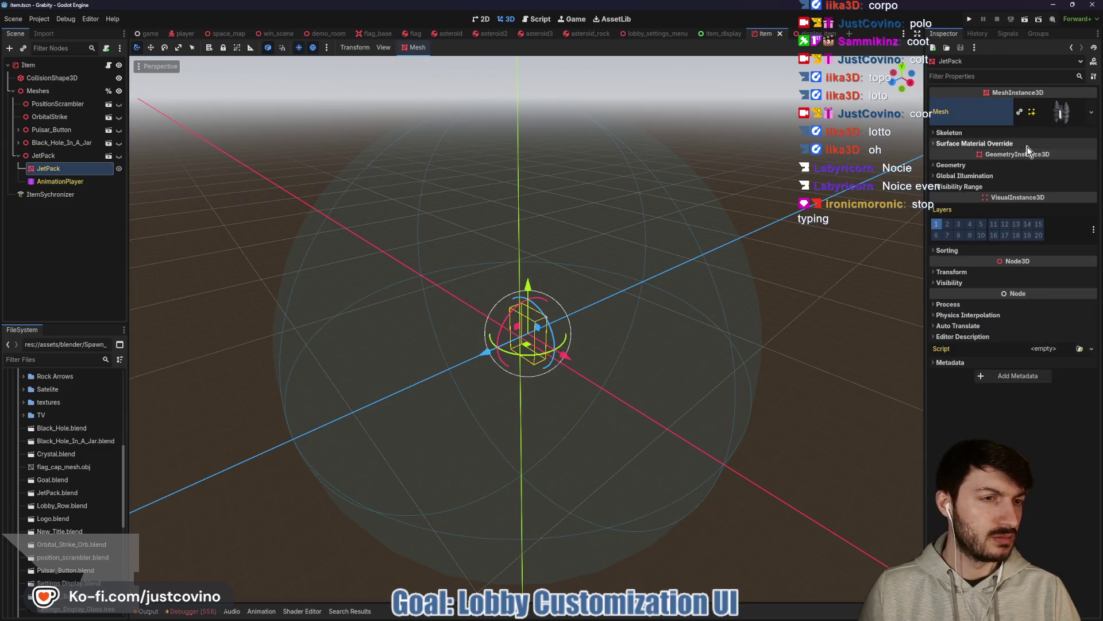